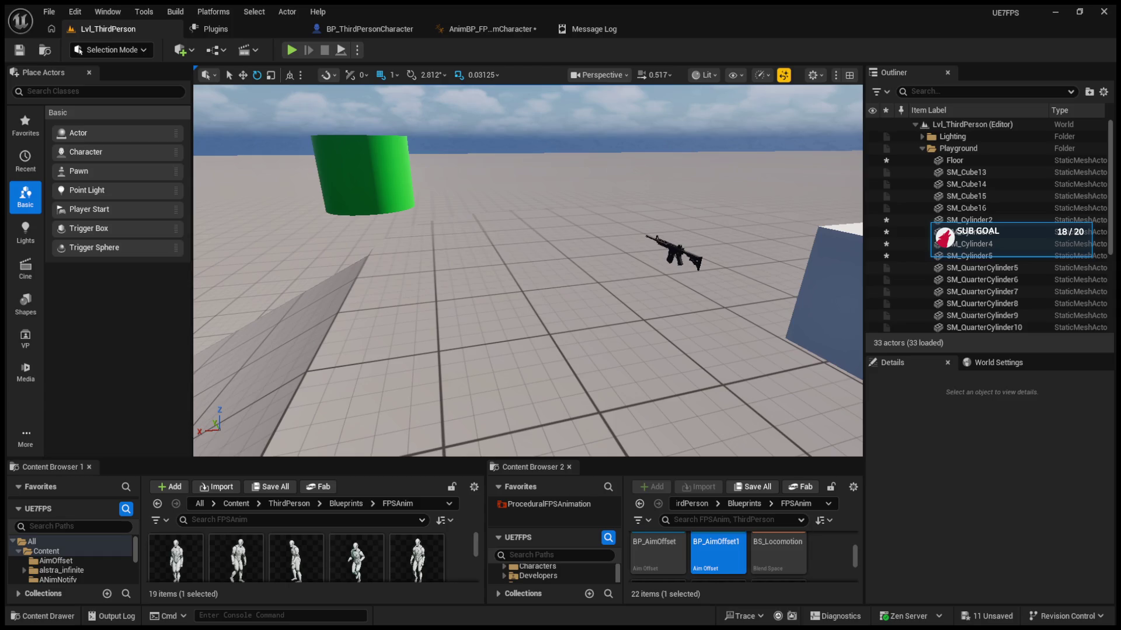
Step: Run quick play-in-editor tests of the level, ejecting to a free camera and back, then stop
key(alt+p)
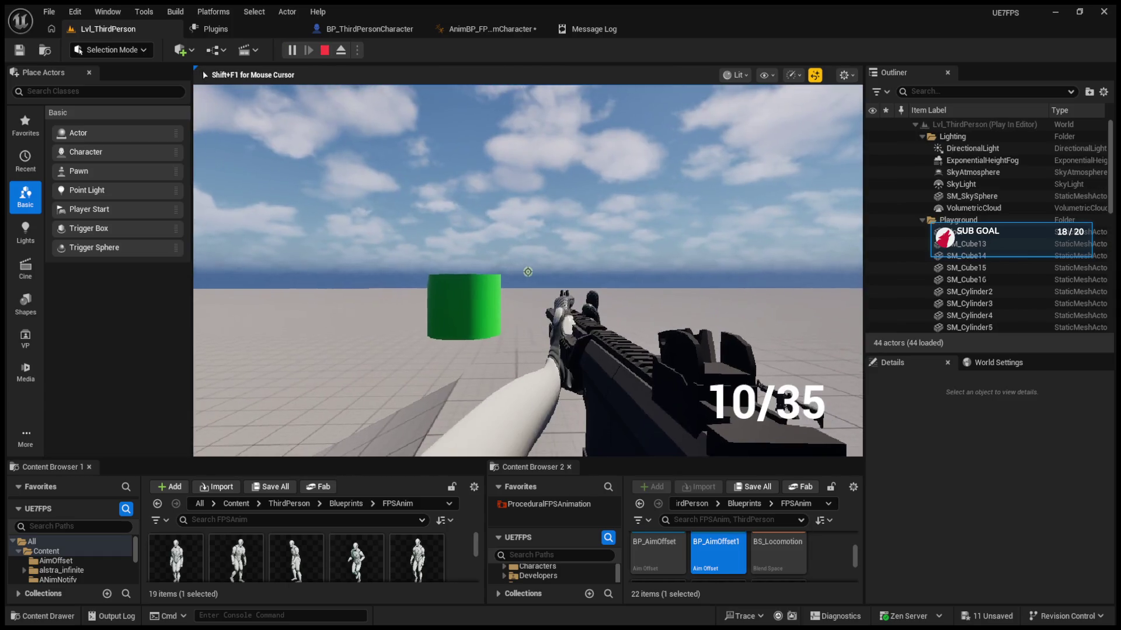
key(Escape)
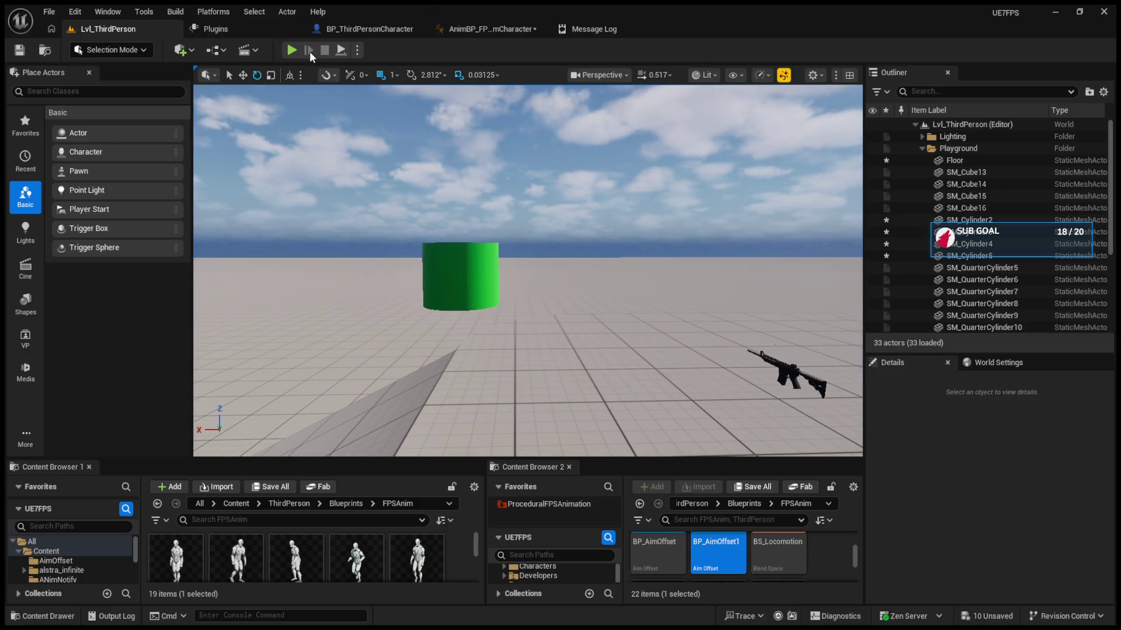
click(293, 50)
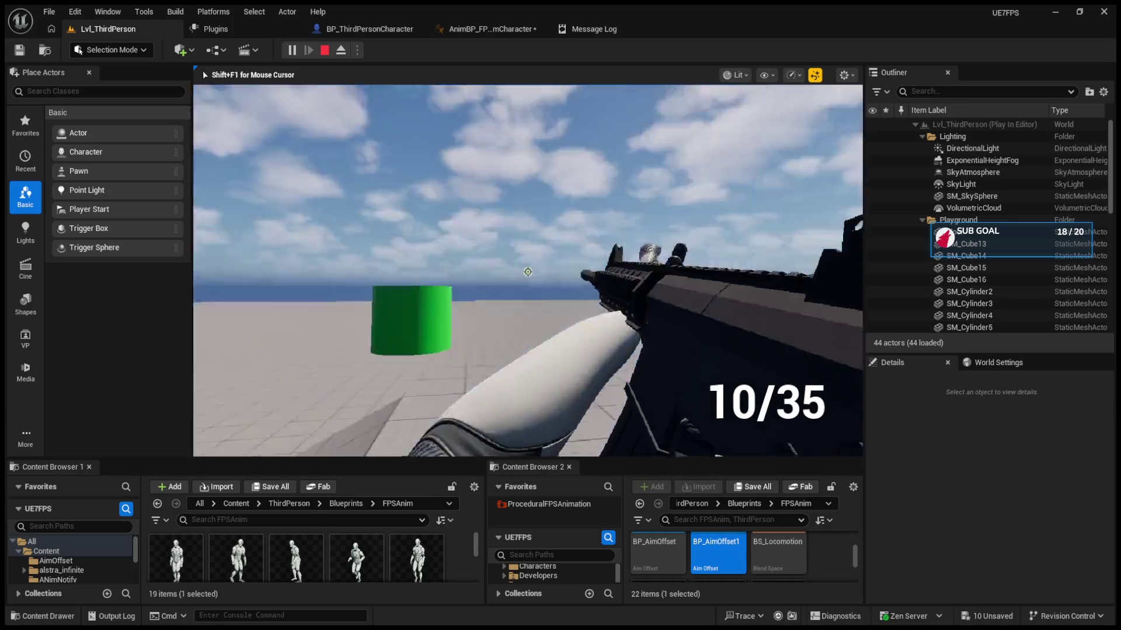
key(F8)
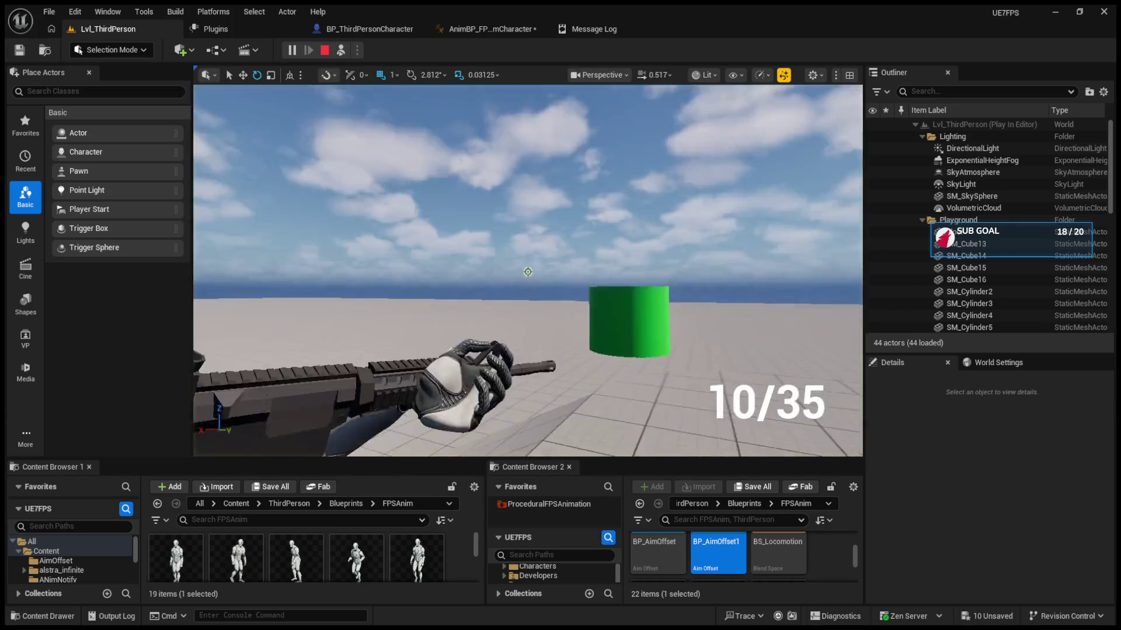
click(344, 51)
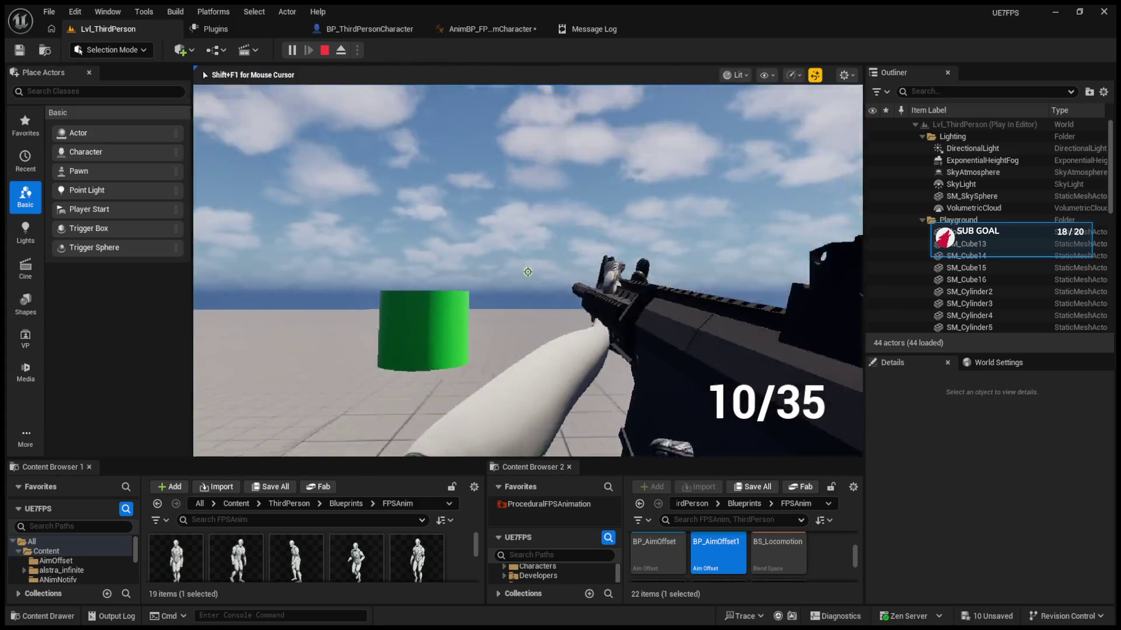
key(Escape)
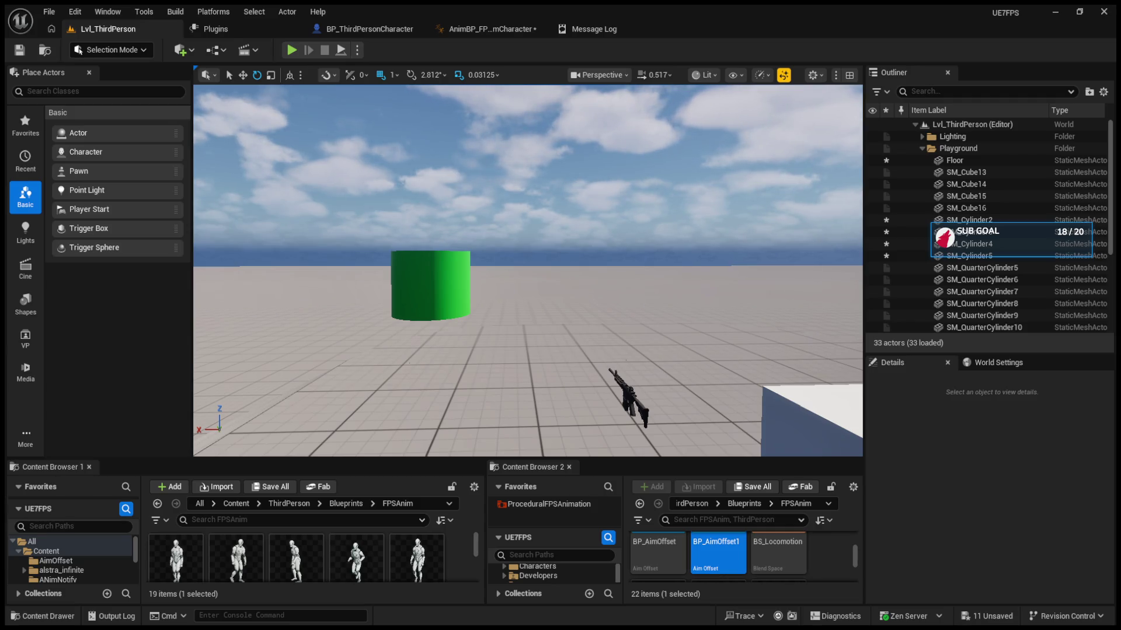
Step: Play-test again, ejecting to inspect the BP_M160 rifle and the player character, then stop
click(290, 50)
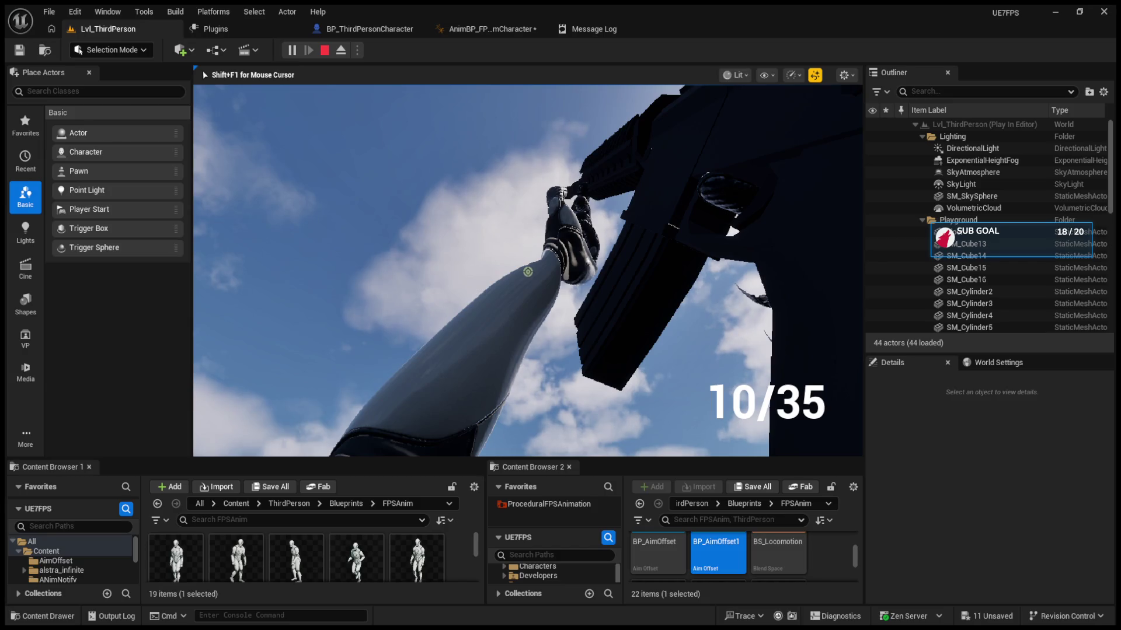
key(F8)
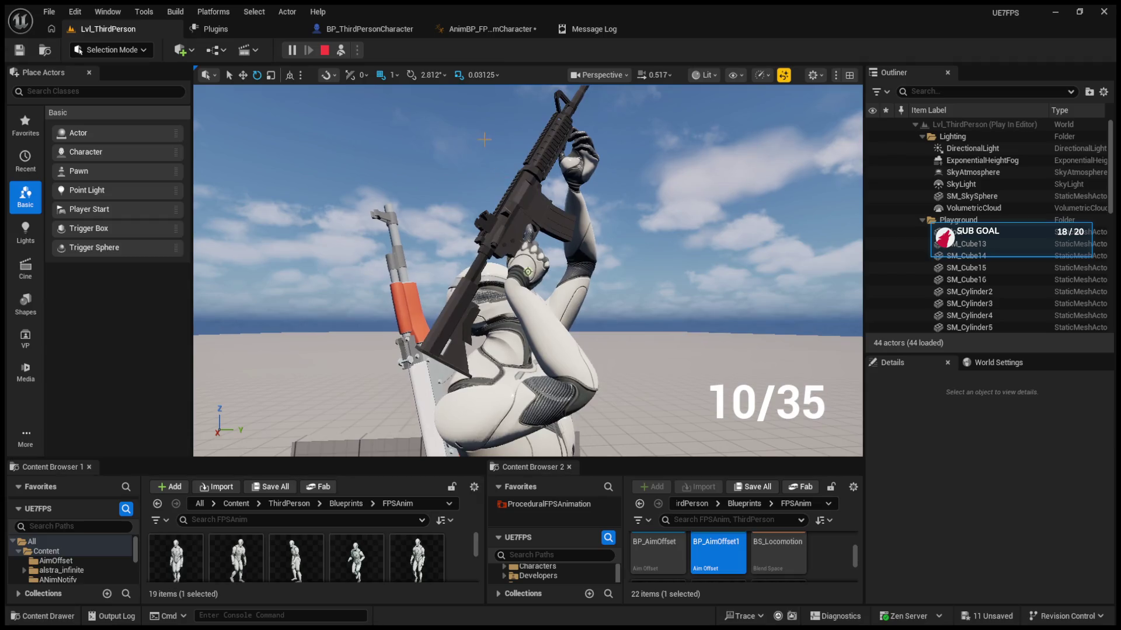
click(496, 251)
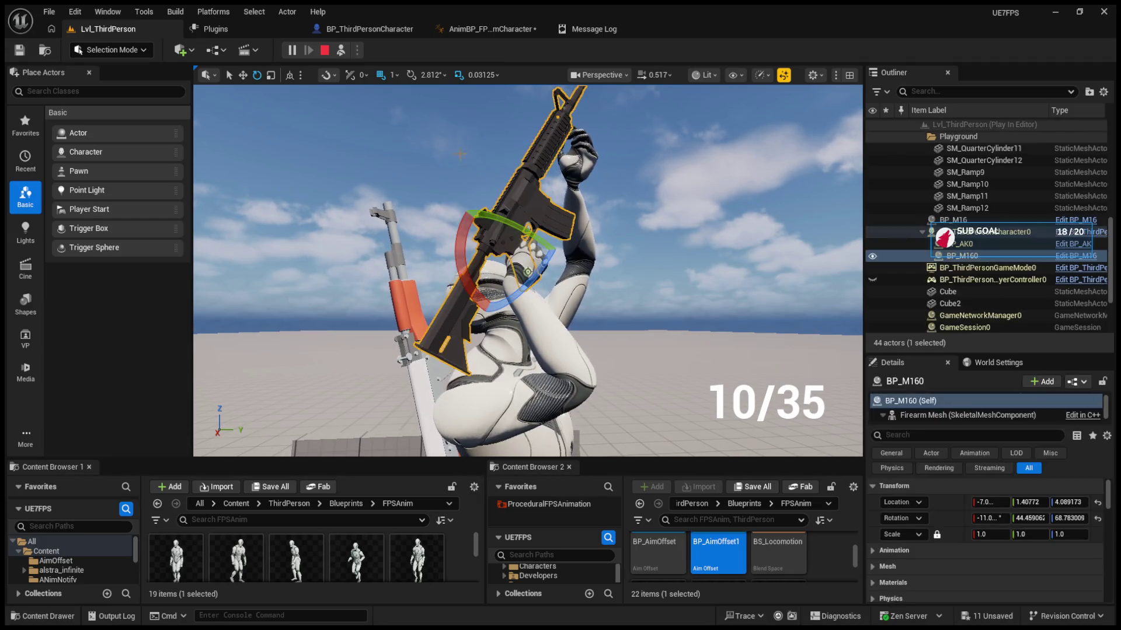
click(340, 51)
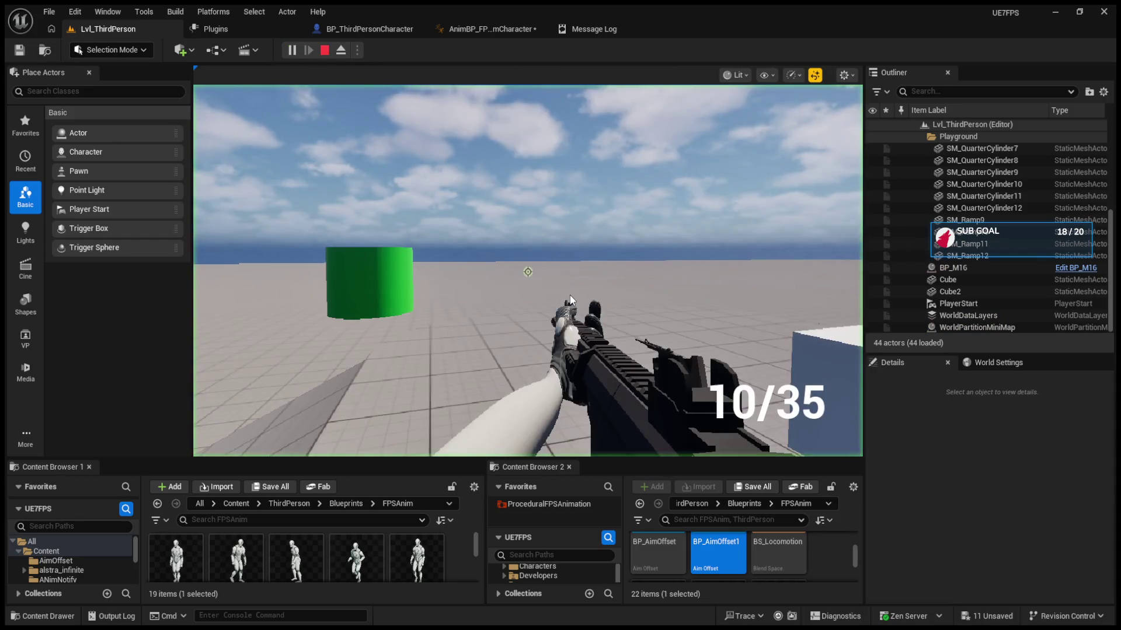
click(570, 300)
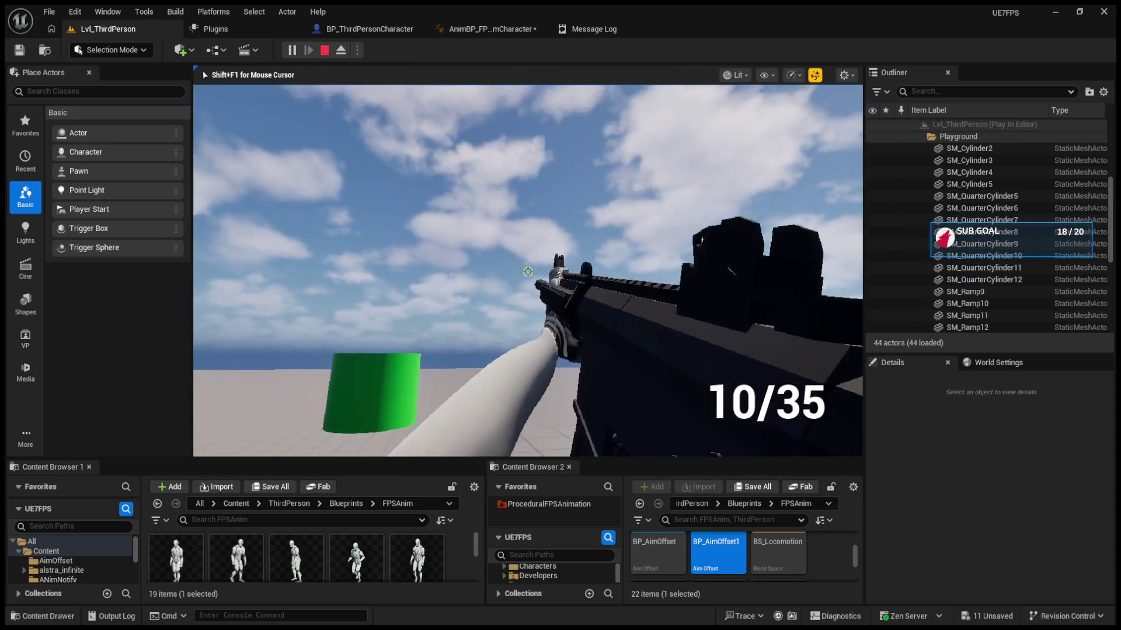
mouse_move(528, 272)
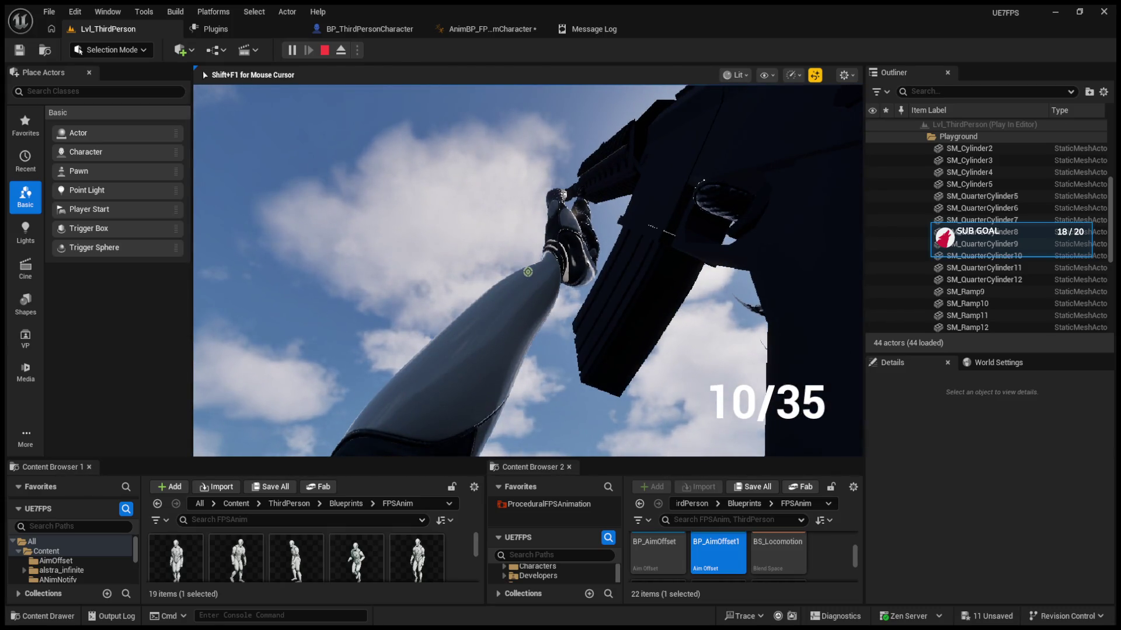
key(F8)
drag(534, 286, 533, 286)
click(533, 286)
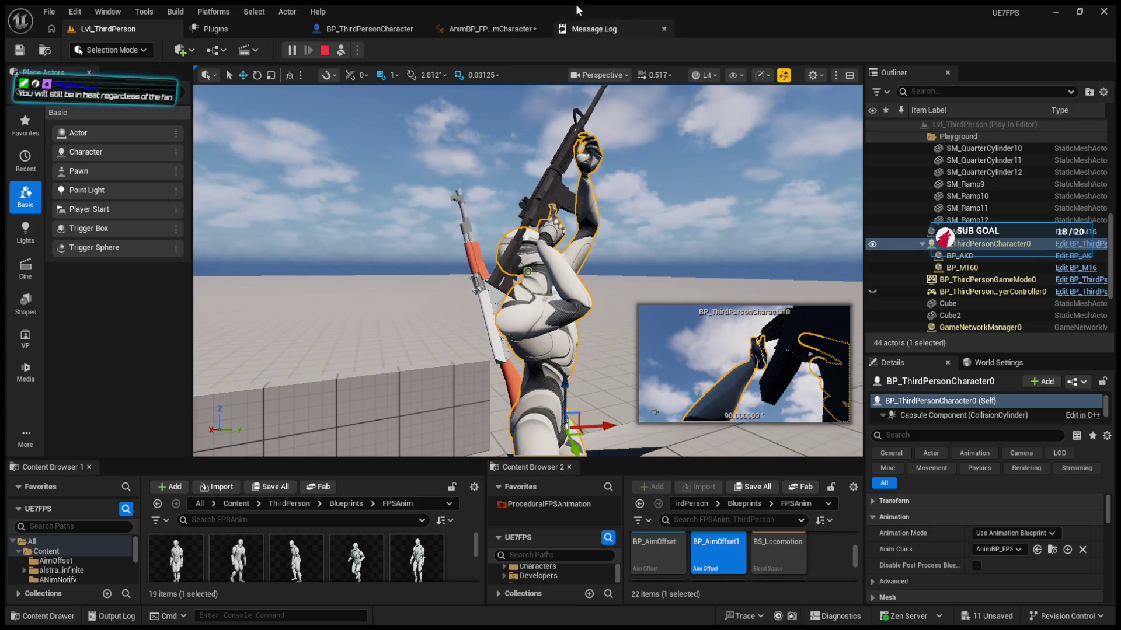
click(326, 52)
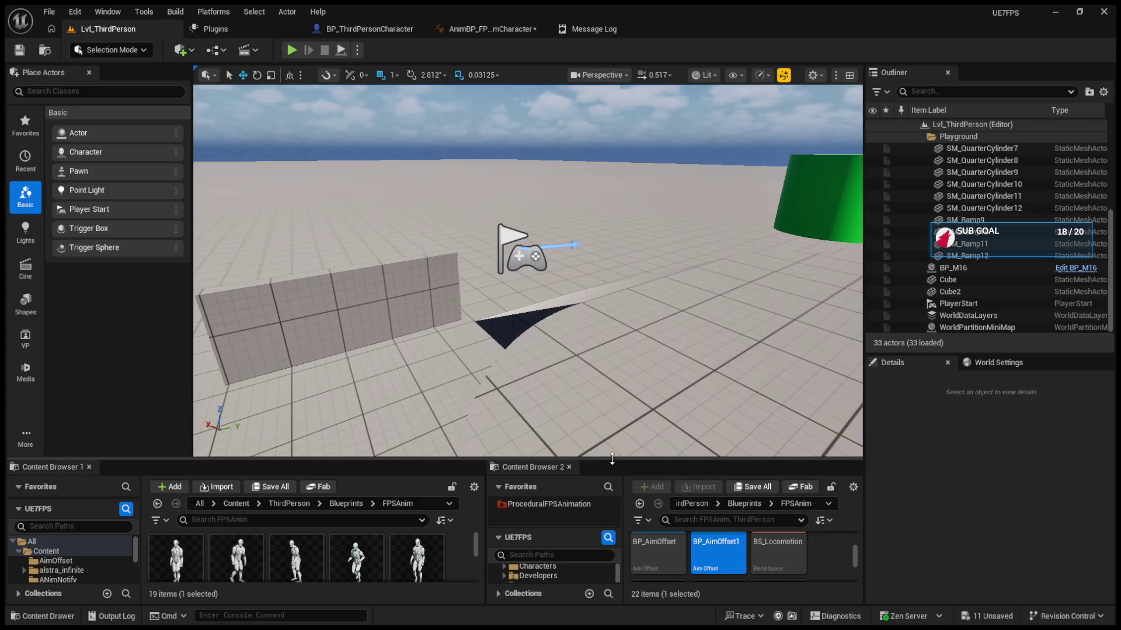
Step: Enlarge the Content Browsers and show BP_ThirdPersonCharacter's FPSAnim_Character component settings
drag(611, 459, 611, 375)
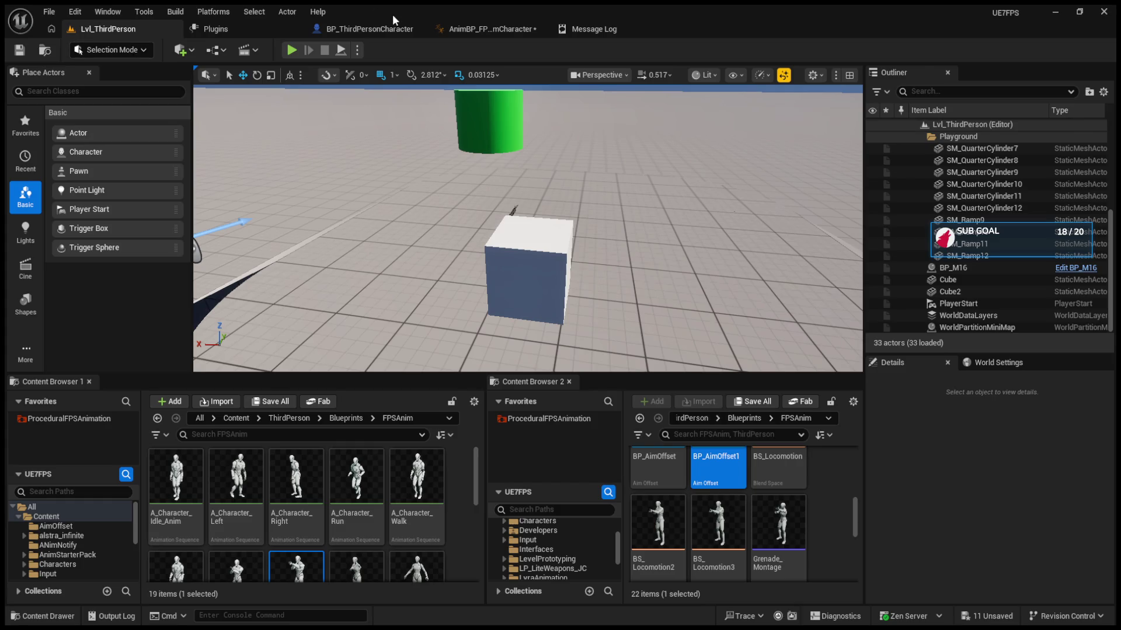
click(369, 29)
click(126, 201)
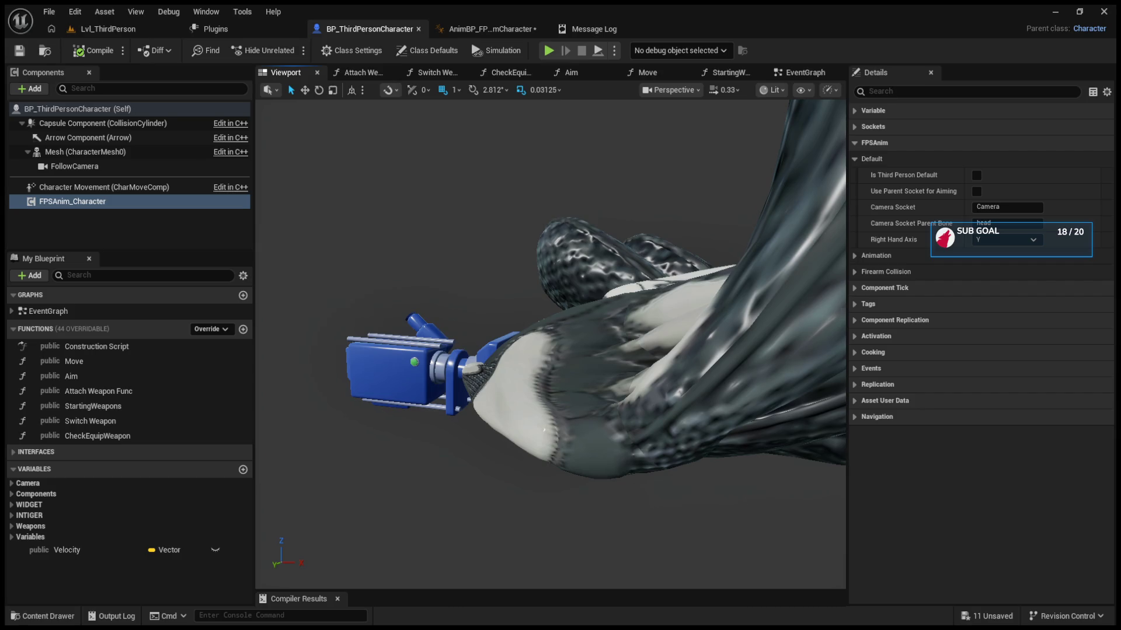
Step: Browse the Attach Weapon, Switch Weapon and CheckEquipWeapon graphs, then the class defaults
click(92, 203)
click(277, 76)
click(350, 74)
click(432, 74)
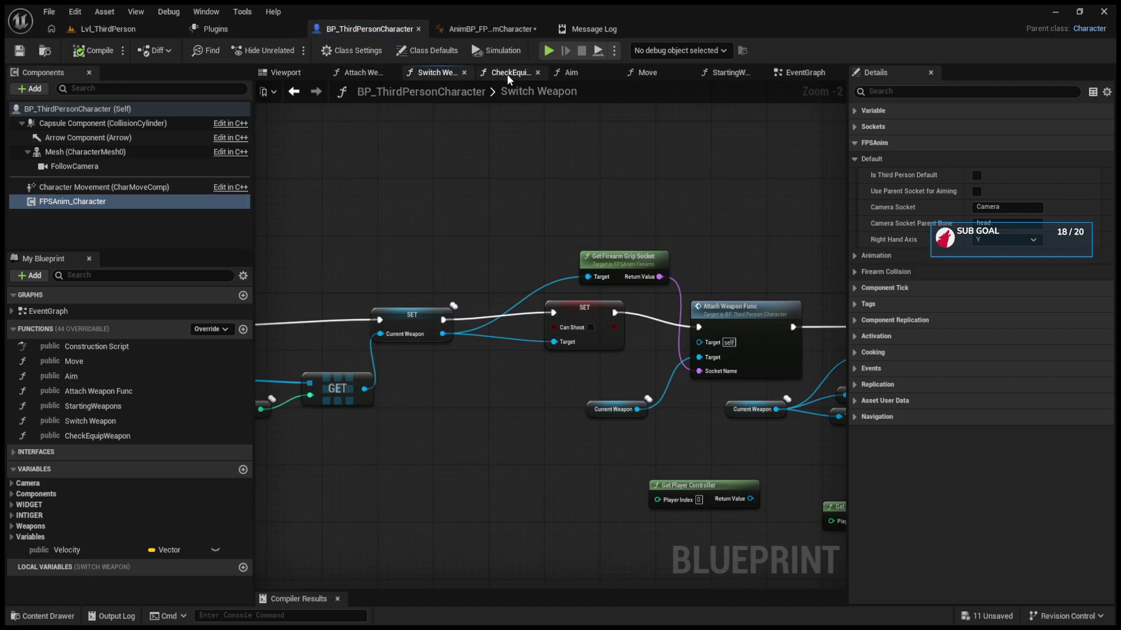
click(507, 75)
click(285, 73)
click(88, 110)
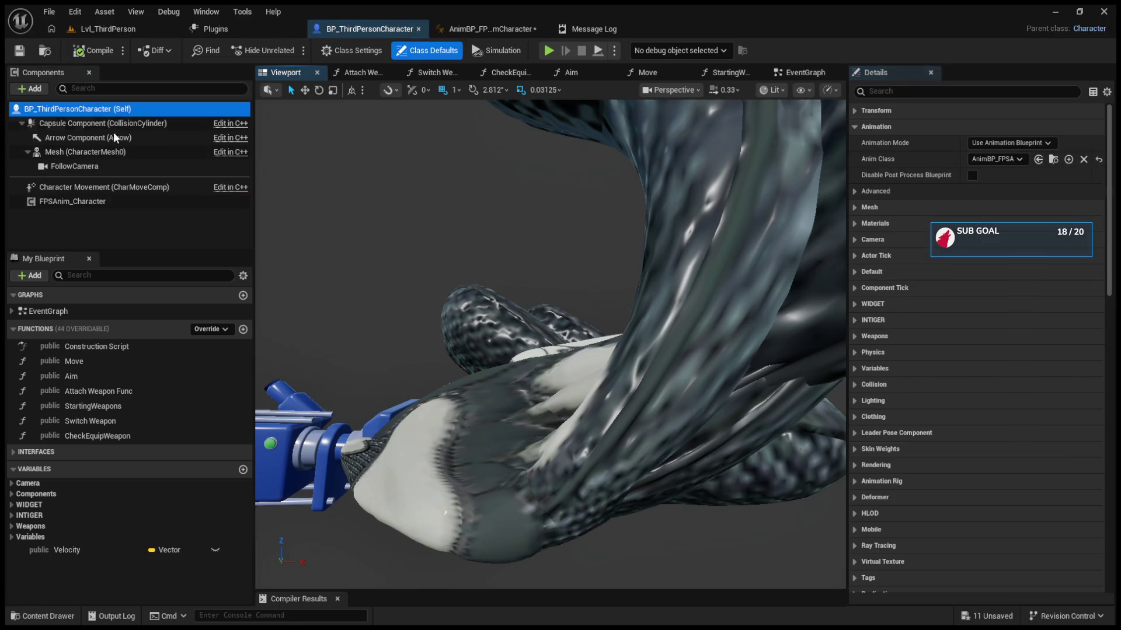
Step: In AnimBP_FPSAnimCharacter's AnimGraph, disconnect the AimOffset and wire Layered blend per bone to Output Pose, then compile
click(464, 30)
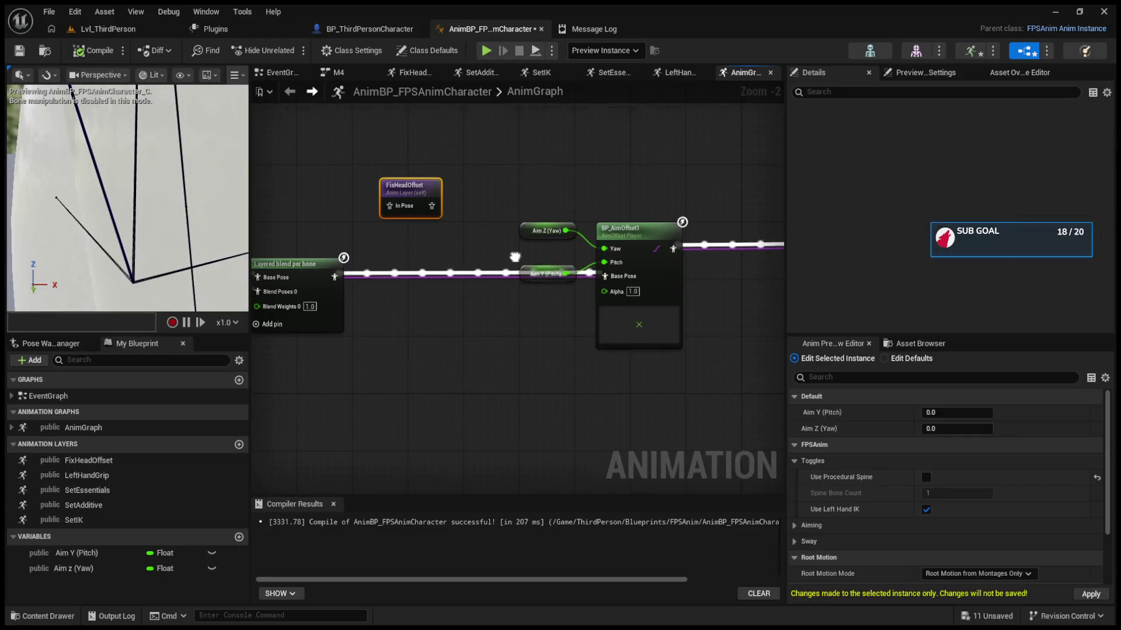
drag(64, 248, 178, 187)
alt+click(580, 291)
mouse_move(624, 274)
mouse_down()
mouse_move(502, 285)
mouse_move(514, 338)
mouse_move(500, 401)
mouse_move(414, 366)
mouse_up()
alt+click(526, 275)
mouse_move(331, 328)
mouse_down()
mouse_move(724, 327)
mouse_move(722, 359)
mouse_move(575, 344)
mouse_up()
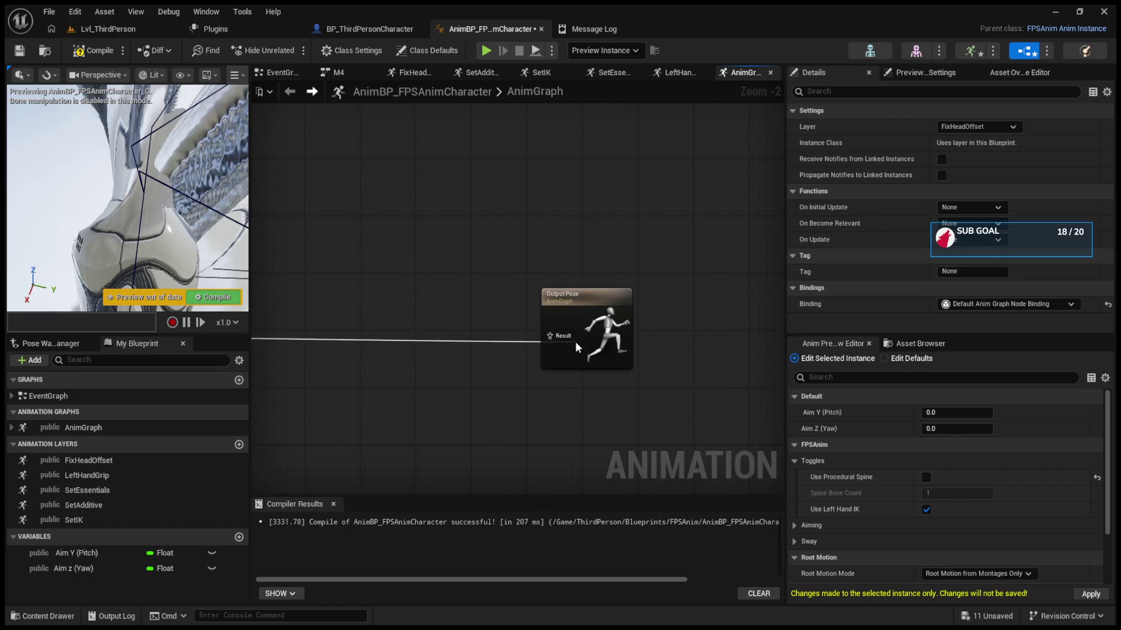
click(200, 300)
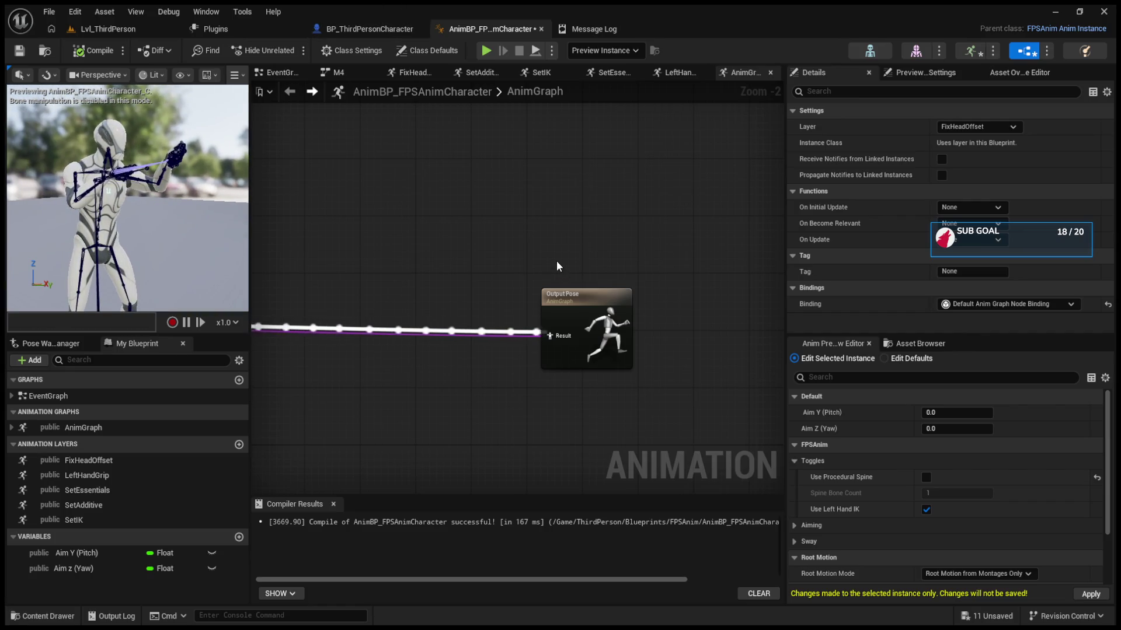
Step: Wire Layered blend per bone through the LeftHandGrip layer into BP_AimOffset1's Base Pose
scroll(556, 261, down, 1)
scroll(582, 325, up, 1)
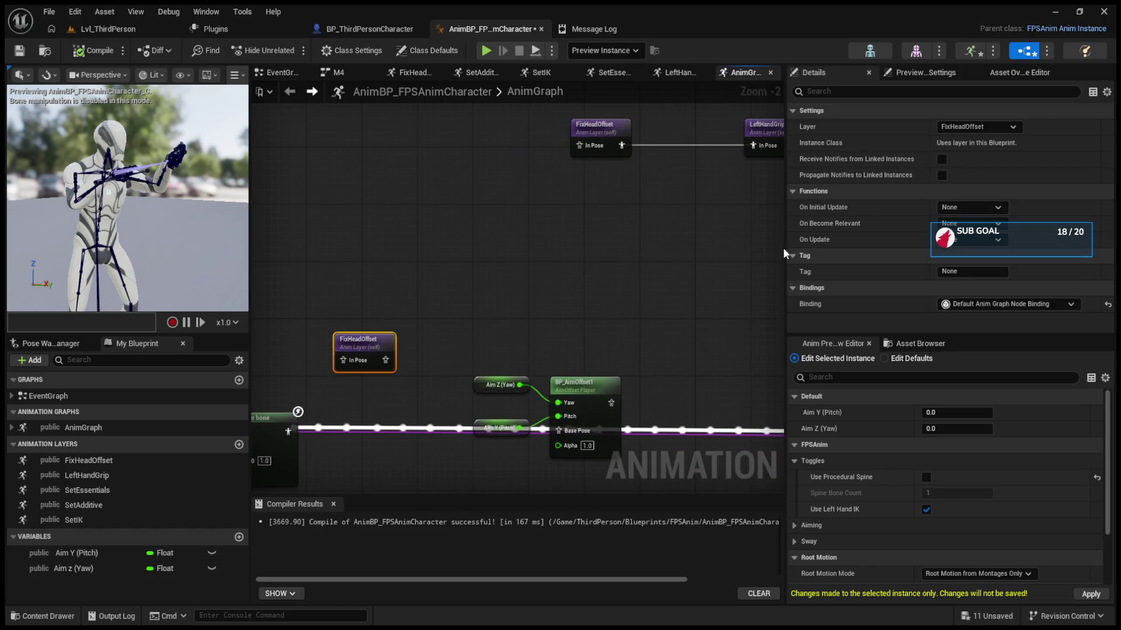
mouse_move(611, 160)
mouse_down()
mouse_move(569, 198)
mouse_move(496, 217)
mouse_move(580, 199)
mouse_move(351, 354)
mouse_move(391, 365)
mouse_move(380, 330)
mouse_move(400, 335)
mouse_move(387, 335)
mouse_up()
click(562, 186)
drag(295, 351, 565, 352)
mouse_move(646, 349)
mouse_down()
mouse_move(502, 351)
mouse_move(917, 367)
mouse_move(962, 386)
mouse_move(621, 358)
mouse_move(645, 362)
mouse_up()
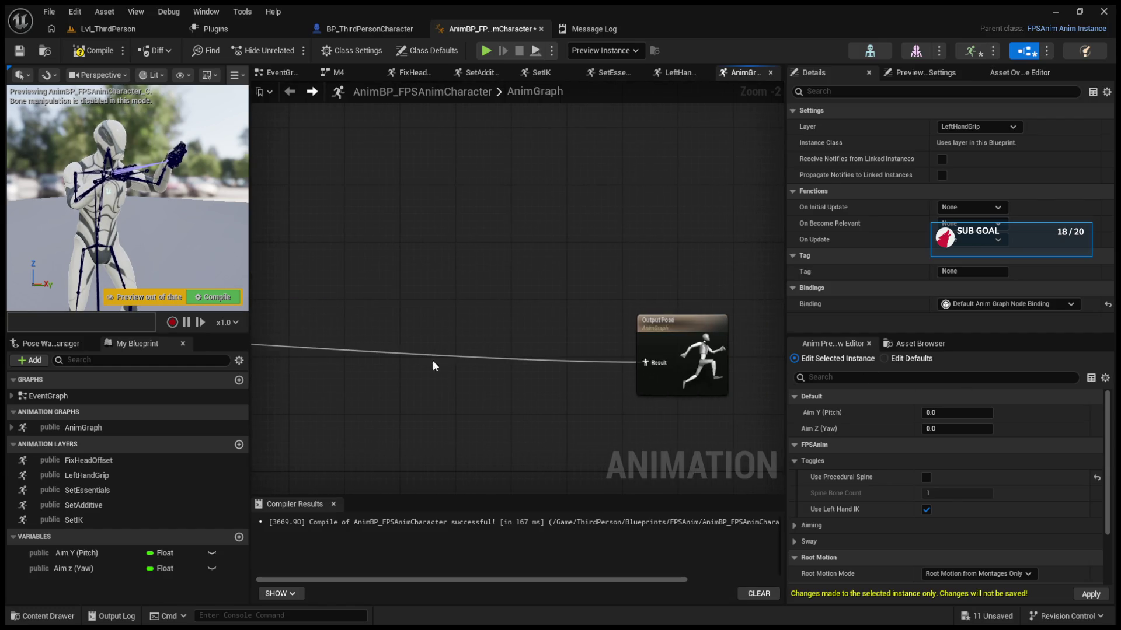
Step: Recompile and inspect the LeftHandGrip layer graph before returning to the AnimGraph
key(F7)
drag(339, 304, 437, 338)
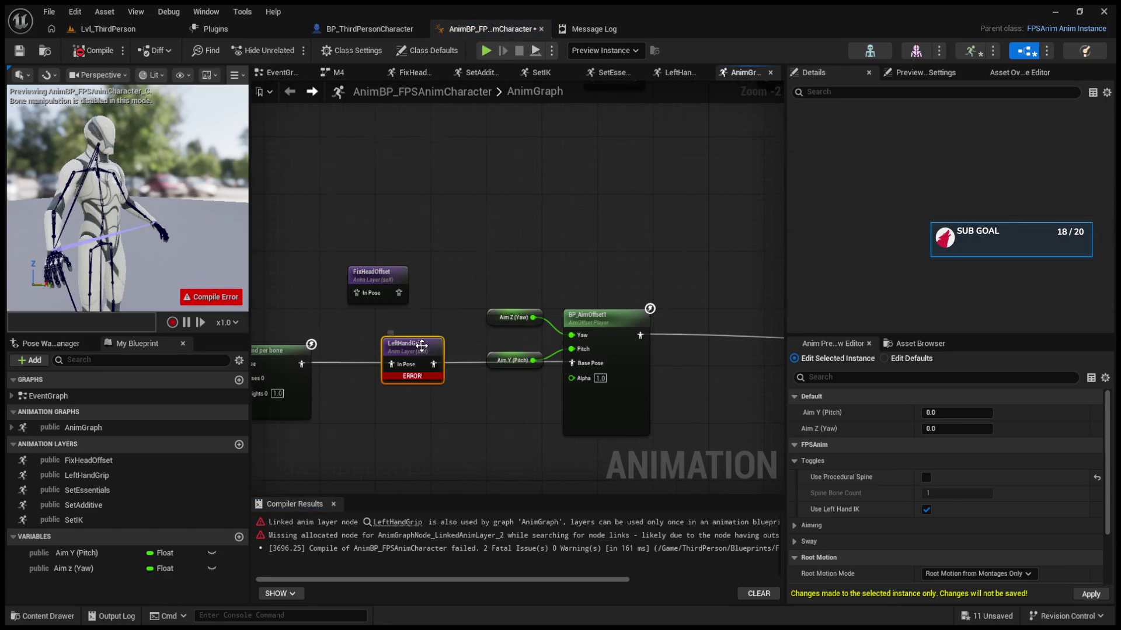
double_click(421, 346)
click(926, 478)
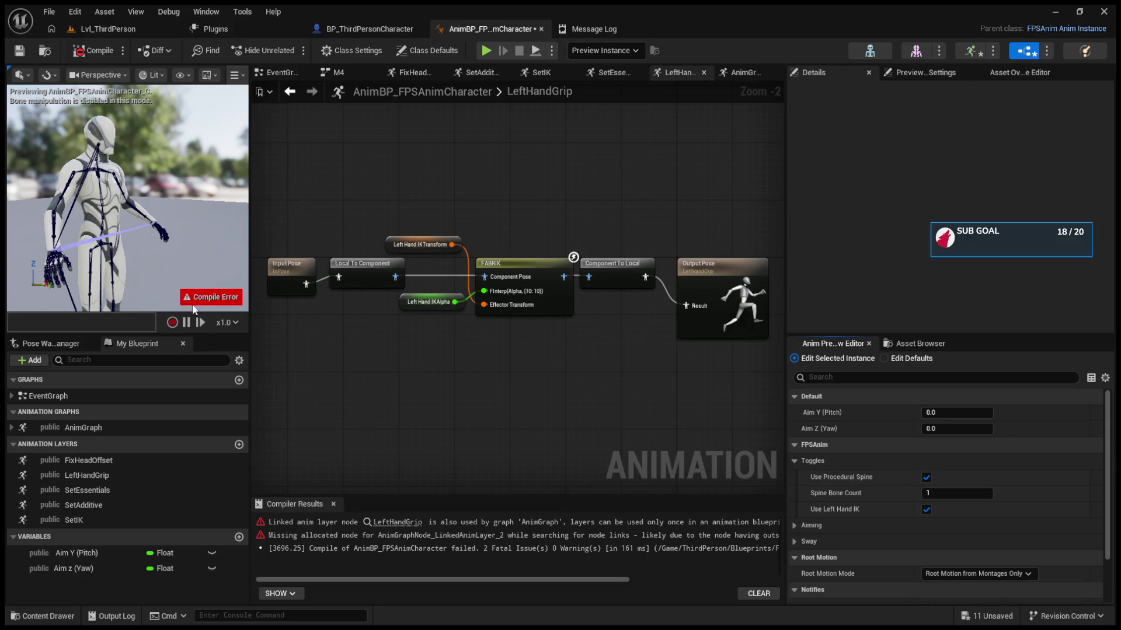
drag(359, 365, 457, 377)
click(289, 93)
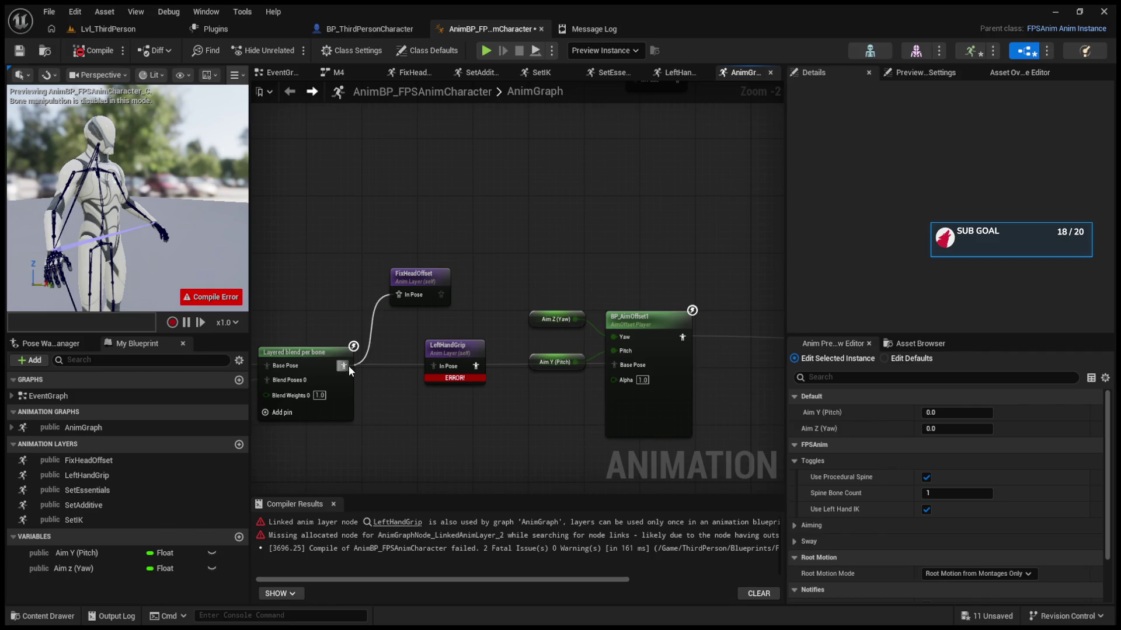
Step: Feed FixHeadOffset into LeftHandGrip, recompile, and follow the error into FixHeadOffset's layer graph
mouse_move(441, 294)
mouse_down()
mouse_move(424, 363)
mouse_move(433, 366)
mouse_up()
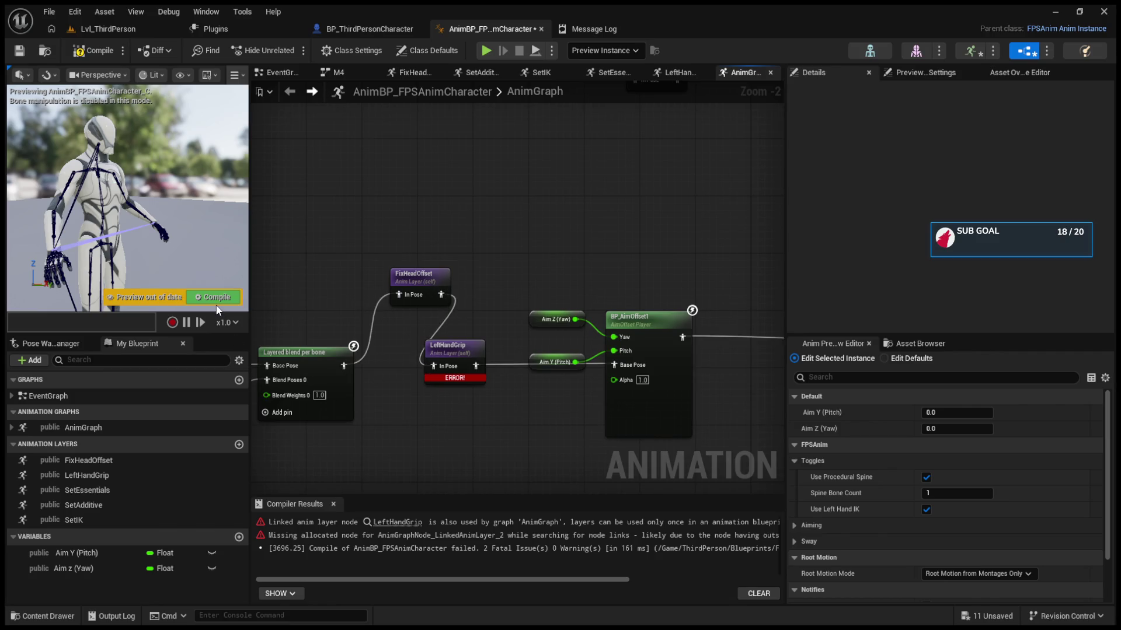
click(213, 297)
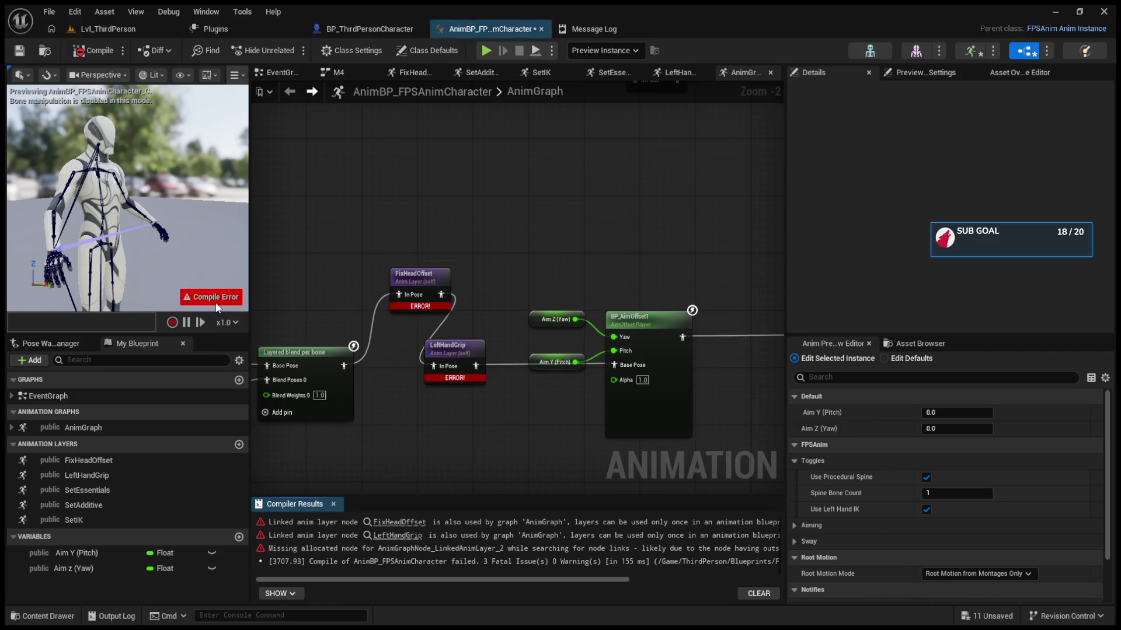
mouse_move(464, 582)
mouse_down()
mouse_move(489, 582)
mouse_move(464, 581)
mouse_up()
click(399, 527)
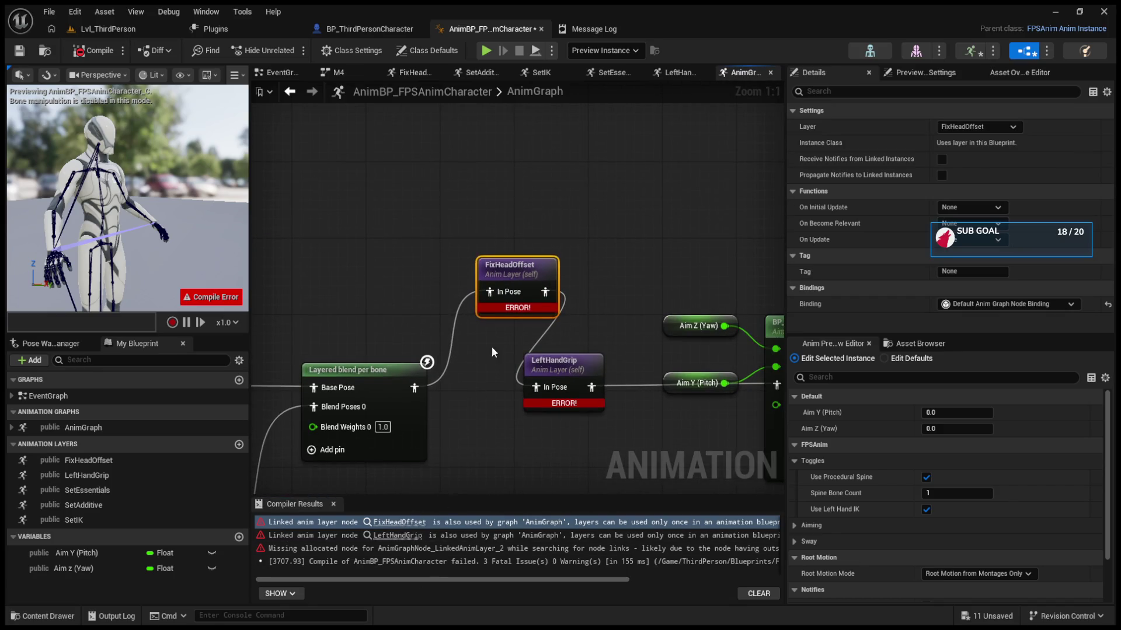
double_click(504, 279)
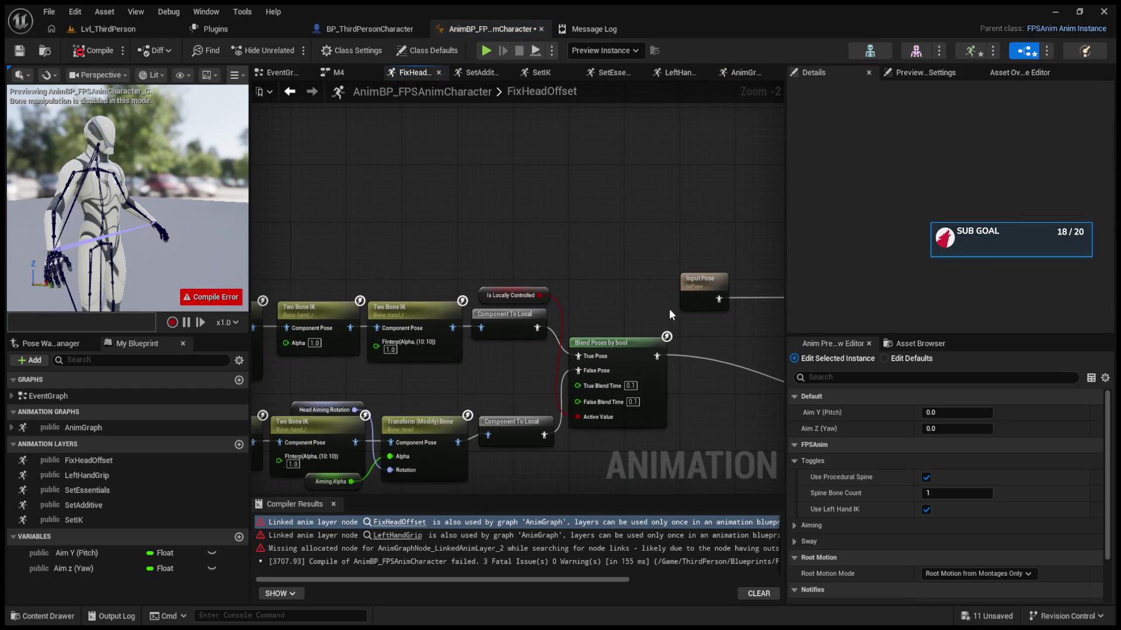
click(298, 93)
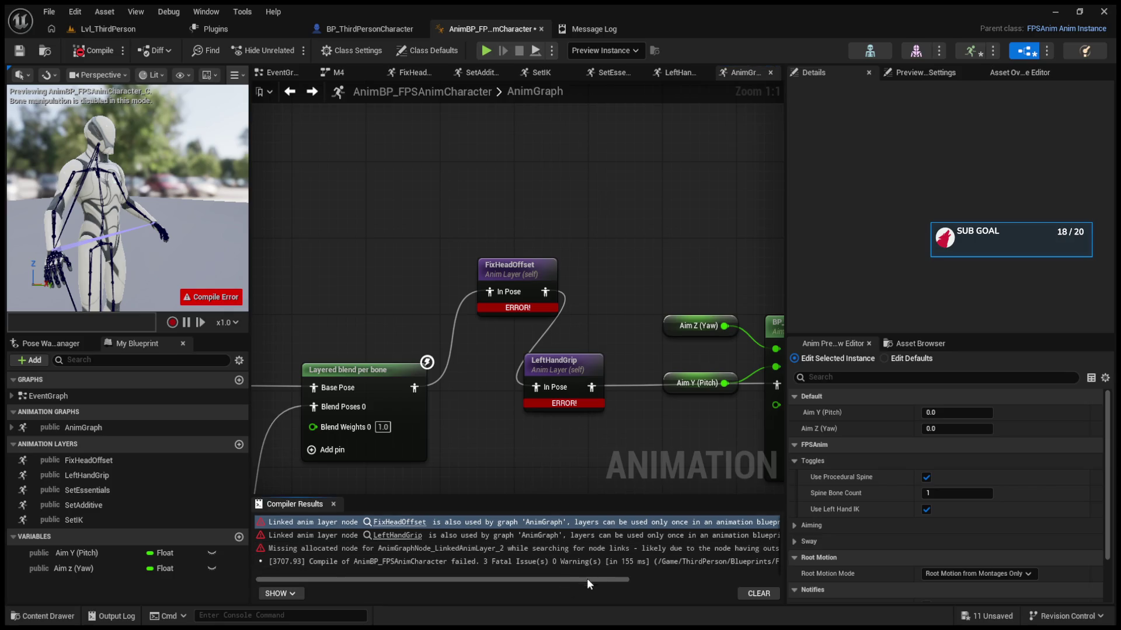
scroll(584, 576, right, 5)
scroll(595, 578, left, 5)
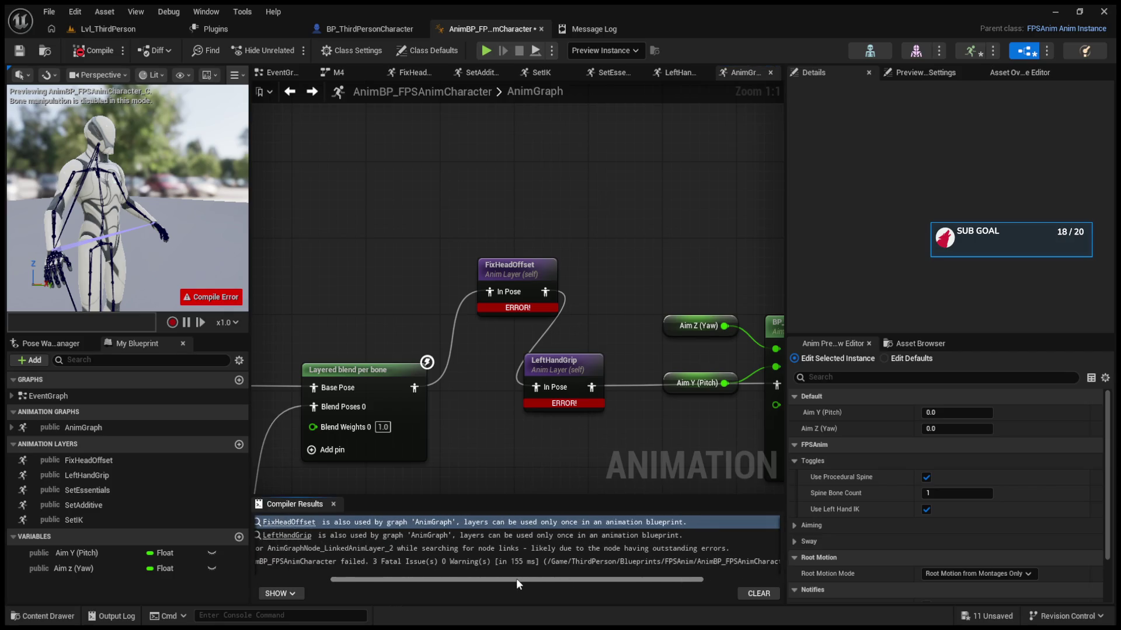
scroll(506, 454, down, 3)
drag(398, 295, 583, 428)
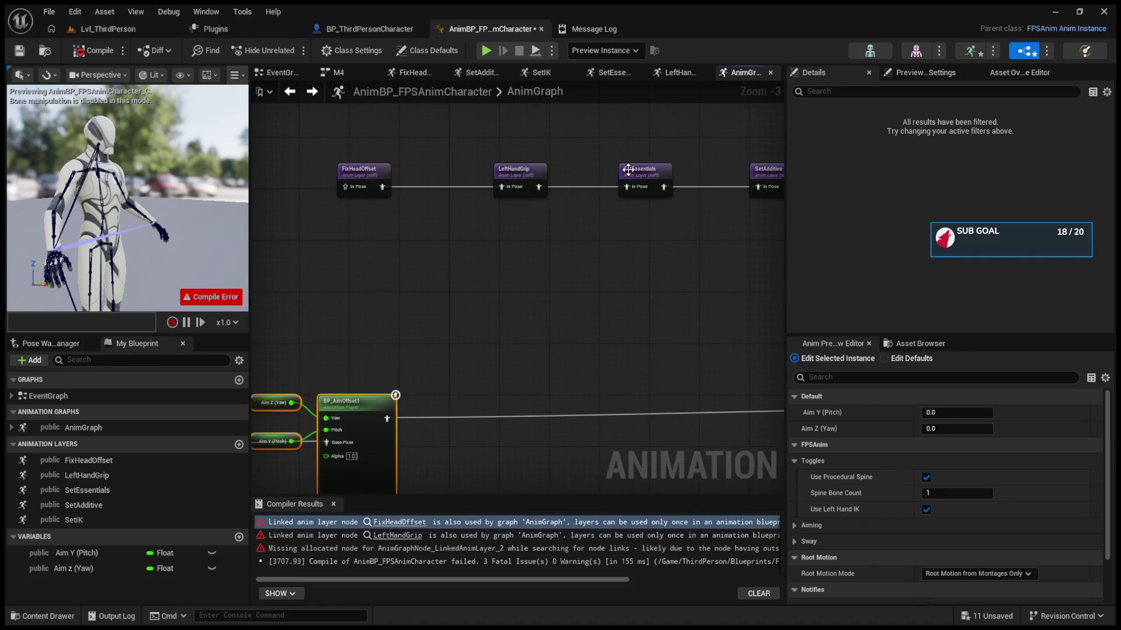
Step: Paste a SetEssentials layer copy after LeftHandGrip, wire it into the aim offset's Base Pose, and compile
click(648, 180)
key(ctrl+v)
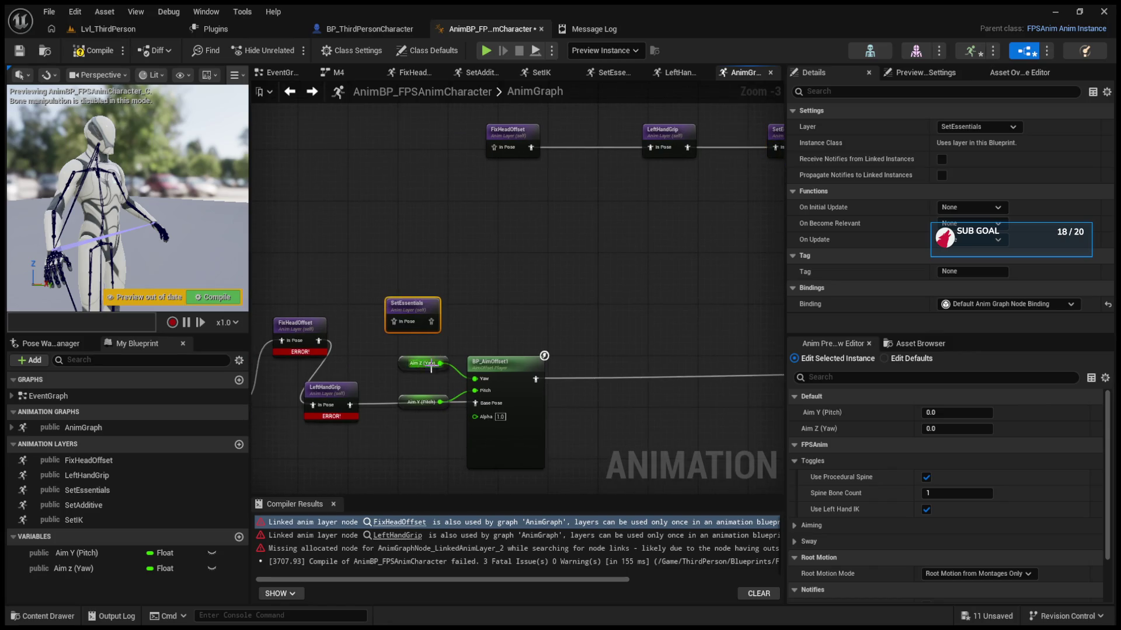
drag(554, 461, 402, 345)
drag(516, 409, 699, 375)
drag(417, 305, 449, 396)
alt+click(462, 405)
drag(626, 415, 625, 404)
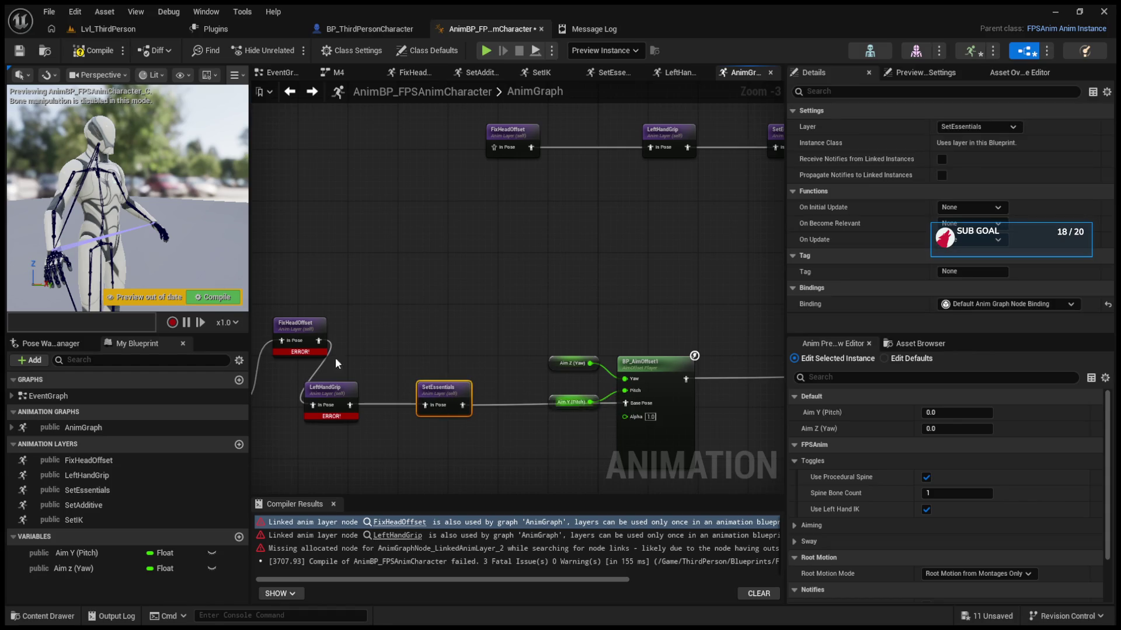
click(225, 299)
Step: Insert a SetAdditive layer copy after SetEssentials in the chain and recompile
mouse_move(328, 348)
mouse_down()
mouse_move(550, 375)
mouse_move(35, 379)
mouse_up()
drag(588, 176, 724, 176)
click(725, 177)
drag(597, 338, 646, 259)
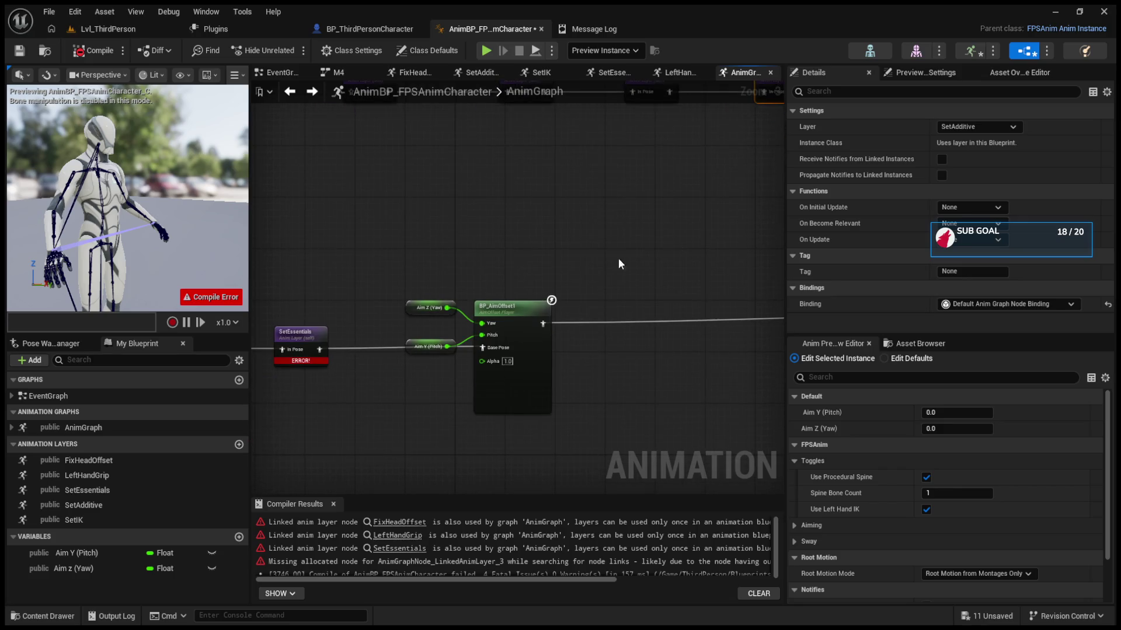
key(ctrl+v)
drag(385, 295, 560, 361)
drag(496, 306, 609, 306)
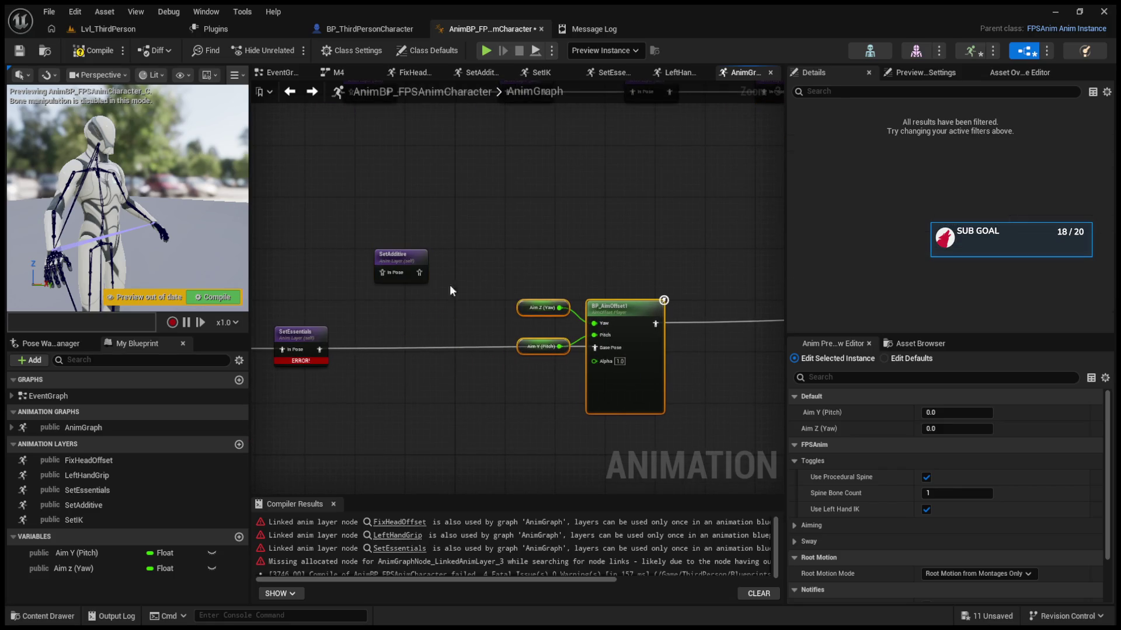
mouse_move(407, 285)
mouse_down()
mouse_move(429, 332)
mouse_move(502, 358)
mouse_move(620, 352)
mouse_move(595, 348)
mouse_up()
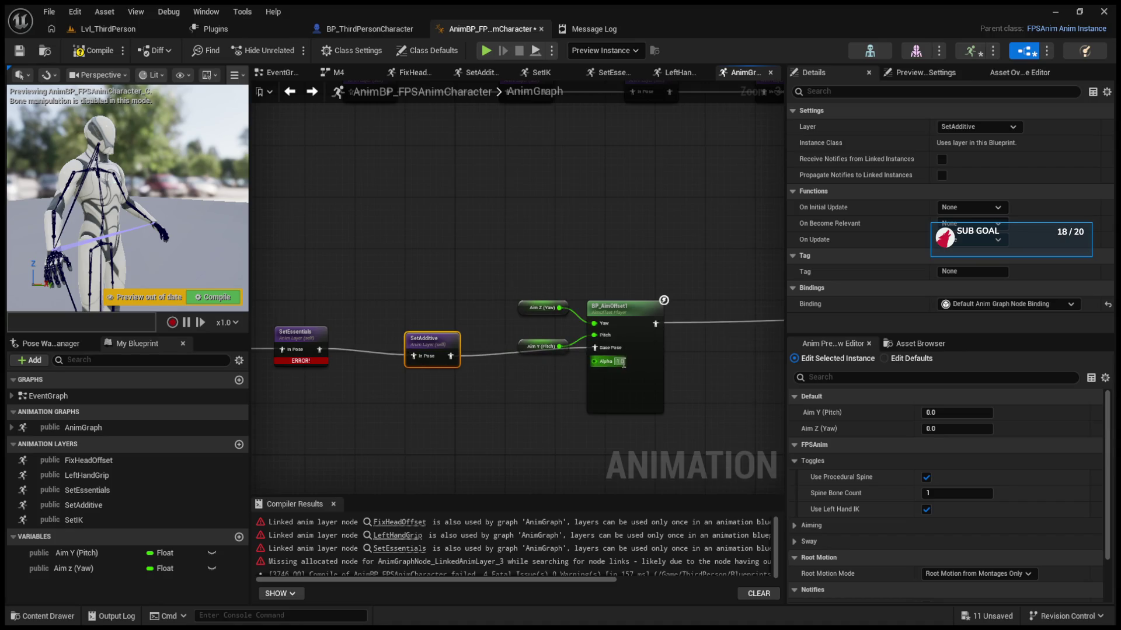
scroll(618, 362, down, 6)
key(F7)
Step: Add a SetIK layer copy after SetAdditive, feed it into the aim offset's Base Pose, and recompile
scroll(464, 337, up, 3)
scroll(462, 313, up, 3)
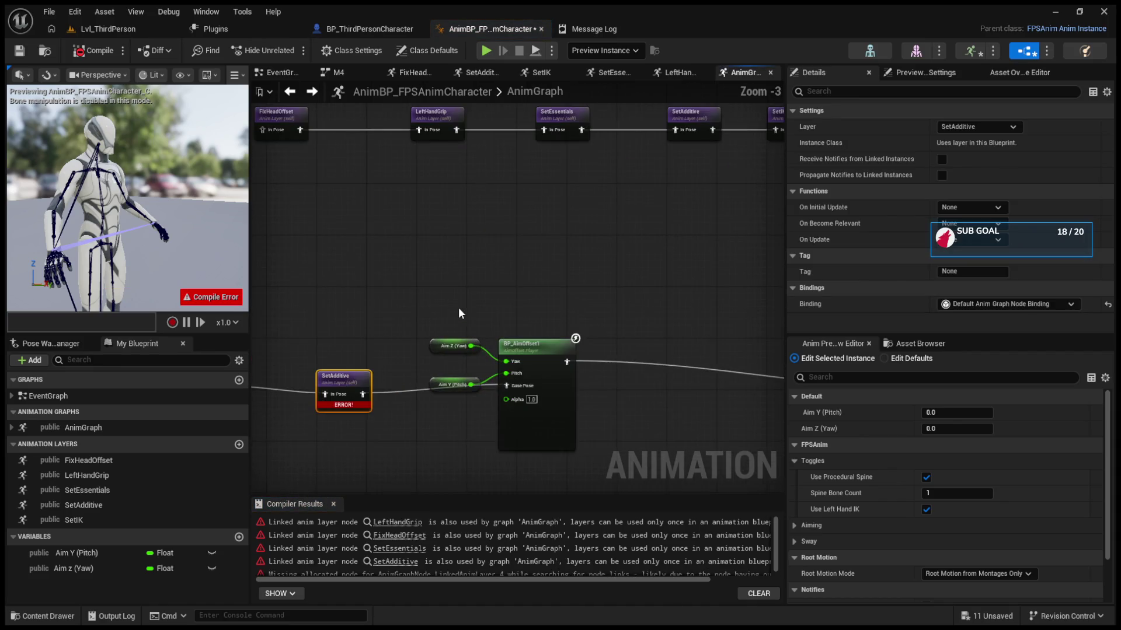
click(737, 170)
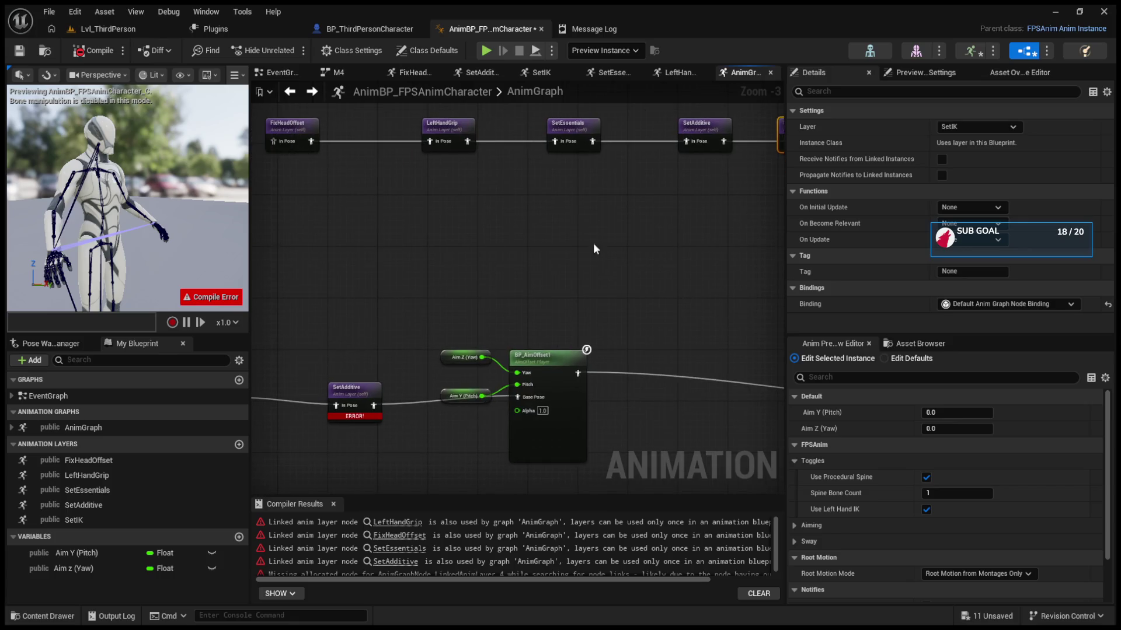
key(ctrl+c)
key(ctrl+v)
drag(446, 317, 534, 405)
drag(425, 334, 514, 409)
drag(523, 349, 610, 349)
drag(477, 313, 456, 392)
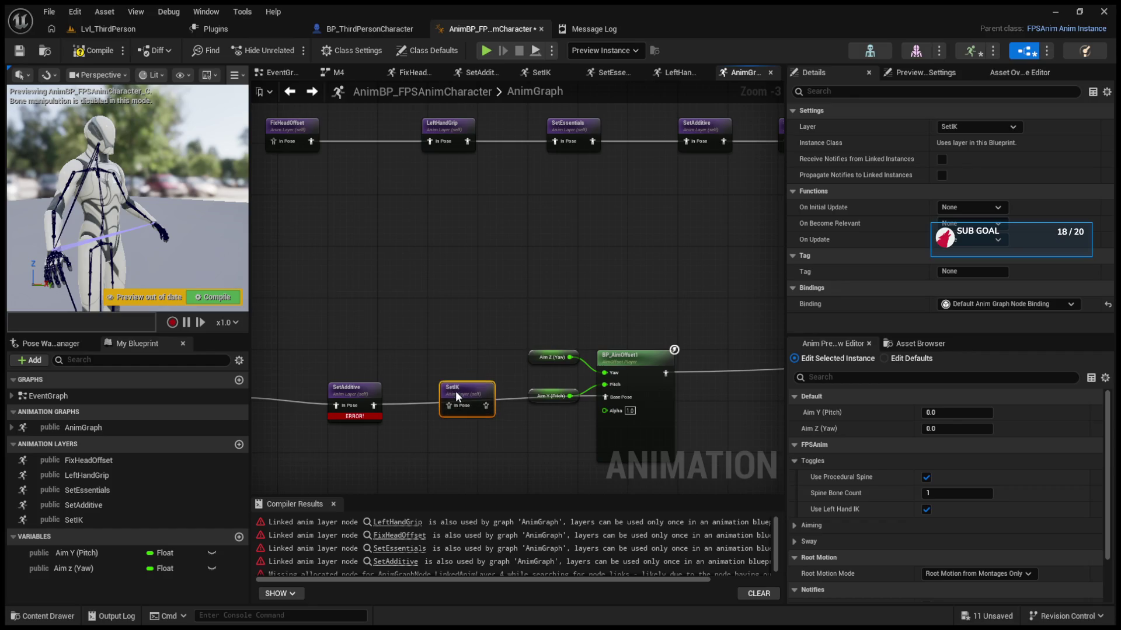
drag(590, 397, 545, 409)
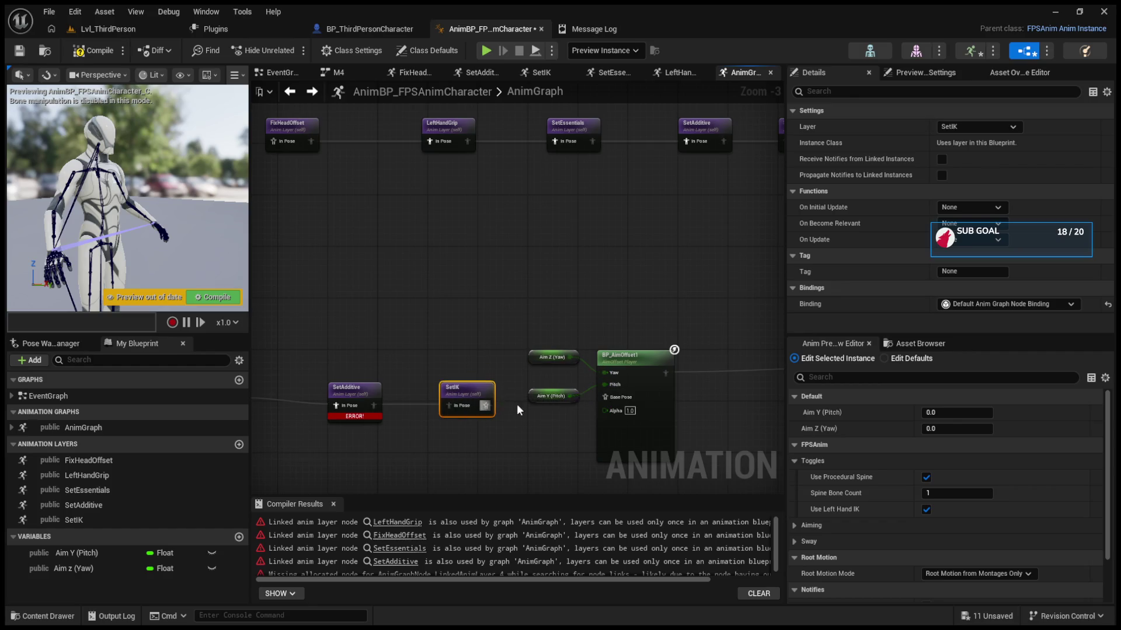
click(204, 297)
mouse_move(308, 355)
mouse_down()
mouse_move(939, 334)
mouse_move(989, 242)
mouse_up()
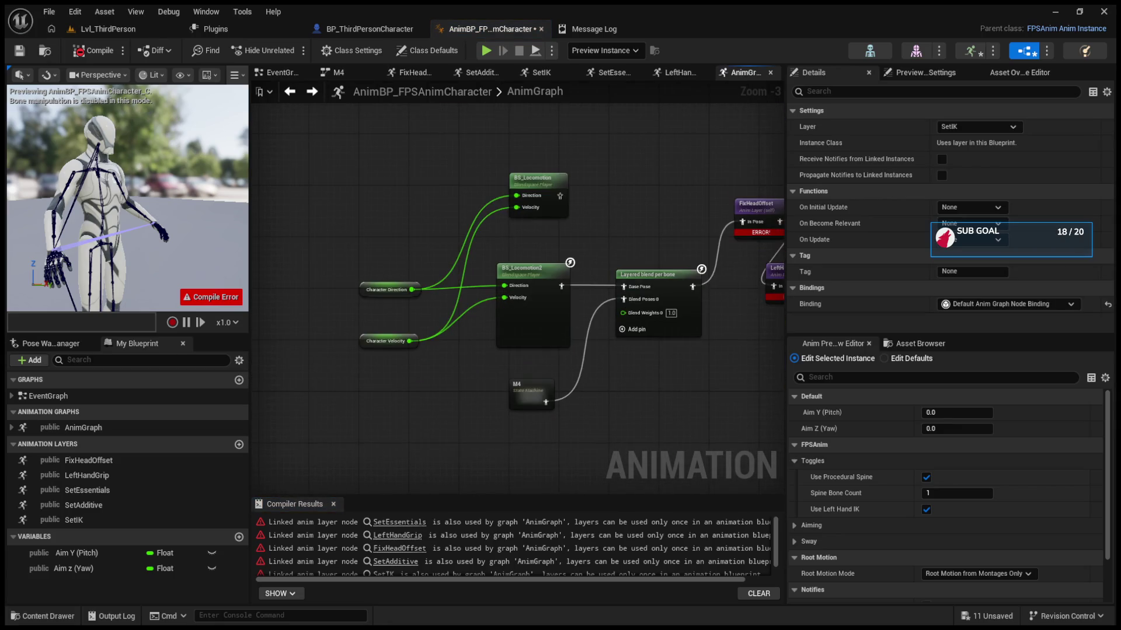
double_click(545, 382)
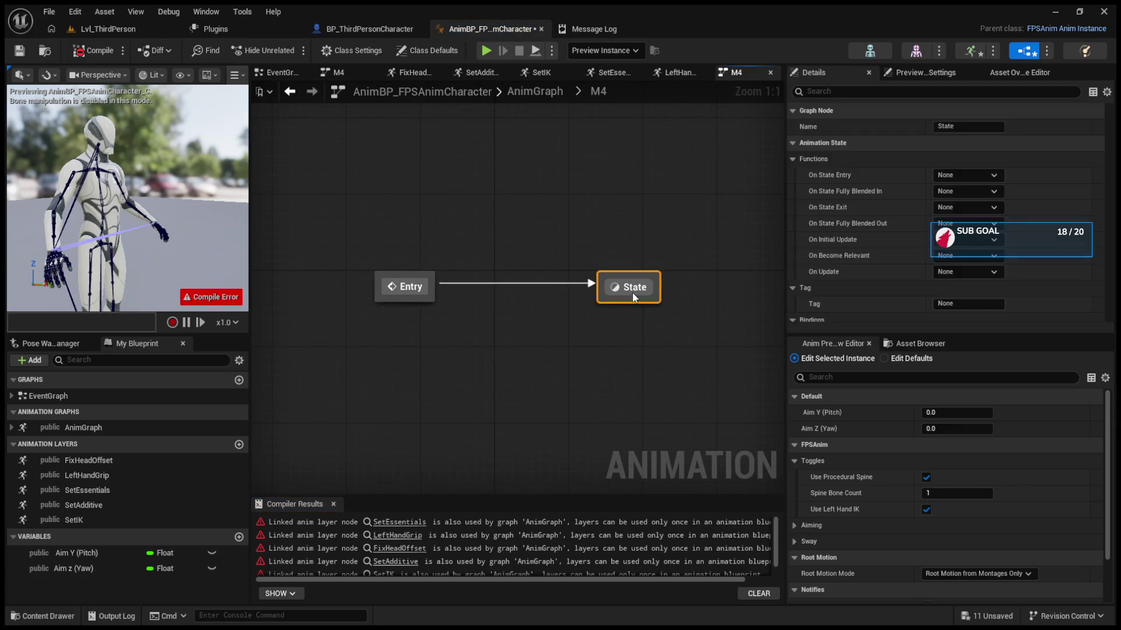
double_click(631, 287)
drag(313, 199, 422, 199)
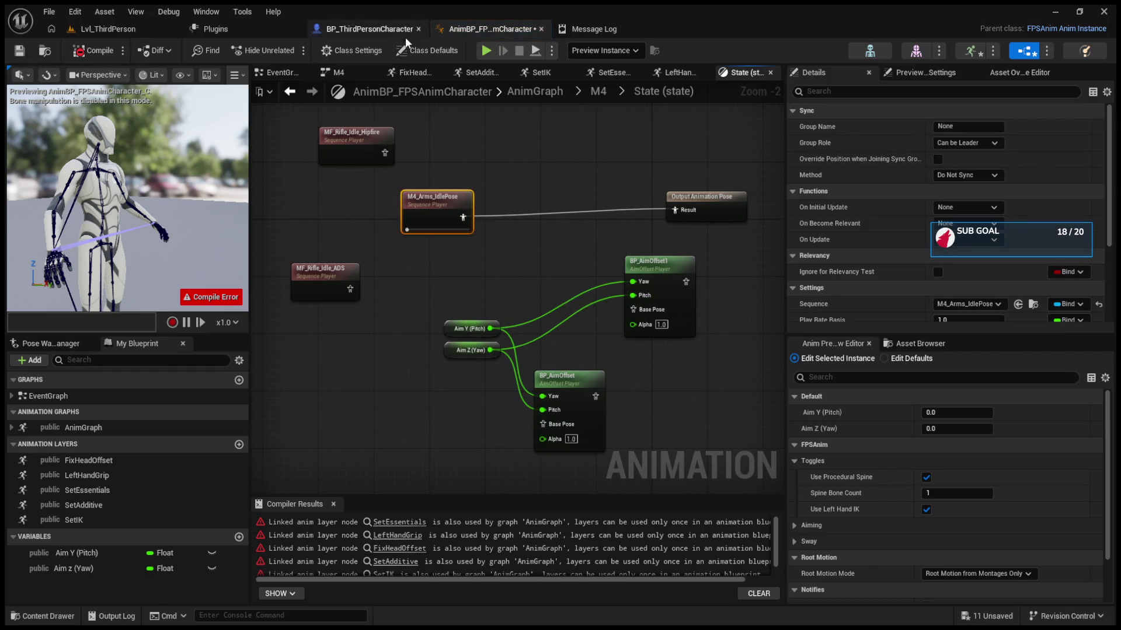
double_click(295, 96)
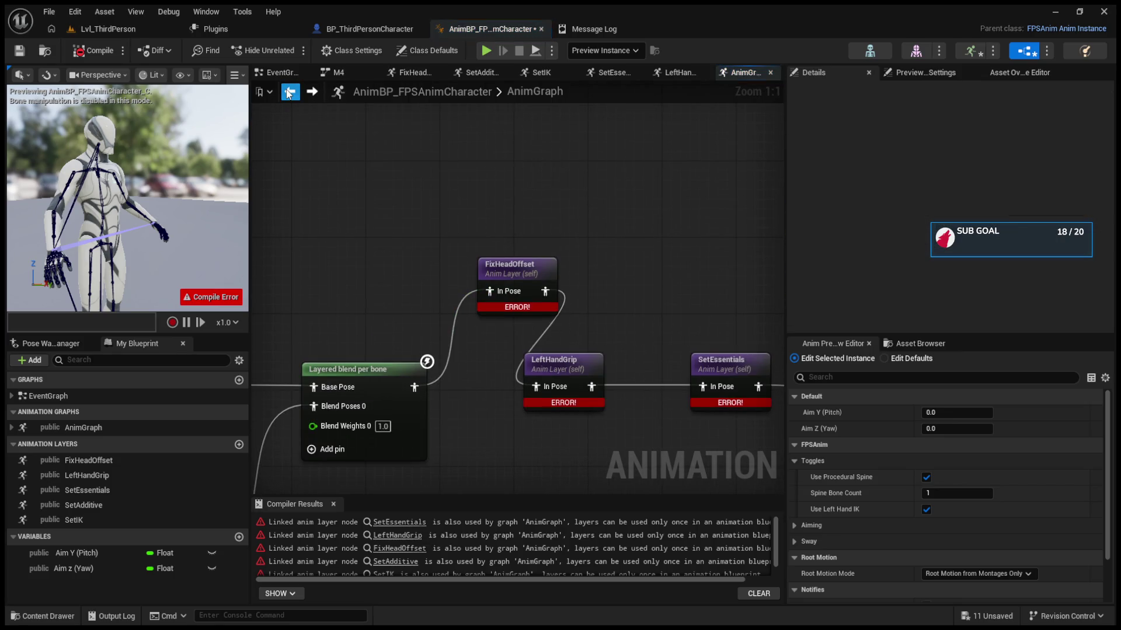
Step: Marquee-select the five duplicate layer nodes and delete them
scroll(610, 333, down, 1)
mouse_move(610, 334)
mouse_down()
mouse_move(388, 301)
mouse_move(388, 320)
mouse_move(445, 350)
mouse_move(489, 339)
mouse_up()
mouse_move(562, 151)
mouse_down()
mouse_move(551, 273)
mouse_move(469, 360)
mouse_move(521, 337)
mouse_move(782, 305)
mouse_up()
drag(409, 281, 734, 429)
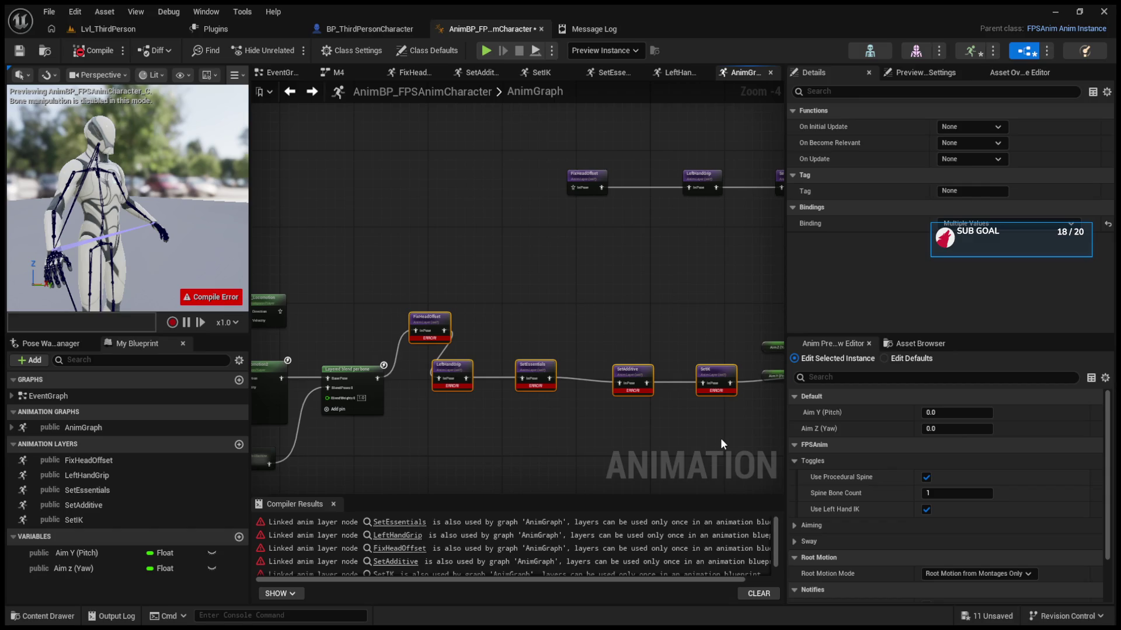
key(Delete)
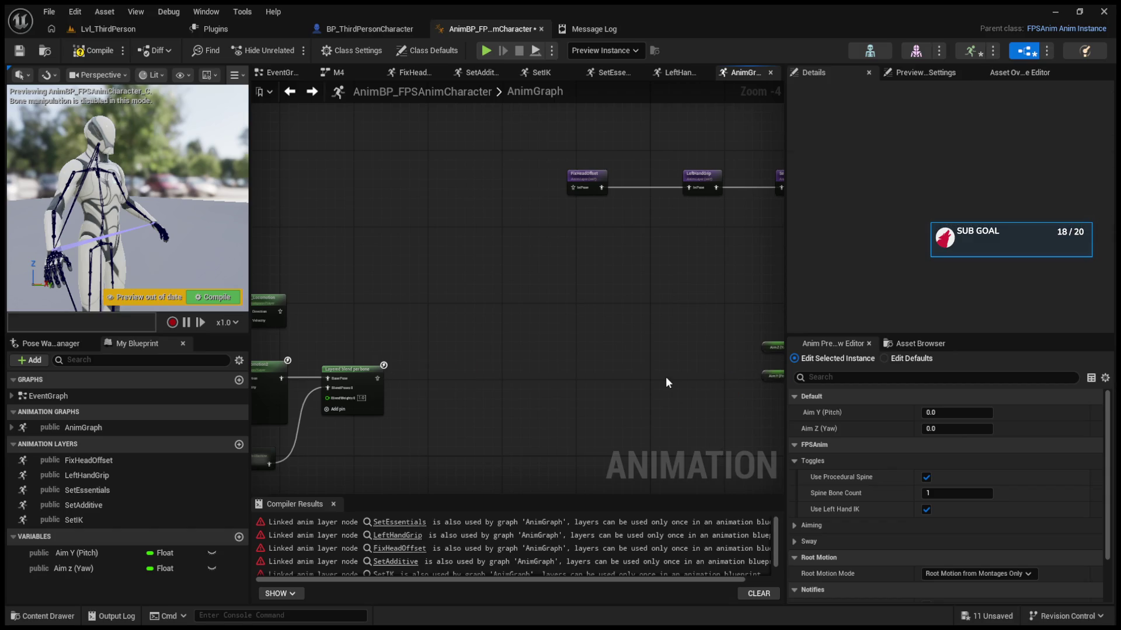
Step: Move FixHeadOffset beside Layered blend per bone, wire the chain into Base Pose, and compile
drag(668, 382, 623, 398)
mouse_move(526, 194)
mouse_down()
mouse_move(414, 327)
mouse_move(398, 387)
mouse_up()
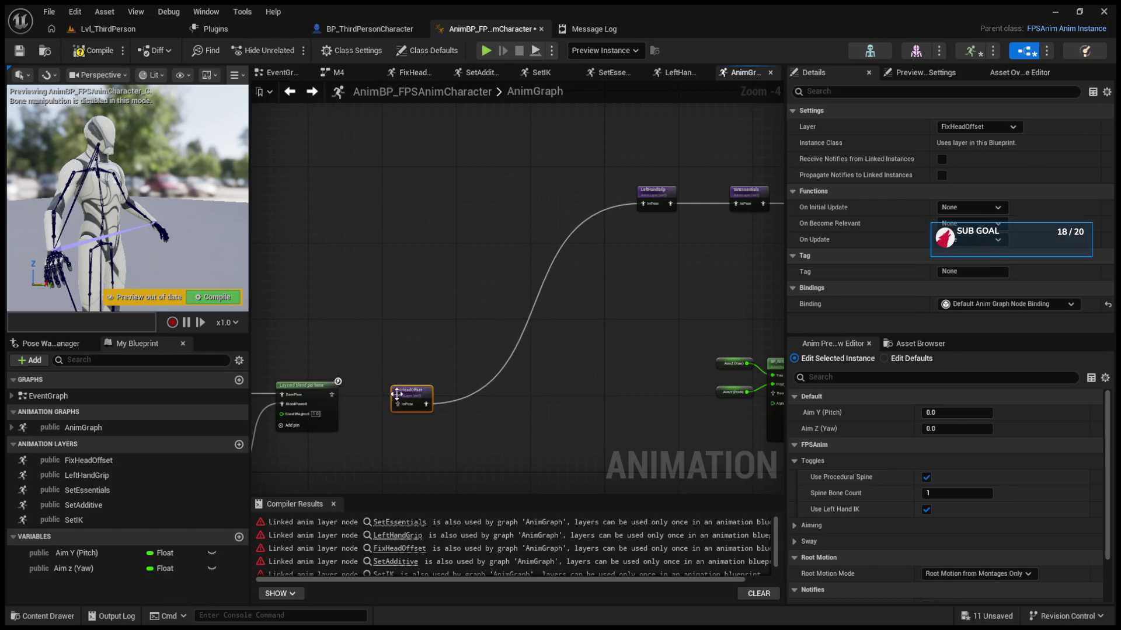
scroll(398, 387, up, 2)
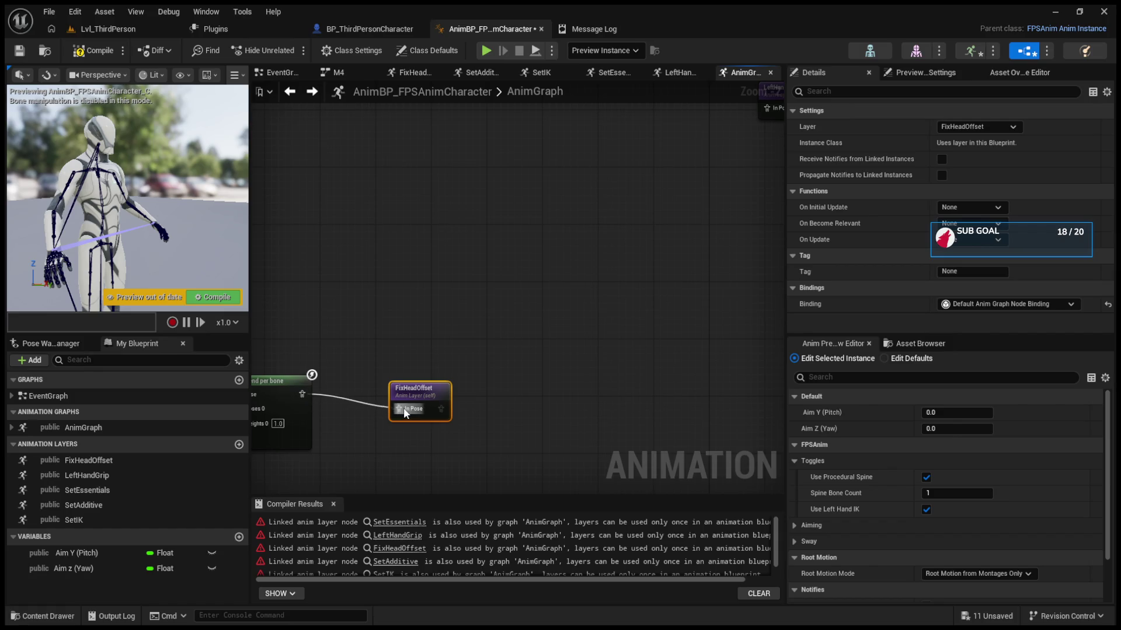
mouse_move(439, 411)
mouse_down()
mouse_move(729, 417)
mouse_move(747, 394)
mouse_up()
click(236, 297)
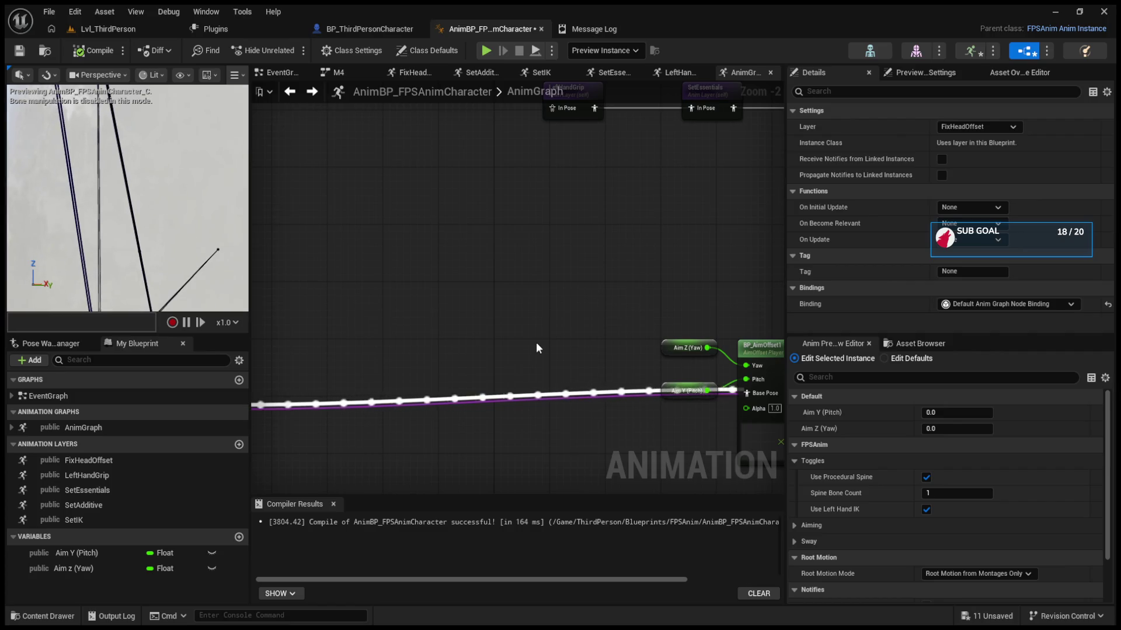
scroll(471, 344, down, 6)
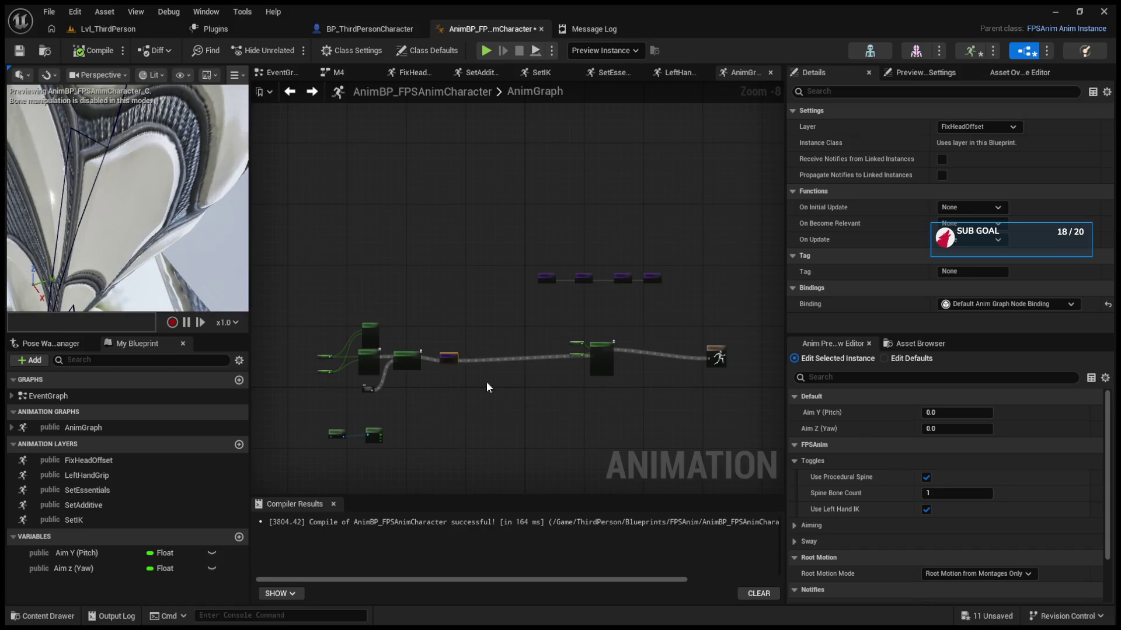
Step: Undo FixHeadOffset's input wire and feed the per-bone blend pose into LeftHandGrip
scroll(473, 379, up, 3)
scroll(420, 369, up, 4)
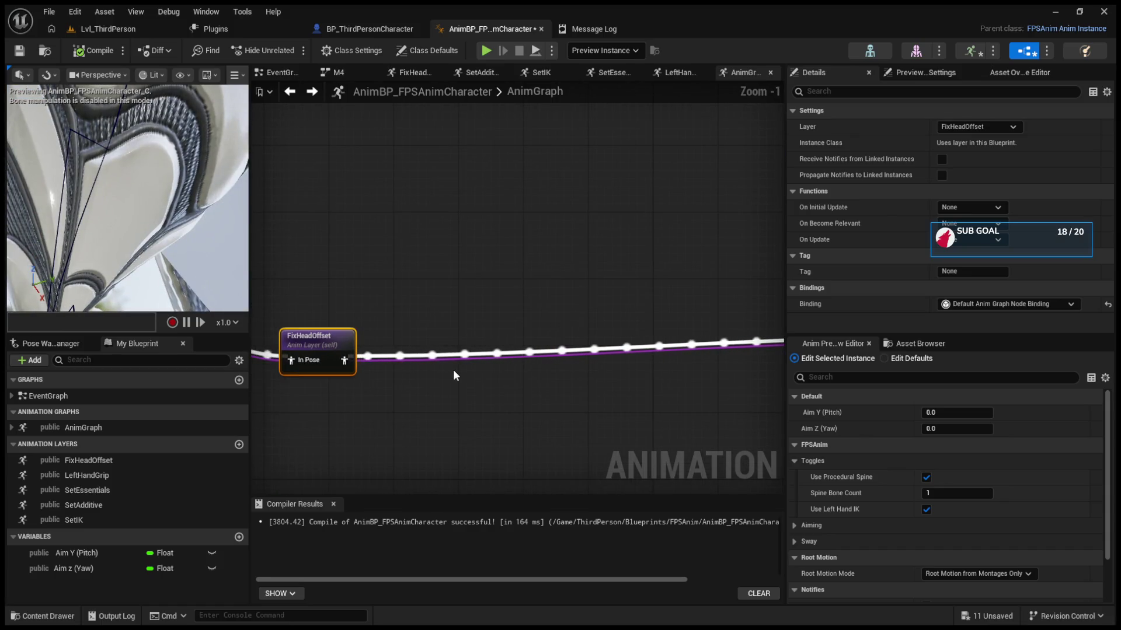
click(453, 369)
key(ctrl+z)
key(ctrl+z)
key(ctrl+z)
key(ctrl+z)
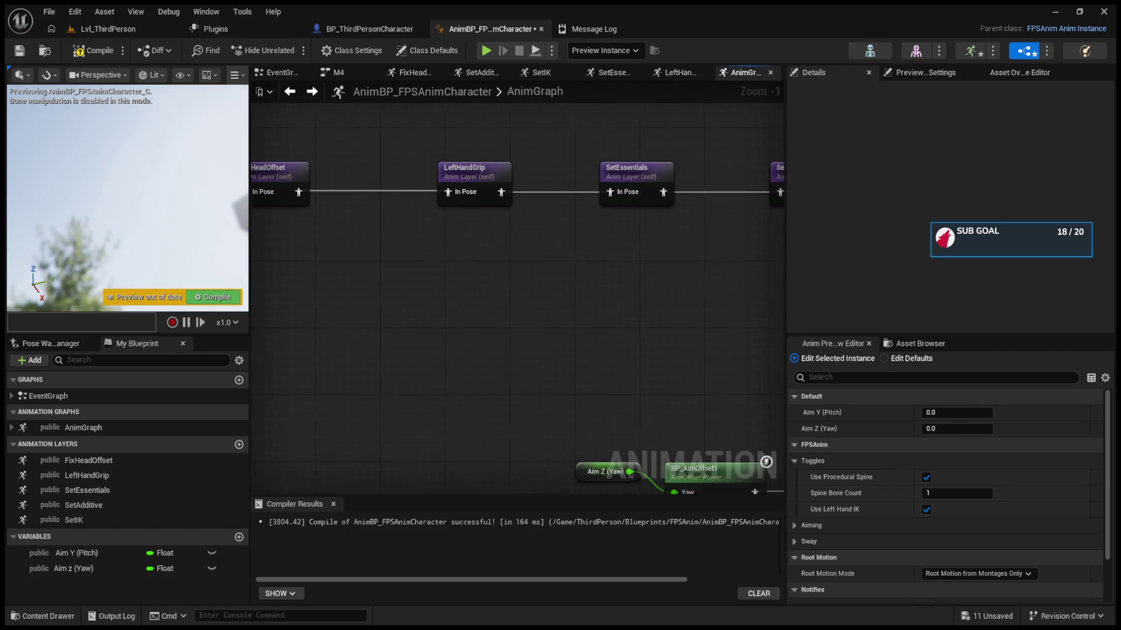
click(492, 179)
mouse_move(483, 226)
mouse_down()
mouse_move(594, 187)
mouse_move(535, 257)
mouse_move(632, 185)
mouse_move(315, 457)
mouse_up()
scroll(511, 309, down, 4)
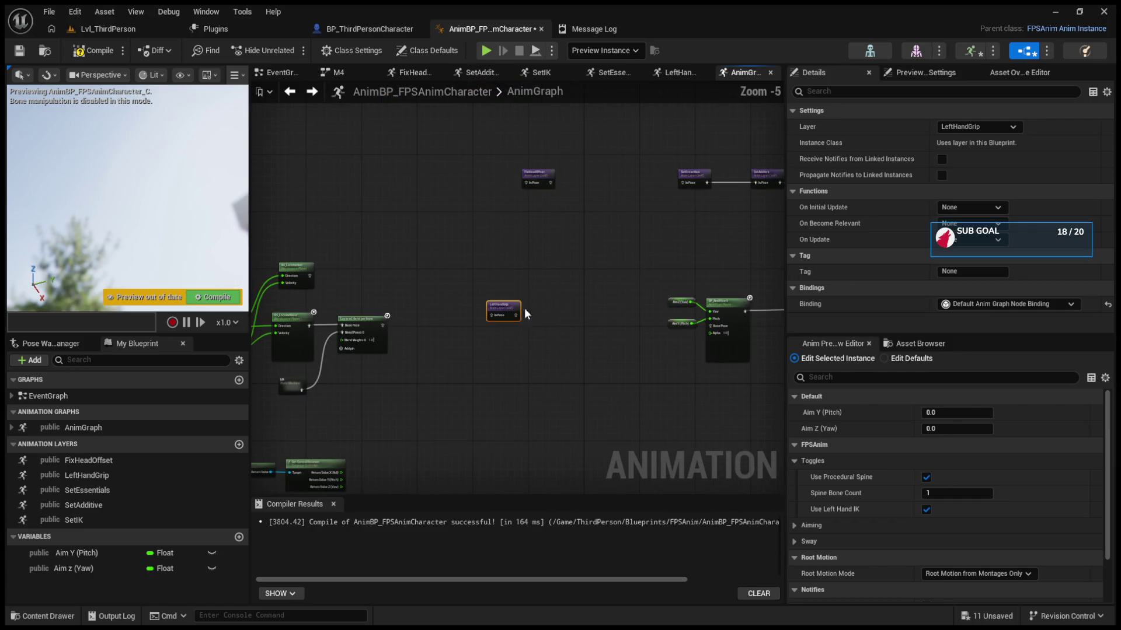
mouse_move(386, 324)
mouse_down()
mouse_move(493, 315)
mouse_move(709, 326)
mouse_up()
Step: Add two reroute points on the pose wire, connect it to the aim offset's Base Pose, and recompile
double_click(448, 318)
double_click(582, 318)
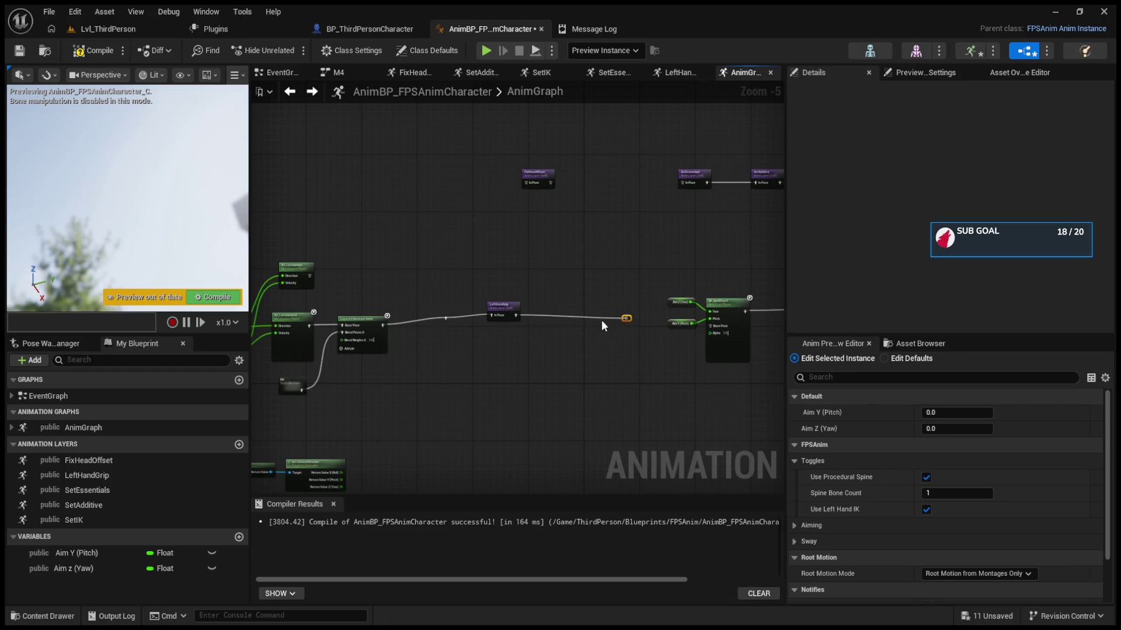
scroll(607, 321, up, 3)
mouse_move(591, 322)
mouse_down()
mouse_move(792, 332)
mouse_move(710, 341)
mouse_move(724, 338)
mouse_up()
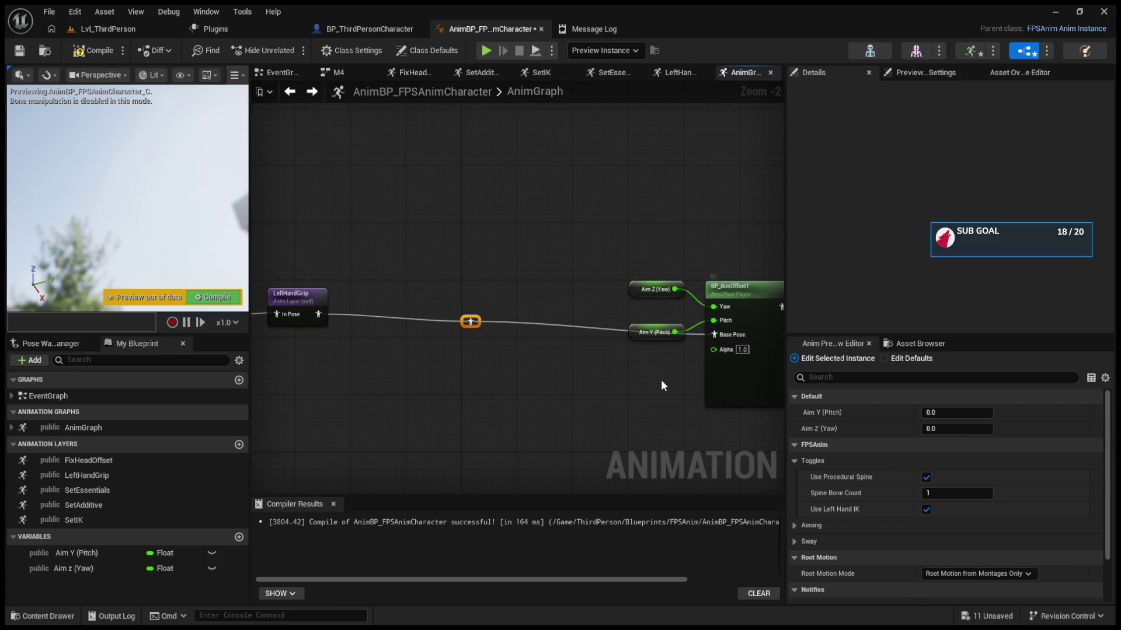
scroll(534, 358, down, 3)
scroll(564, 353, up, 3)
click(205, 296)
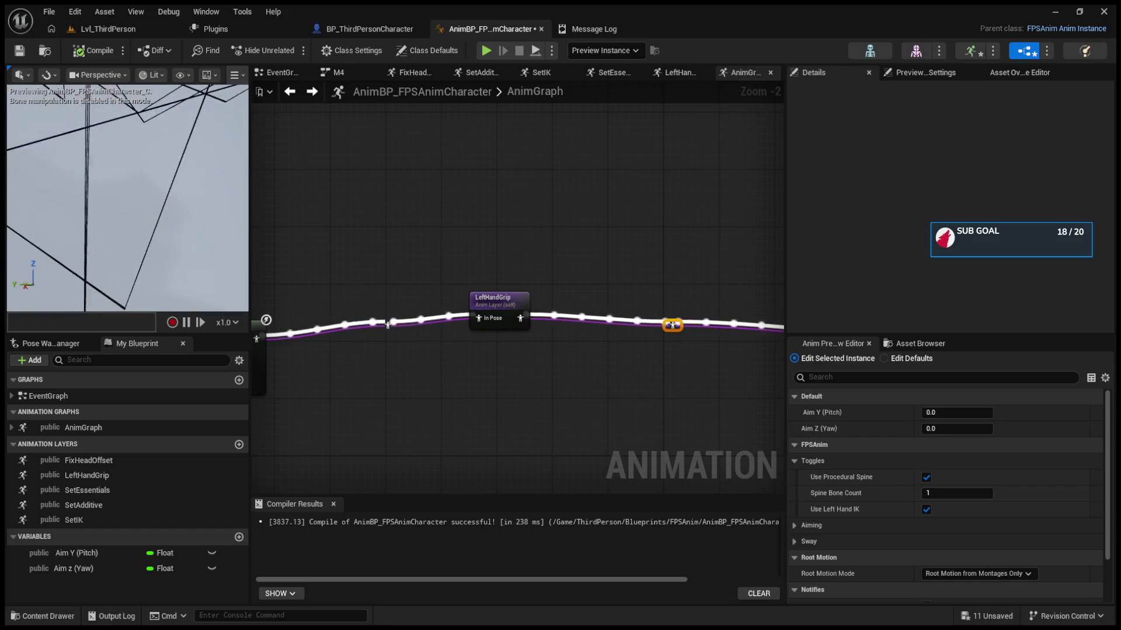
scroll(504, 295, down, 2)
Step: Route the blended pose through FixHeadOffset into LeftHandGrip, then reselect BP_ThirdPersonCharacter's FPSAnim_Character component
click(504, 295)
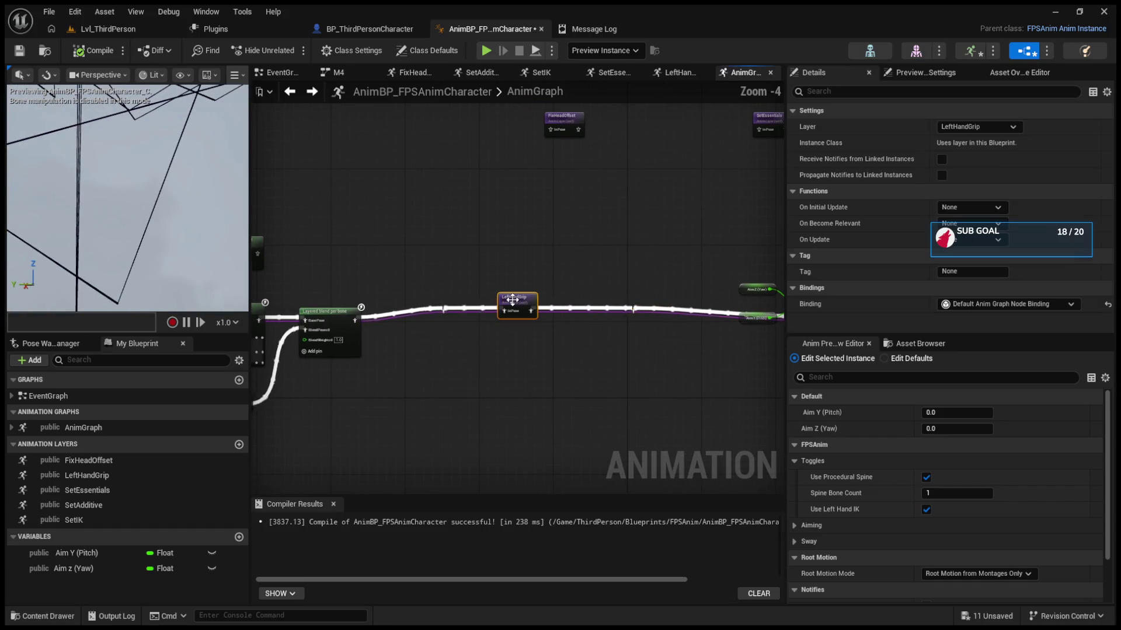
drag(413, 174, 284, 303)
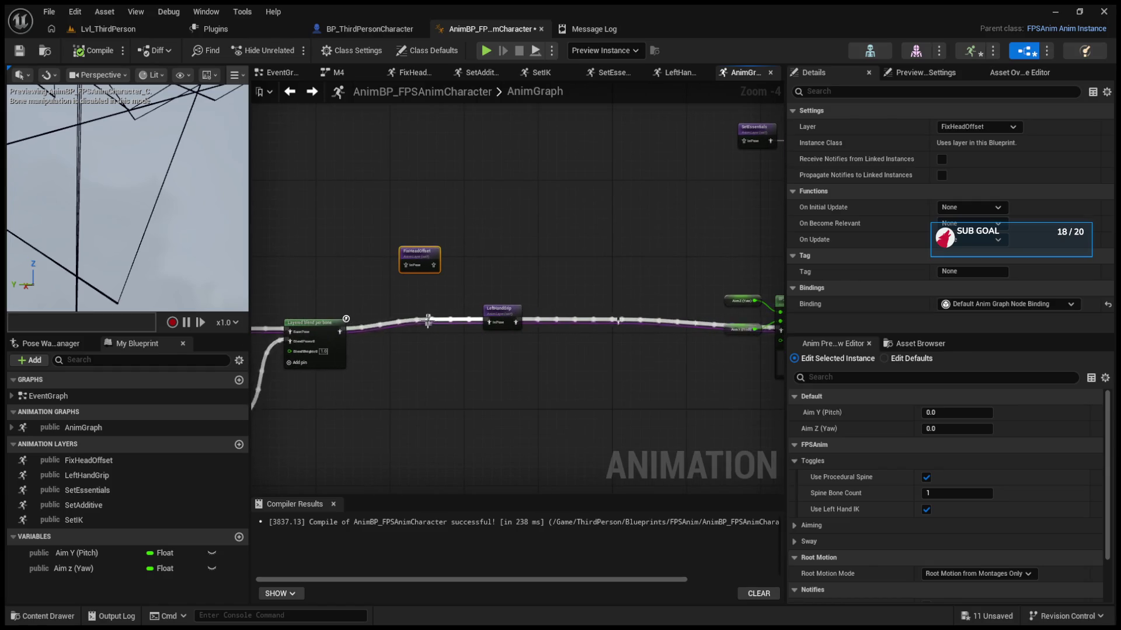
double_click(428, 320)
mouse_move(428, 320)
mouse_down()
mouse_move(452, 306)
mouse_move(431, 345)
mouse_up()
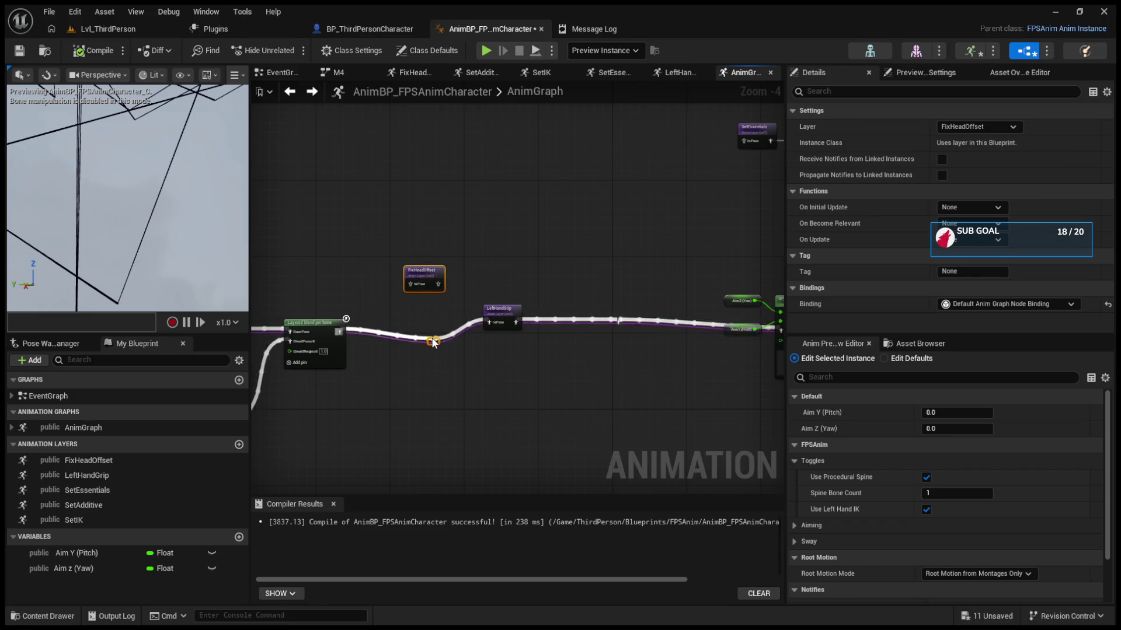
scroll(432, 344, up, 3)
key(Delete)
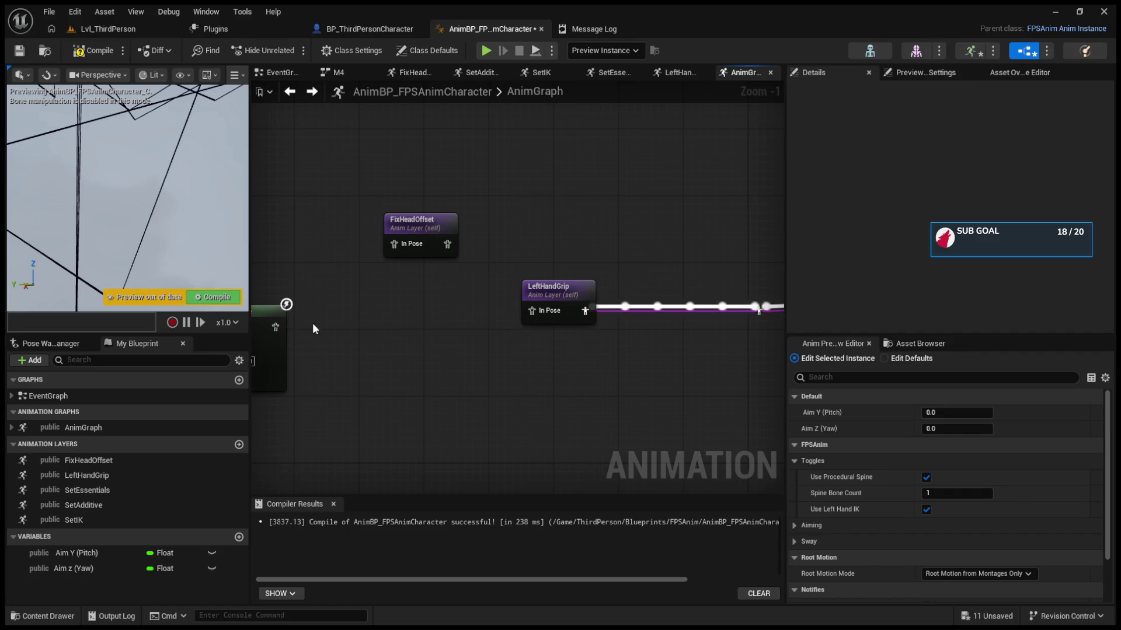
mouse_move(275, 327)
mouse_down()
mouse_move(409, 244)
mouse_move(532, 311)
mouse_up()
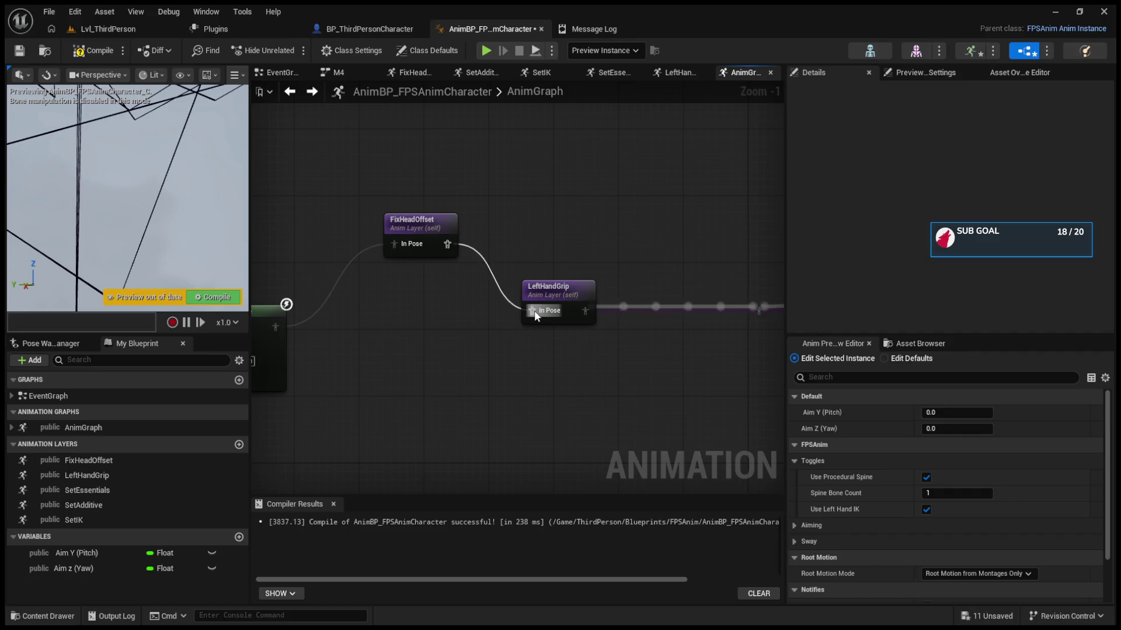
click(225, 299)
drag(437, 221, 437, 306)
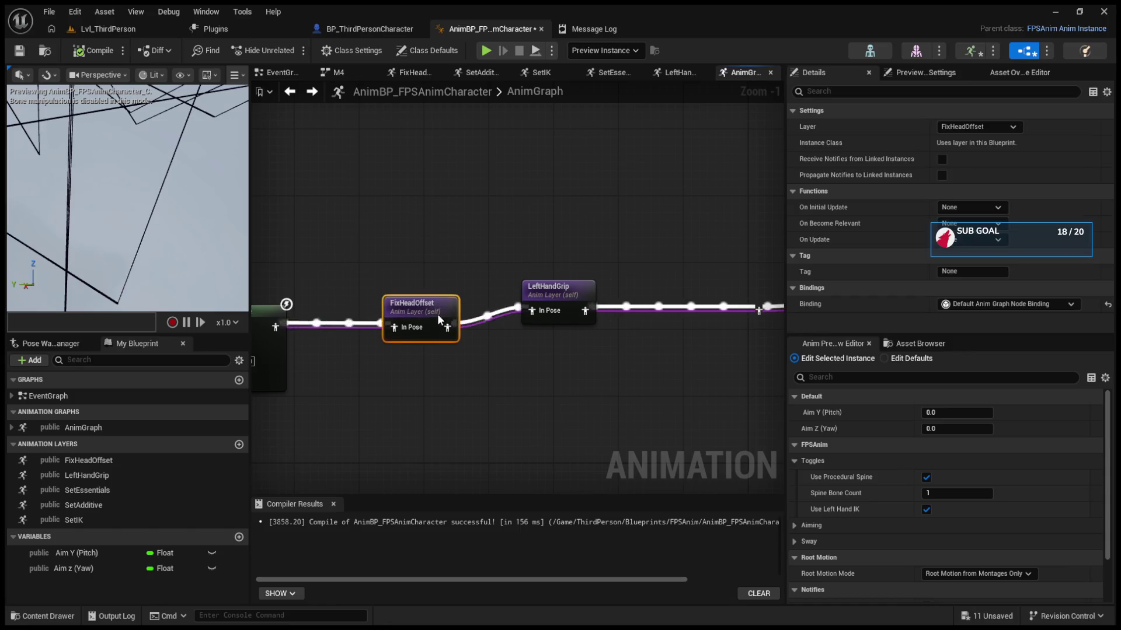
click(541, 304)
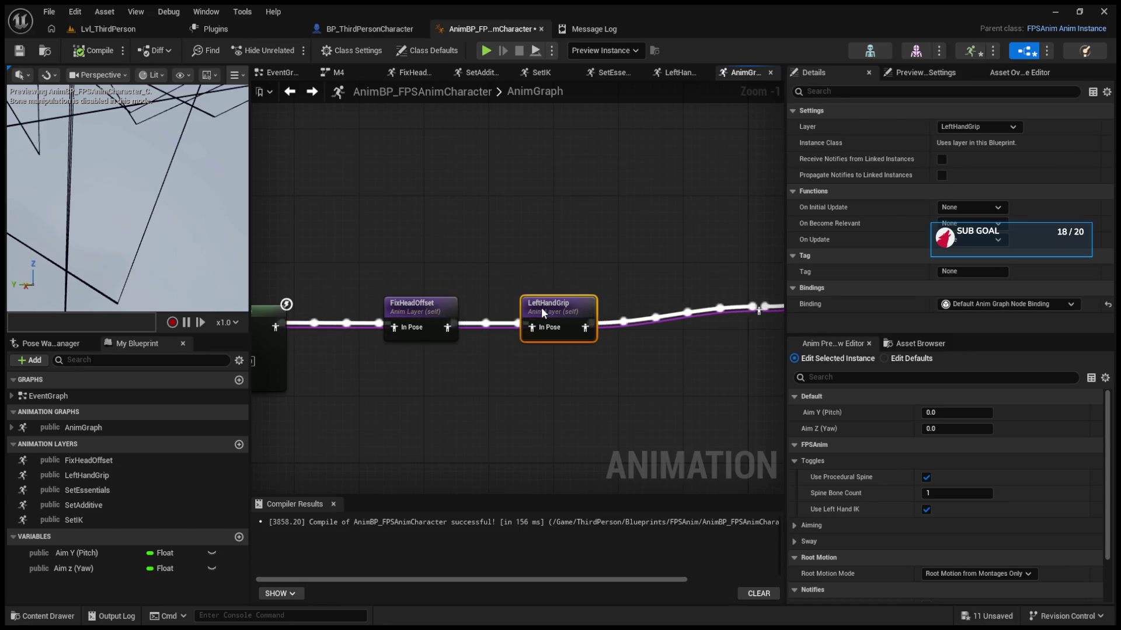
scroll(266, 310, down, 5)
scroll(442, 301, up, 4)
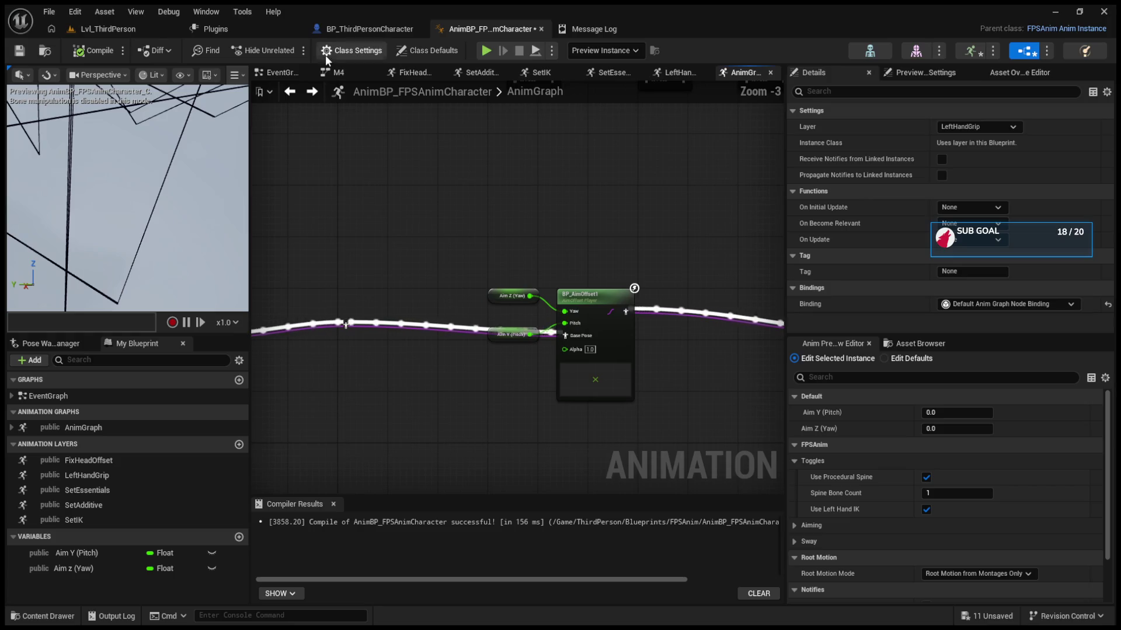
click(370, 28)
click(143, 201)
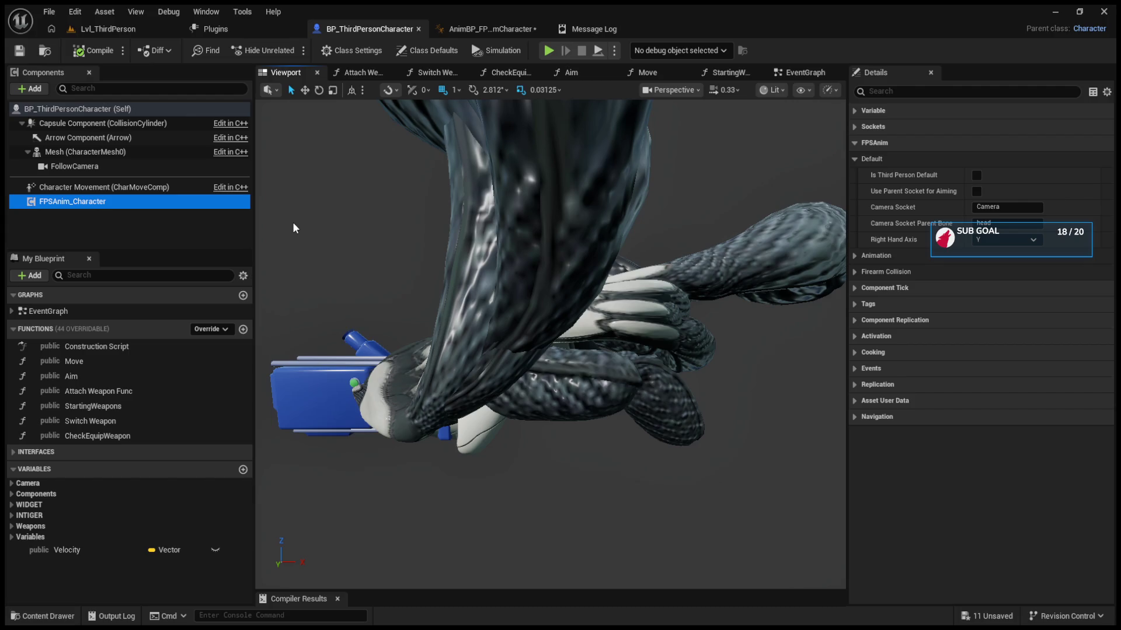
Step: Back in the AnimBP's AnimGraph, recompile and orbit the preview around the character
click(490, 29)
scroll(434, 166, down, 2)
drag(533, 218, 576, 207)
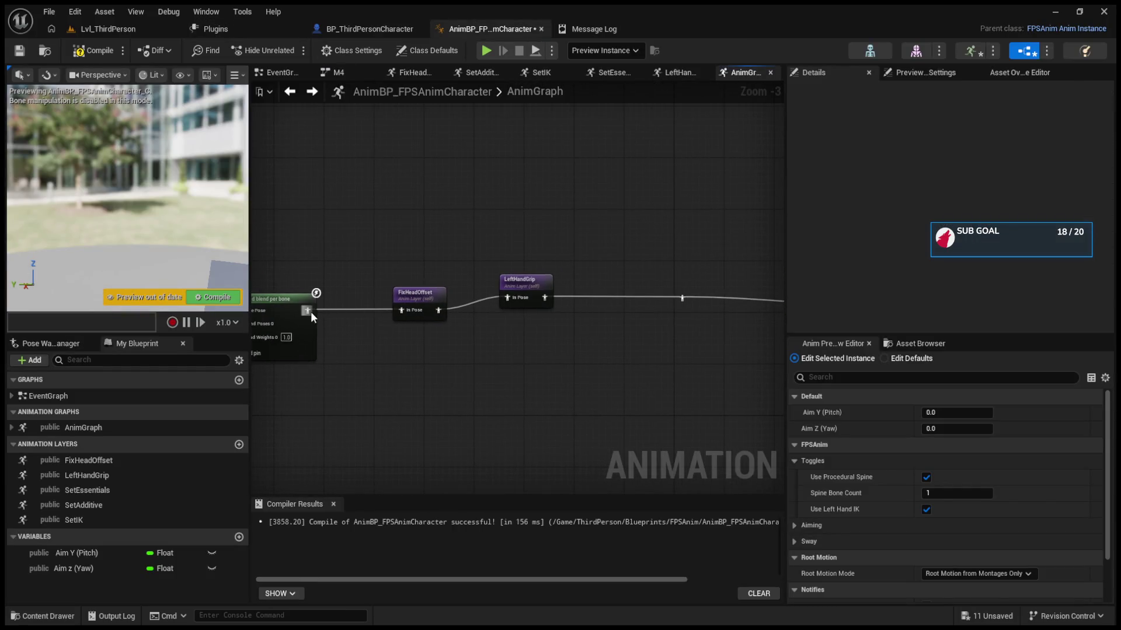
key(F7)
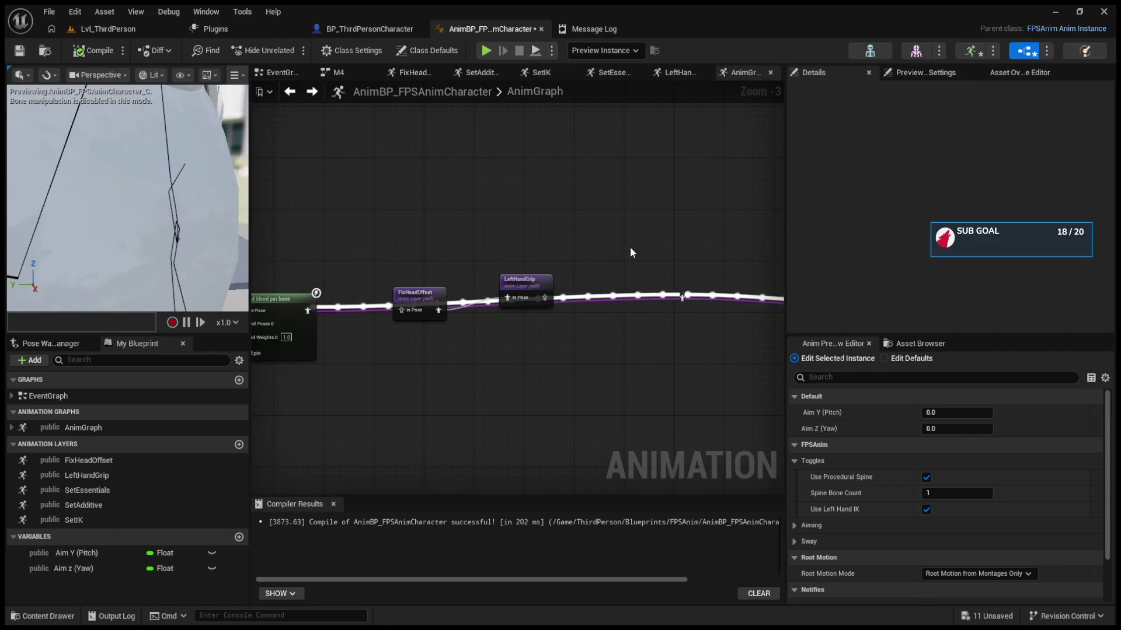
scroll(375, 239, down, 5)
mouse_move(209, 221)
mouse_down()
mouse_move(175, 227)
mouse_move(213, 227)
mouse_up()
scroll(469, 257, up, 3)
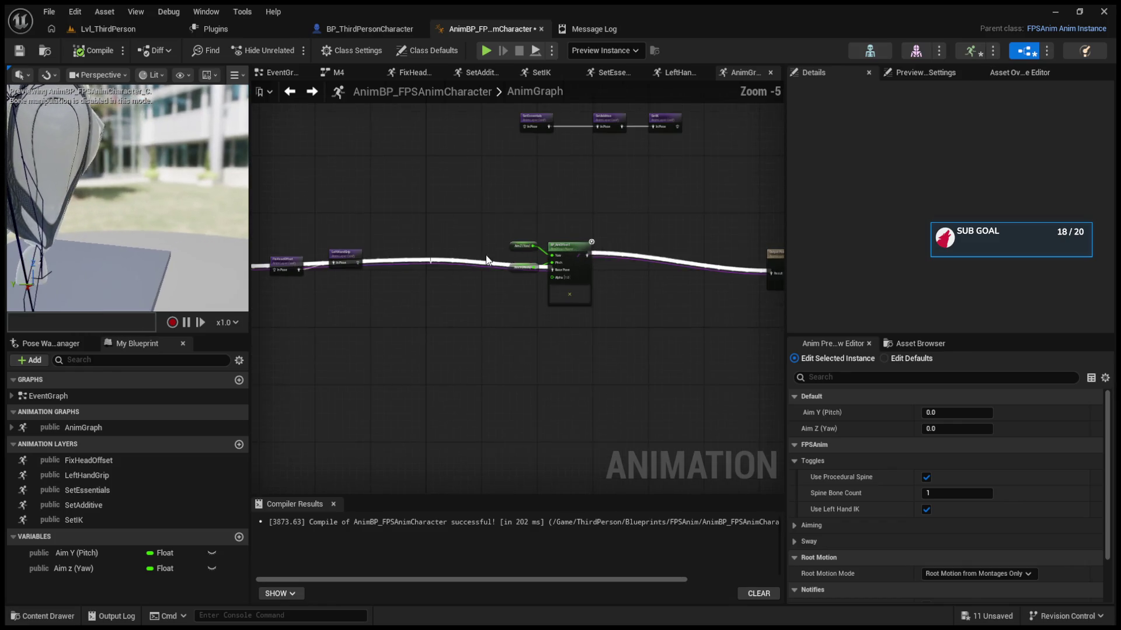
Step: Delete BP_AimOffset1 with its Aim Y and Aim Z nodes, connect LeftHandGrip to Output Pose, and recompile
click(577, 301)
key(Delete)
mouse_move(358, 263)
mouse_down()
mouse_move(717, 285)
mouse_move(678, 271)
mouse_move(769, 277)
mouse_move(747, 275)
mouse_up()
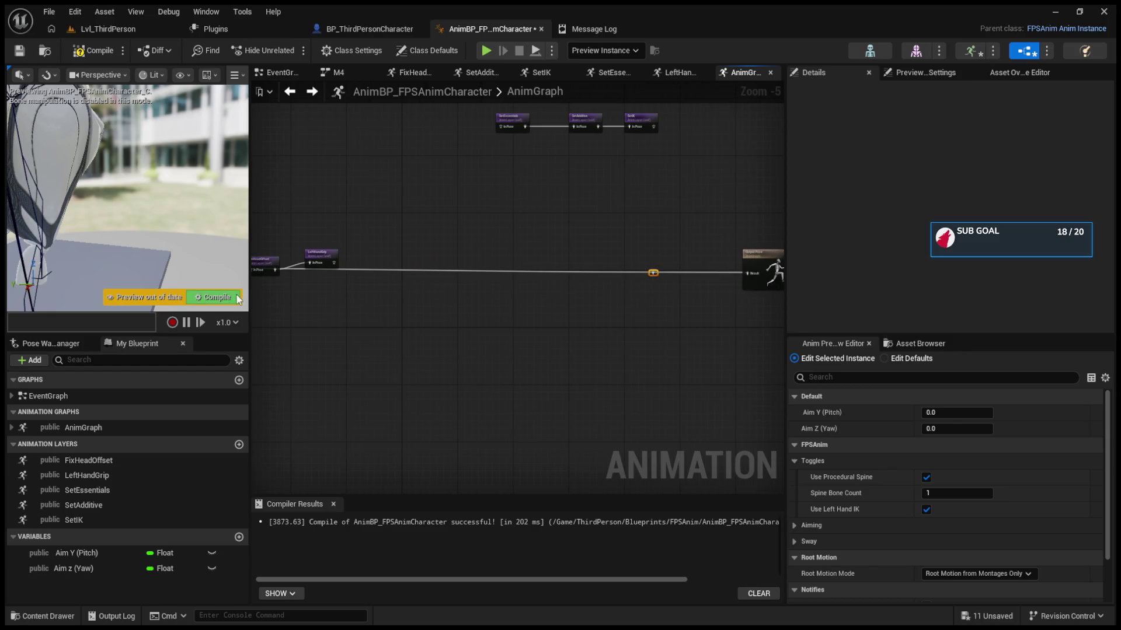
click(216, 297)
drag(151, 290, 159, 210)
scroll(159, 210, up, 2)
scroll(159, 210, up, 2)
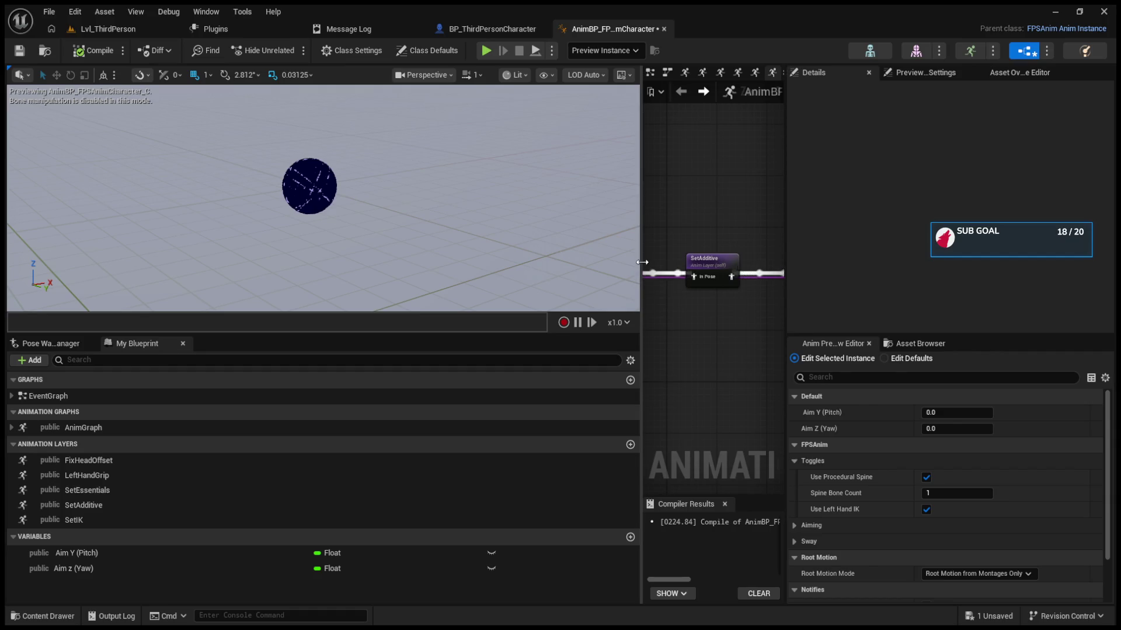
Step: Drag the panel splitter to widen the AnimGraph area
drag(642, 262, 455, 265)
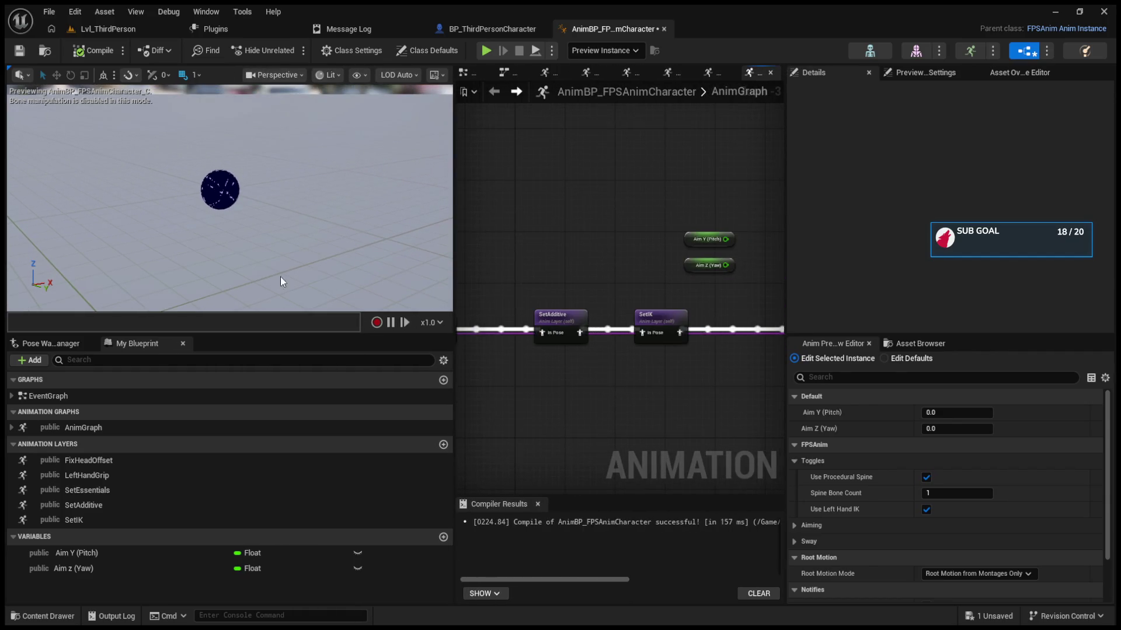
Step: Inspect the preview skeleton's leg and index_02_r bones, then pan the layer chain to LeftHandGrip
mouse_move(282, 283)
mouse_down()
mouse_move(281, 246)
mouse_move(281, 269)
mouse_up()
click(230, 194)
click(241, 215)
drag(240, 214, 233, 181)
drag(519, 330, 710, 335)
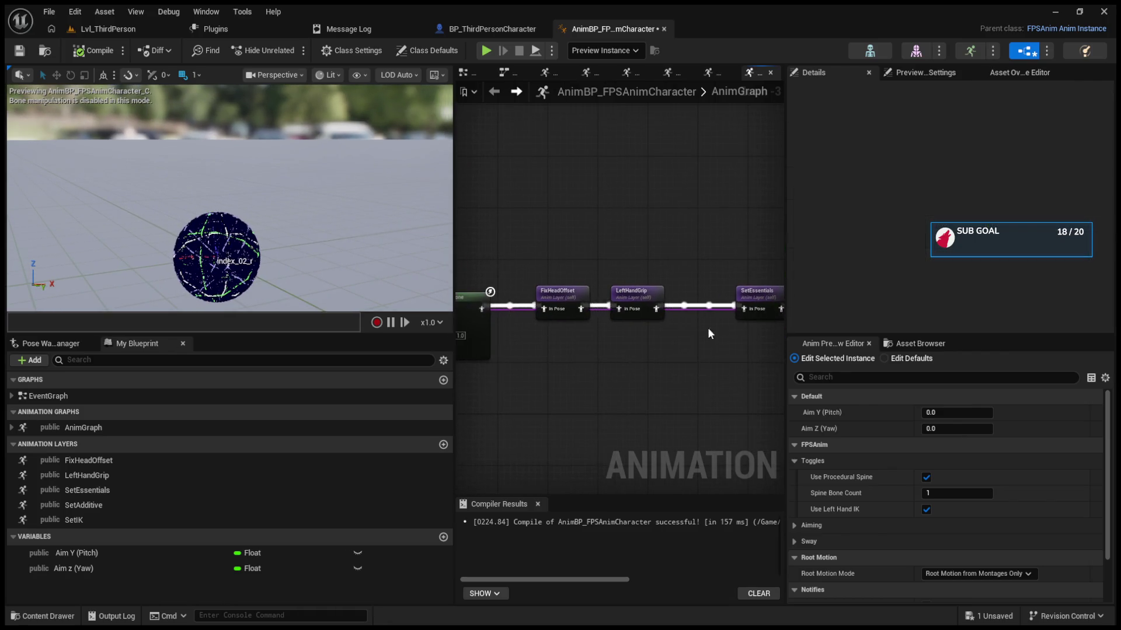
drag(786, 335, 1115, 335)
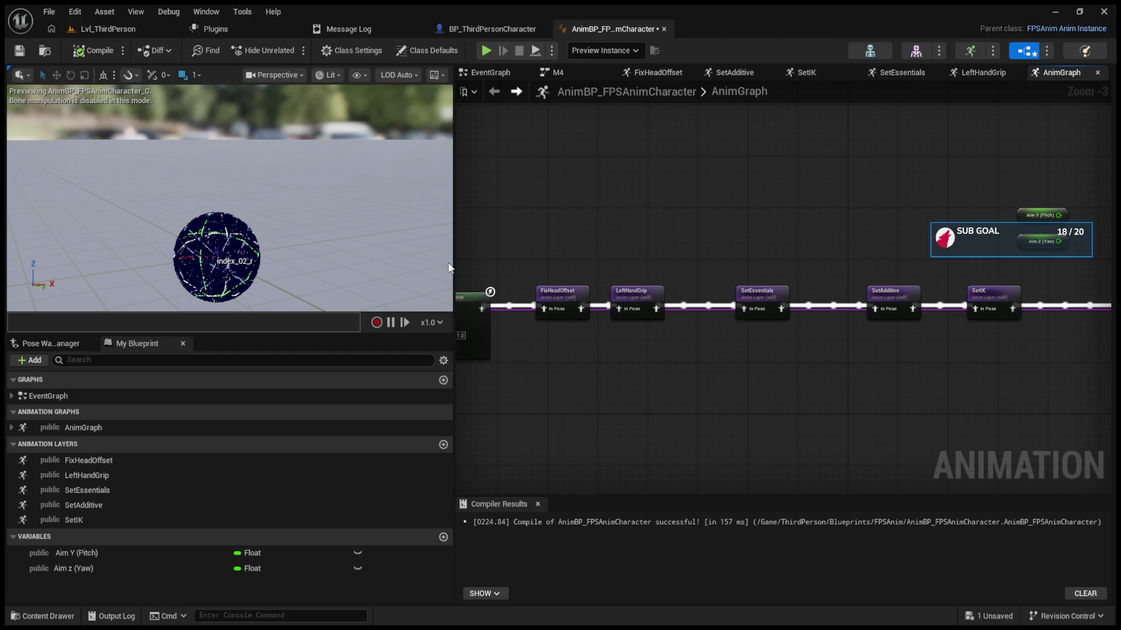
Step: Select the FPSAnim_Character component in the BP_ThirdPersonCharacter blueprint
drag(454, 268, 262, 269)
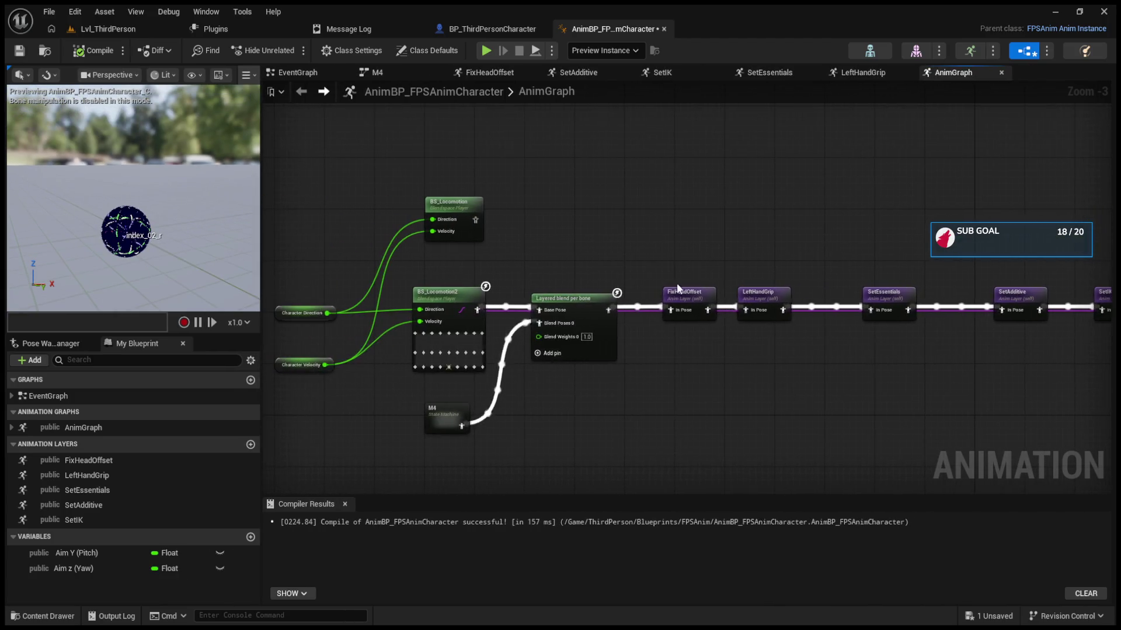
click(474, 27)
click(144, 203)
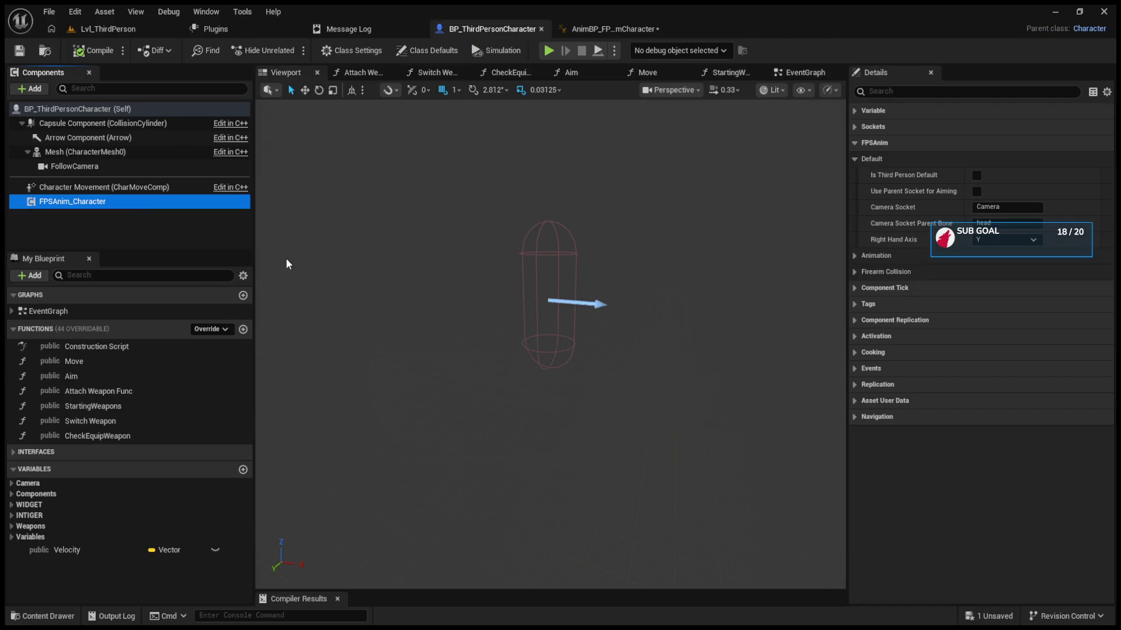
Step: Replace the FPSAnim_Character component with a fresh one that keeps its default name
key(Delete)
click(75, 55)
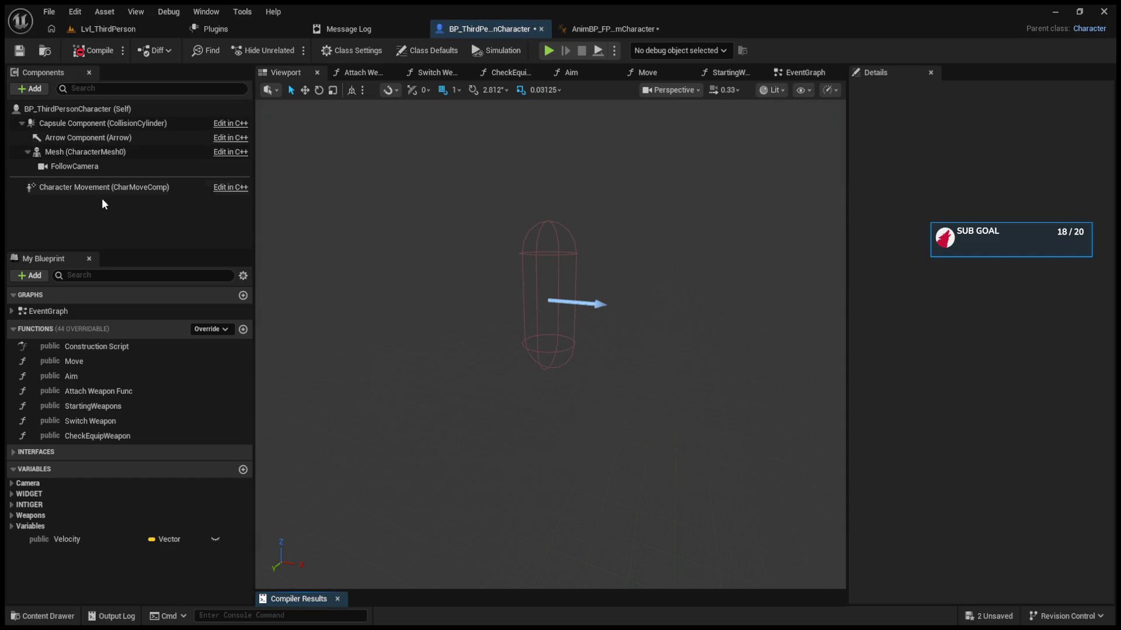
click(40, 85)
click(59, 123)
key(Return)
Step: In the component's Animation settings, edit Max Look Up Angle and set Max Look Down Angle to 90
click(855, 255)
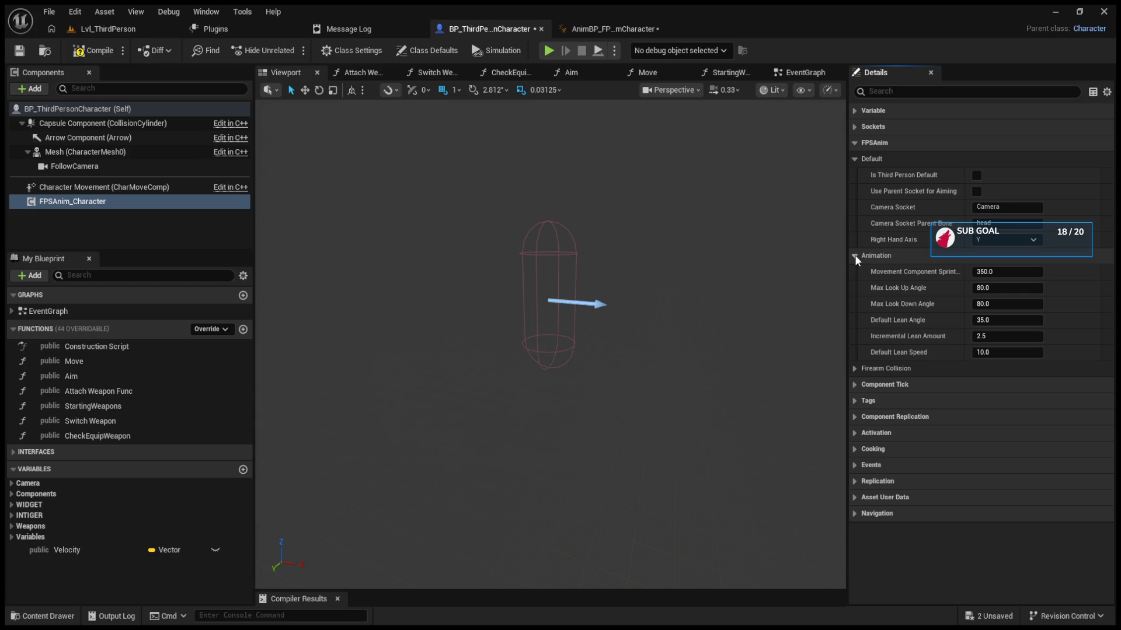
click(990, 289)
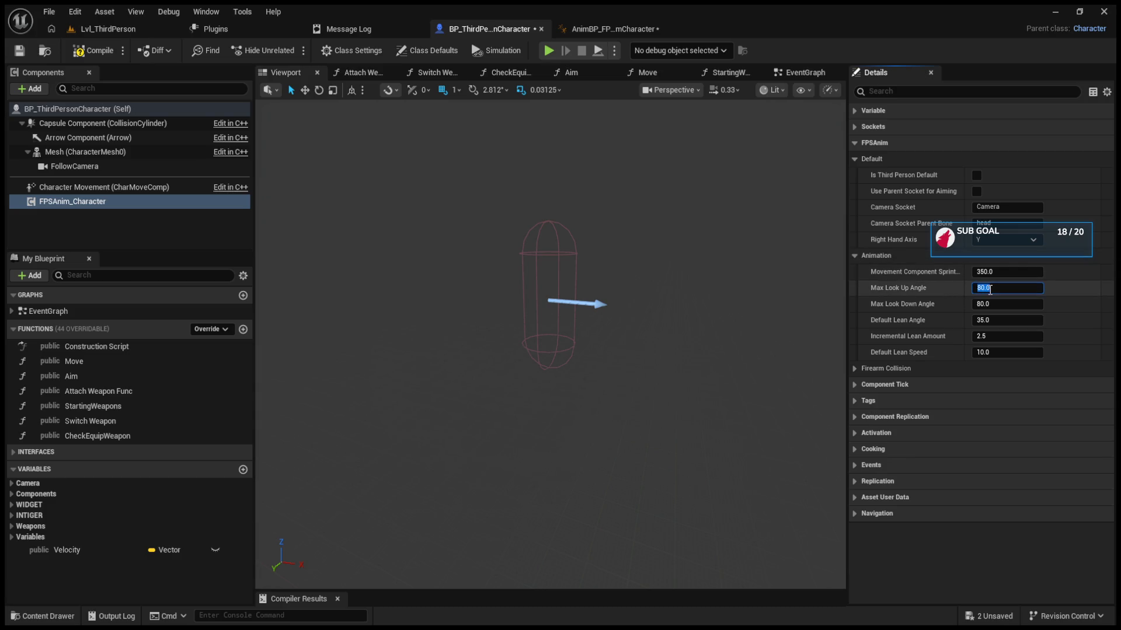
text(90)
click(994, 306)
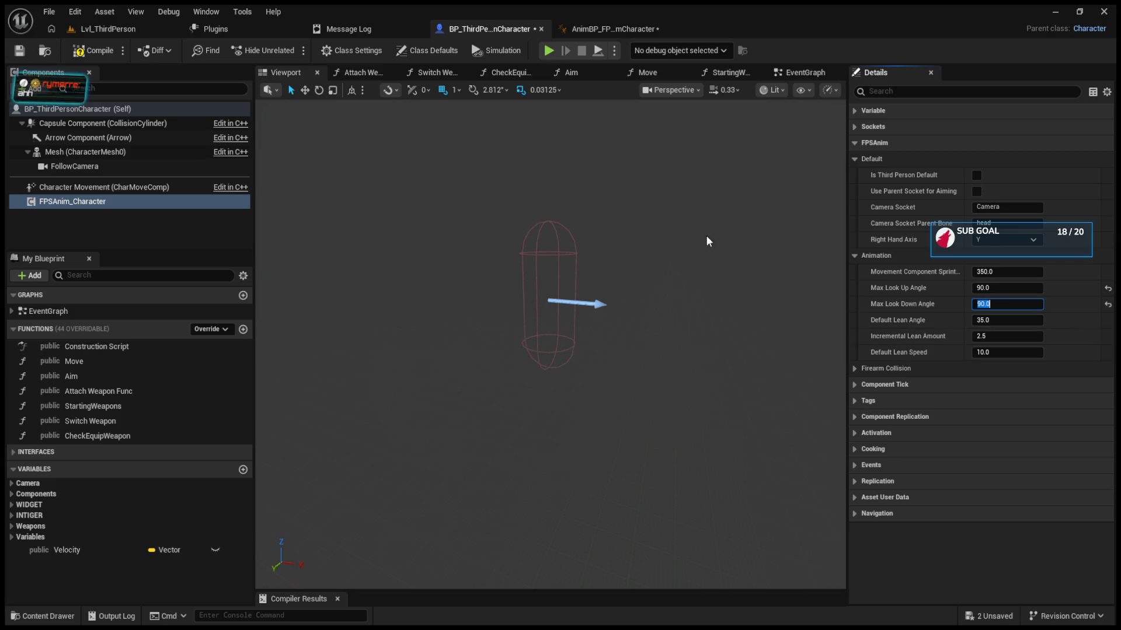
Step: Compile BP_ThirdPersonCharacter and expand the resulting list of compiler errors
click(96, 53)
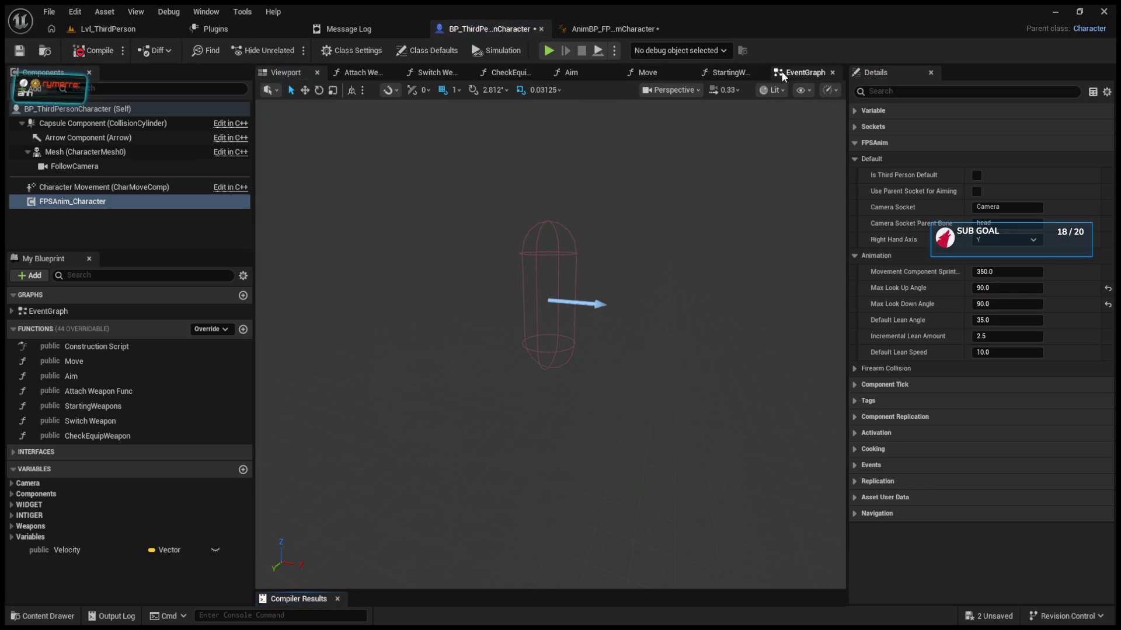
click(109, 30)
click(457, 28)
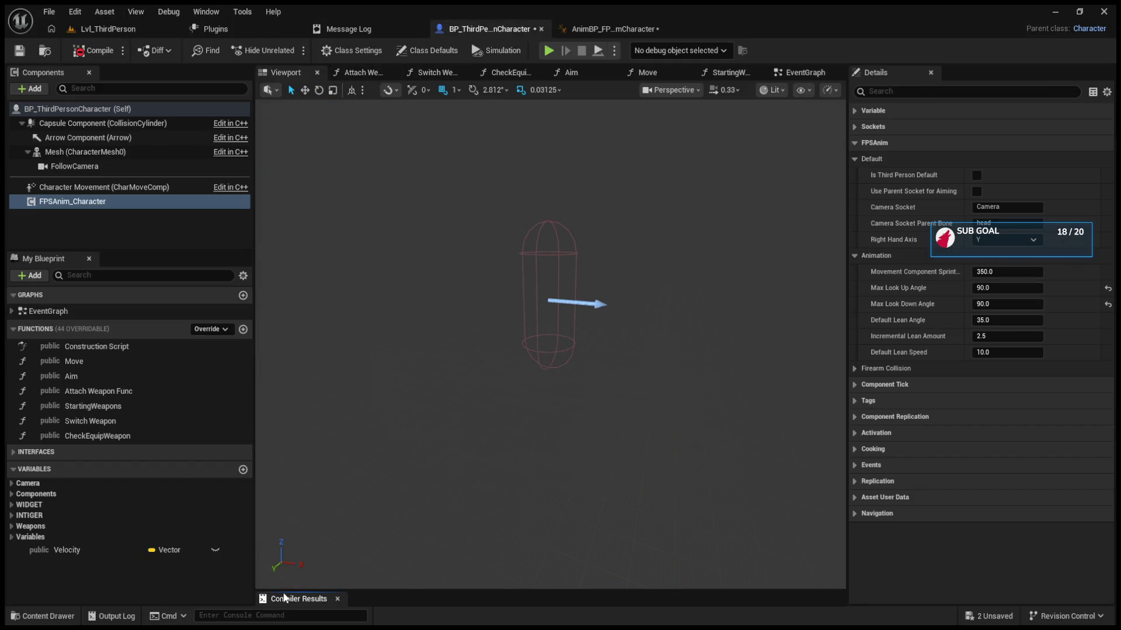
drag(283, 586, 296, 458)
Step: Wire FPSAnim_Character into the Targets of Set Sprinting, Get Is Sprinting and Stop Aiming
click(579, 478)
mouse_move(72, 202)
mouse_down()
mouse_move(455, 259)
mouse_move(482, 278)
mouse_up()
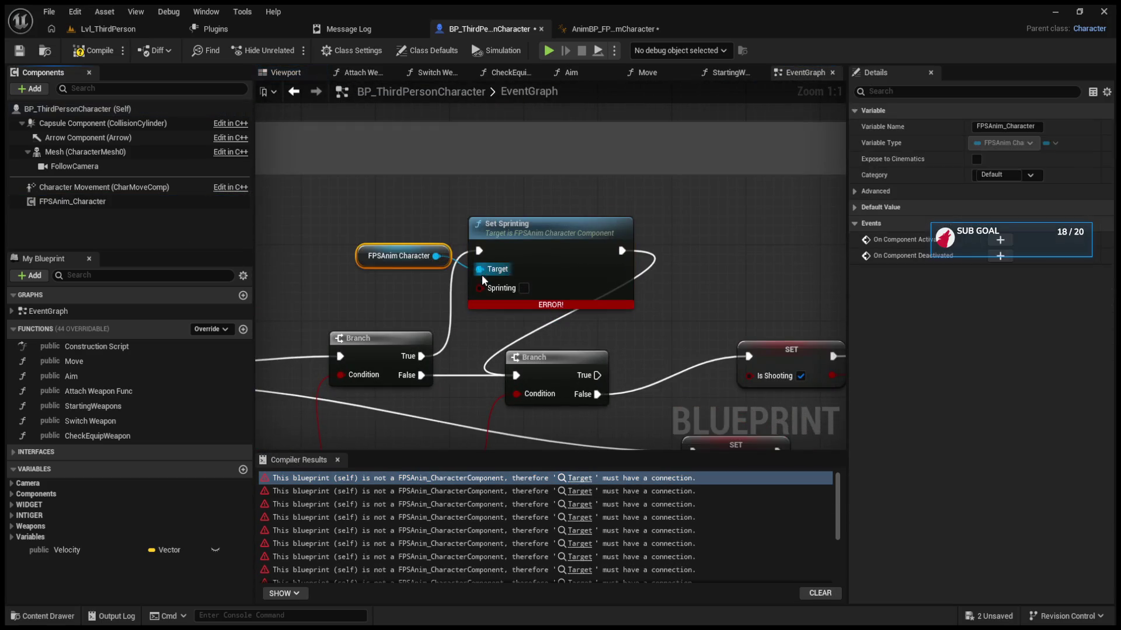
click(579, 497)
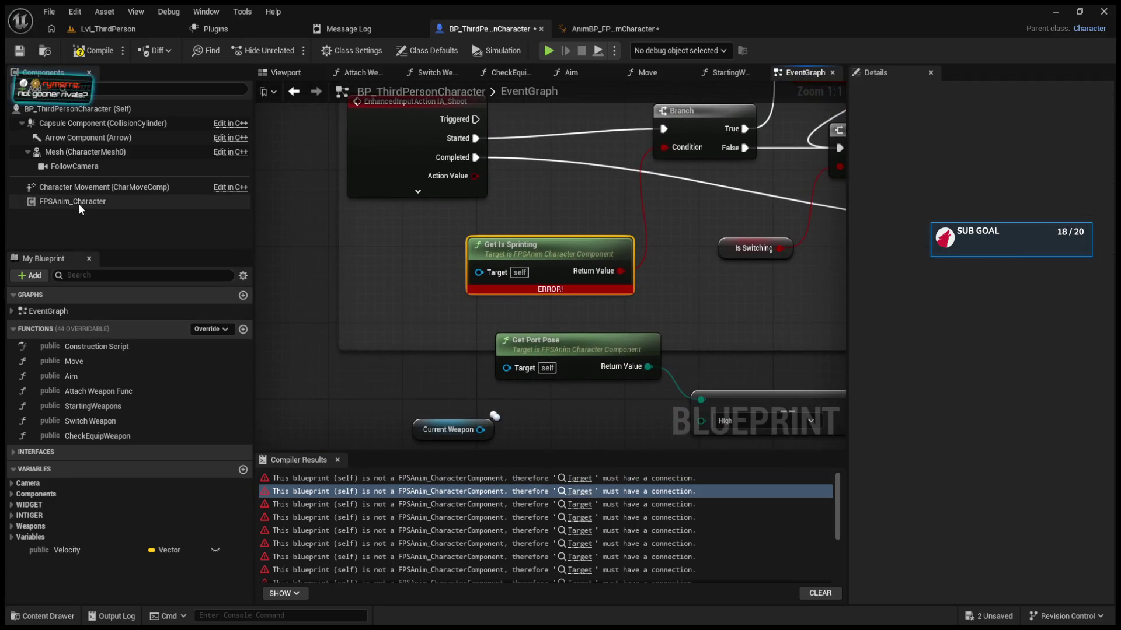
click(79, 201)
drag(461, 286, 479, 273)
click(580, 505)
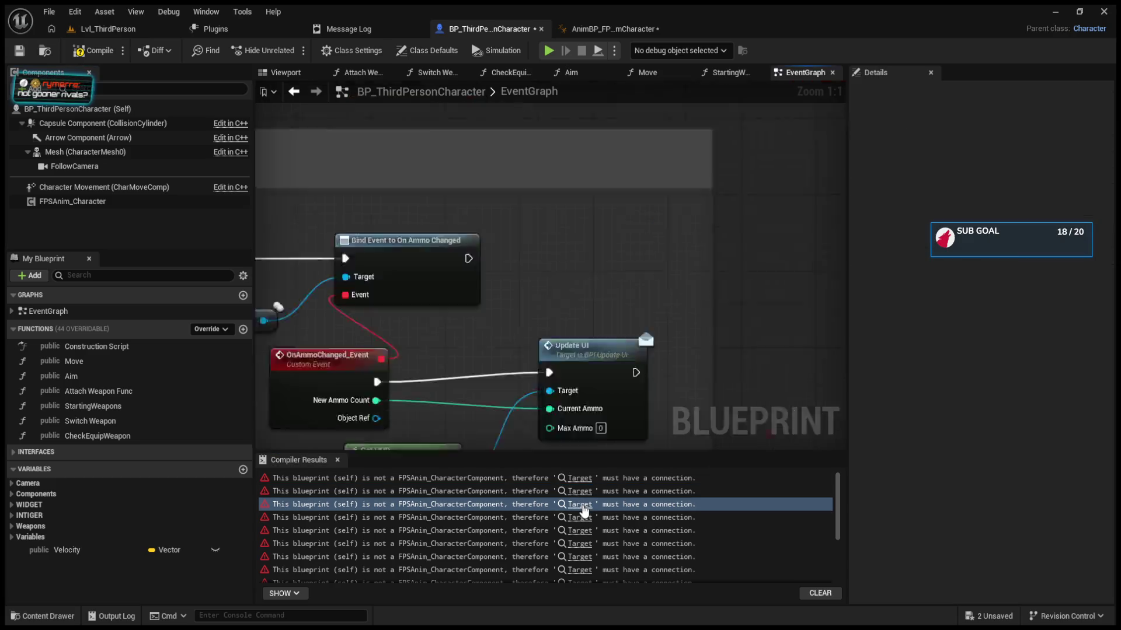
drag(79, 201, 479, 279)
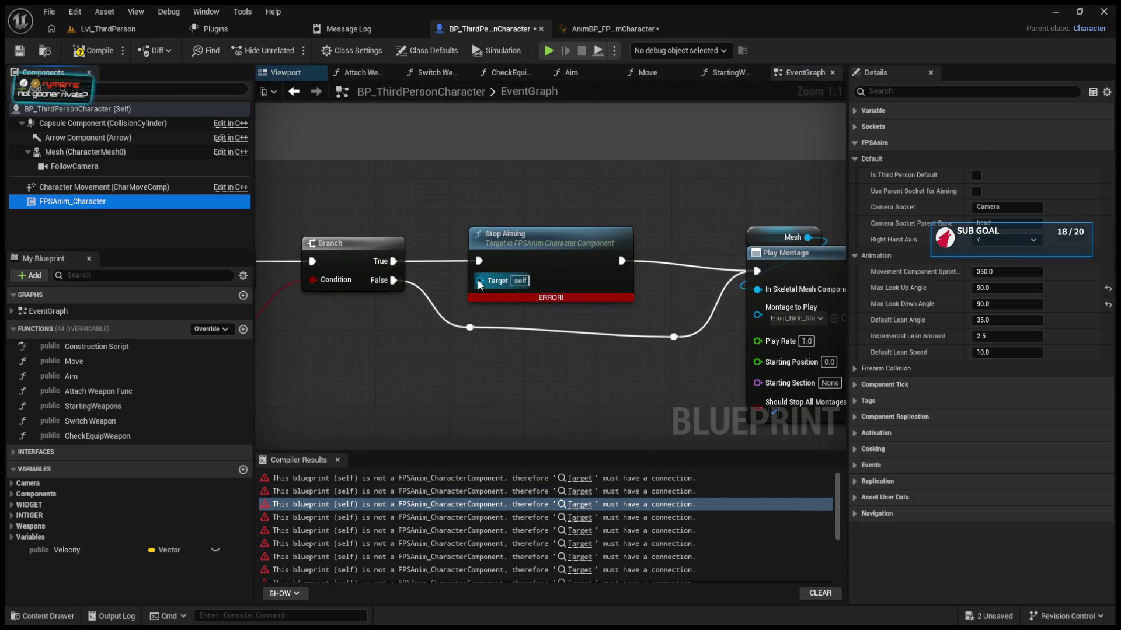
Step: Connect the component to Stop Lean Right, Lean Right, Lean Left and Stop Lean Left Targets
click(579, 517)
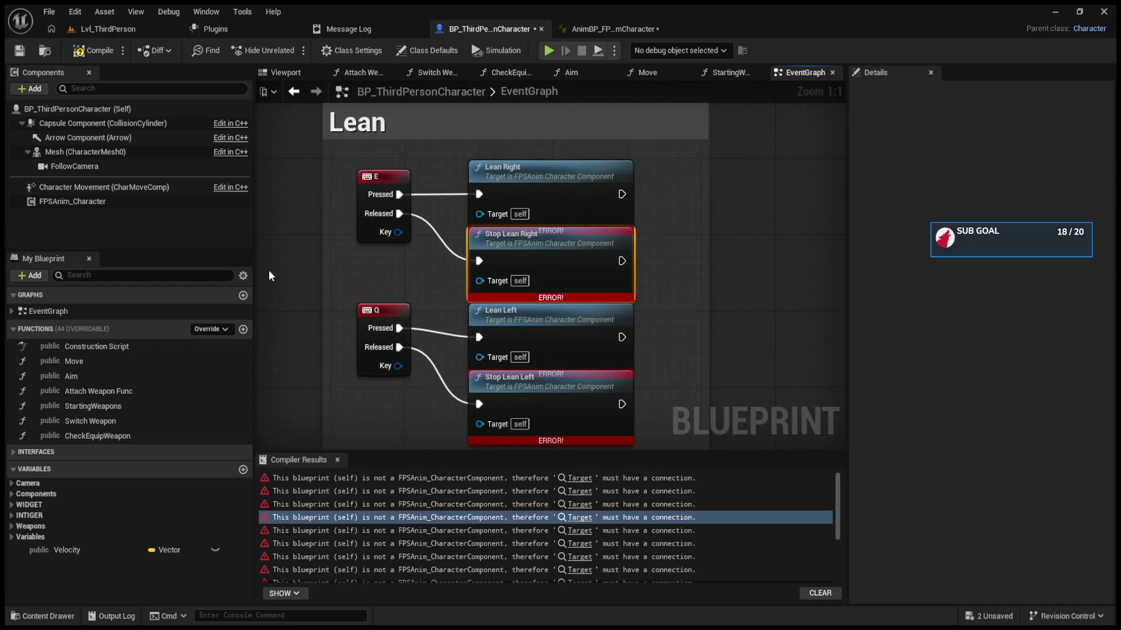
mouse_move(110, 201)
mouse_down()
mouse_move(479, 280)
mouse_move(479, 213)
mouse_up()
drag(431, 275, 479, 356)
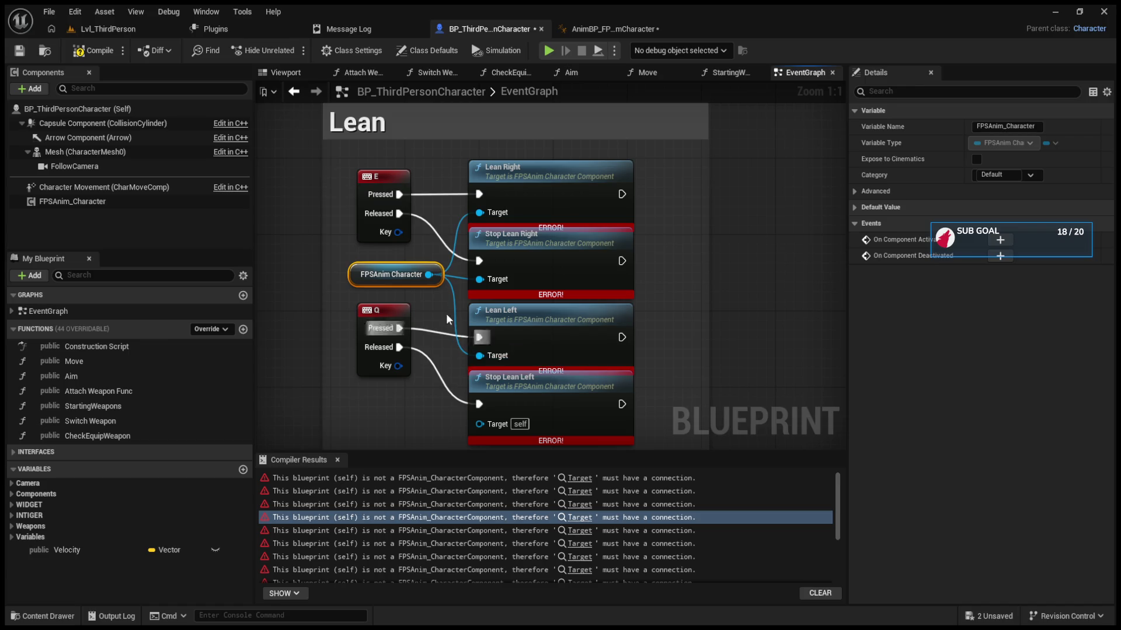
drag(430, 275, 479, 423)
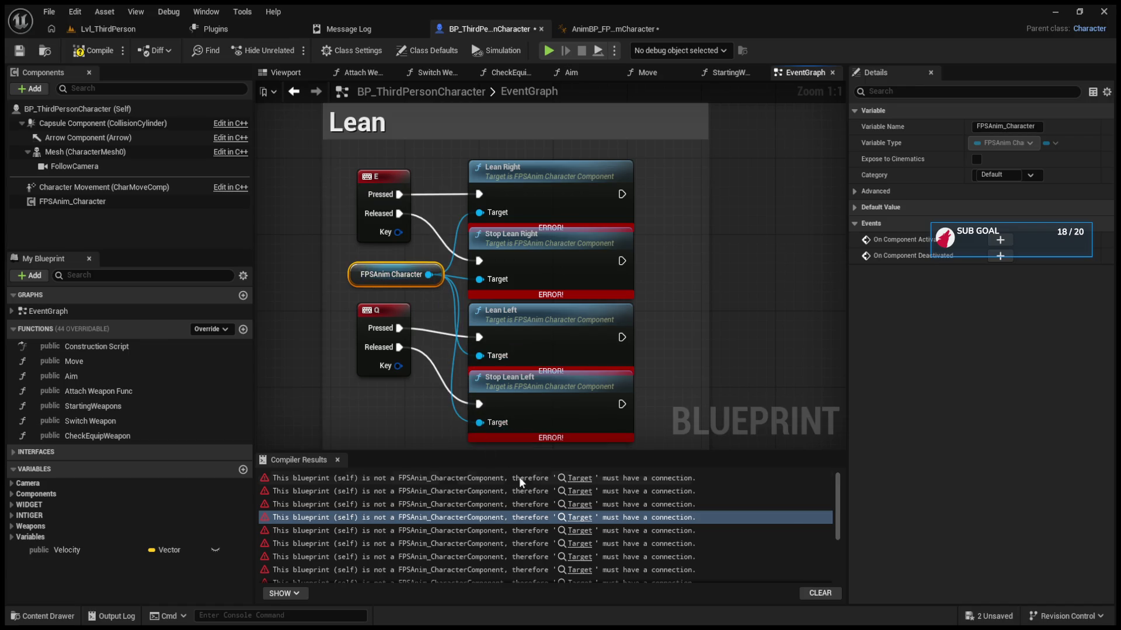
Step: Add an FPSAnim Character reference and feed it into Start Aiming and Stop Aiming Targets
click(584, 533)
click(584, 544)
click(584, 557)
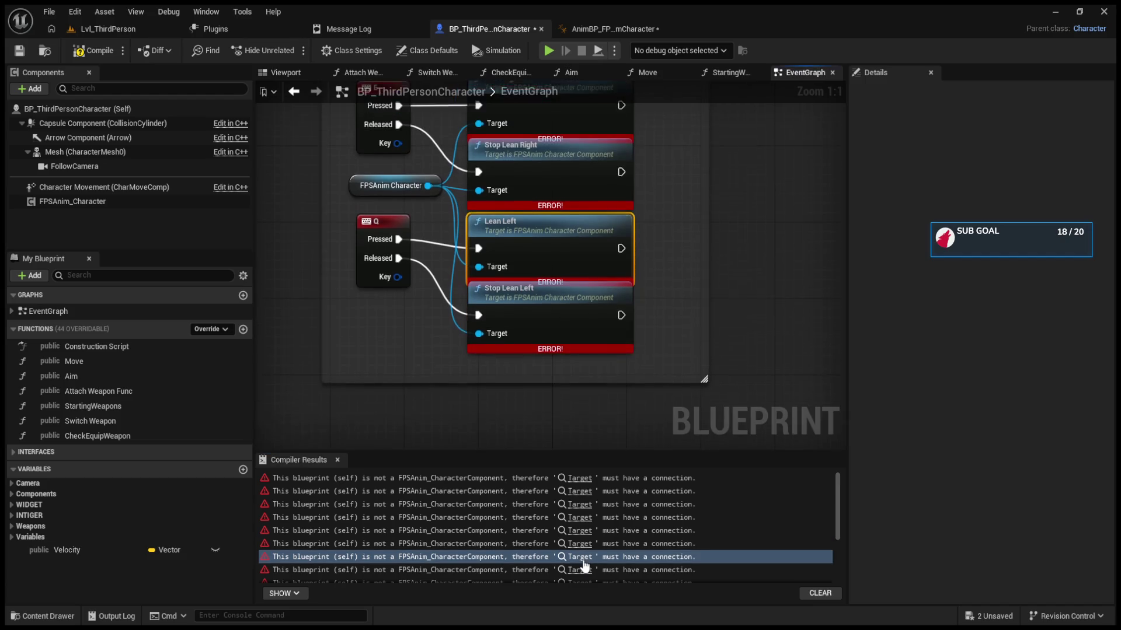
scroll(583, 565, down, 1)
click(578, 514)
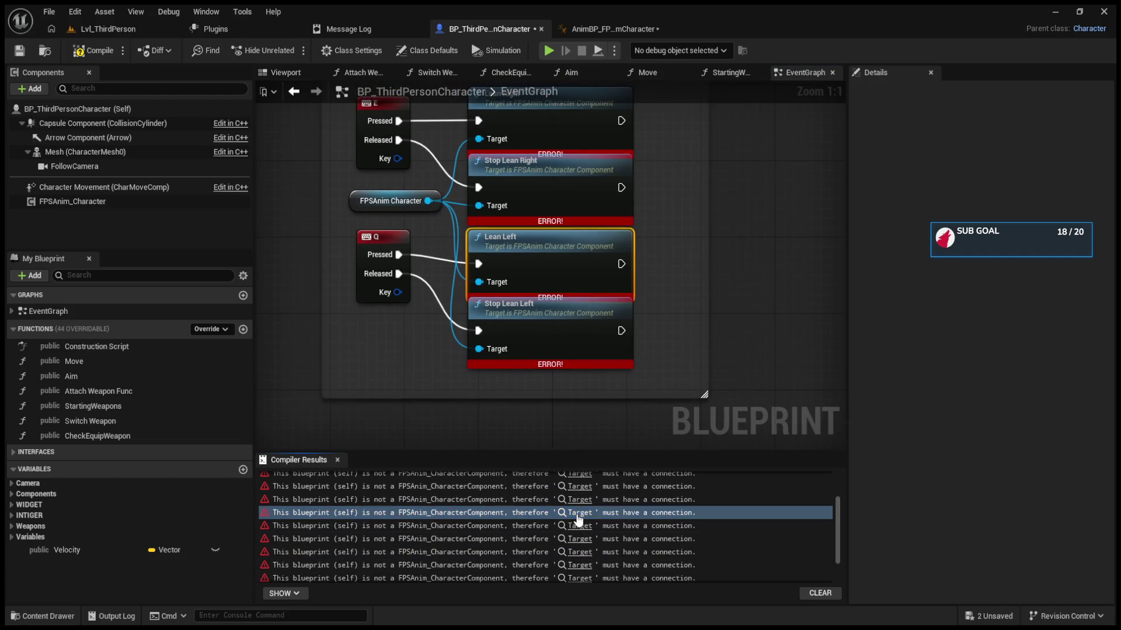
mouse_move(85, 201)
mouse_down()
mouse_move(393, 314)
mouse_move(479, 281)
mouse_up()
mouse_move(418, 312)
mouse_down()
mouse_move(488, 220)
mouse_move(479, 213)
mouse_up()
Step: Wire the component into both Set Sprinting nodes and the Init node's Target
click(581, 540)
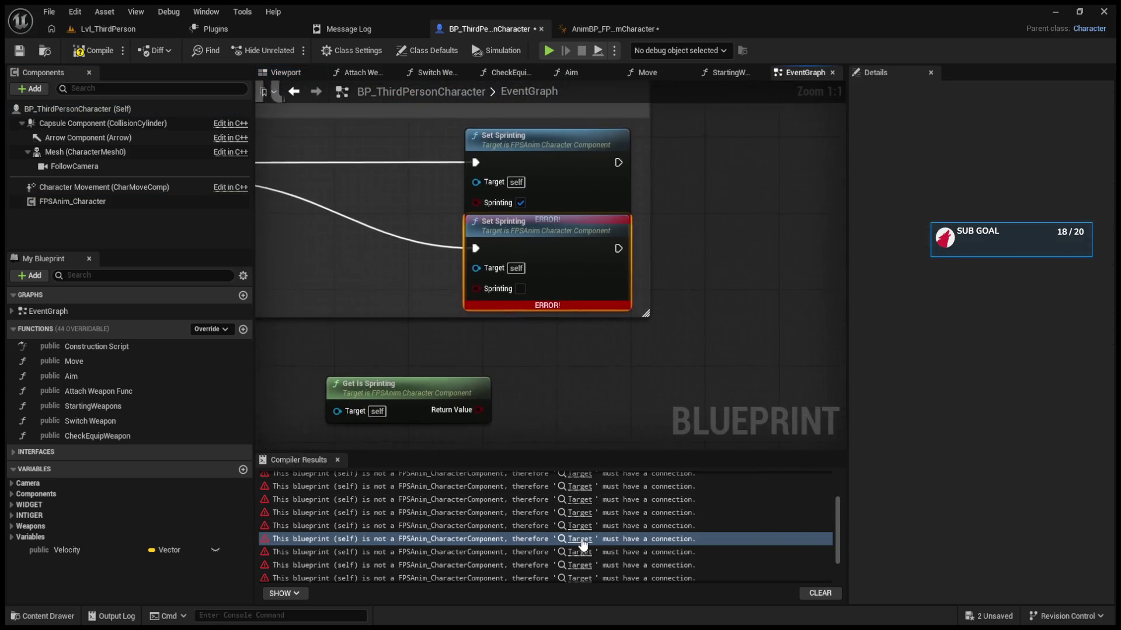
mouse_move(146, 198)
mouse_down()
mouse_move(388, 294)
mouse_move(479, 270)
mouse_up()
drag(427, 295, 479, 185)
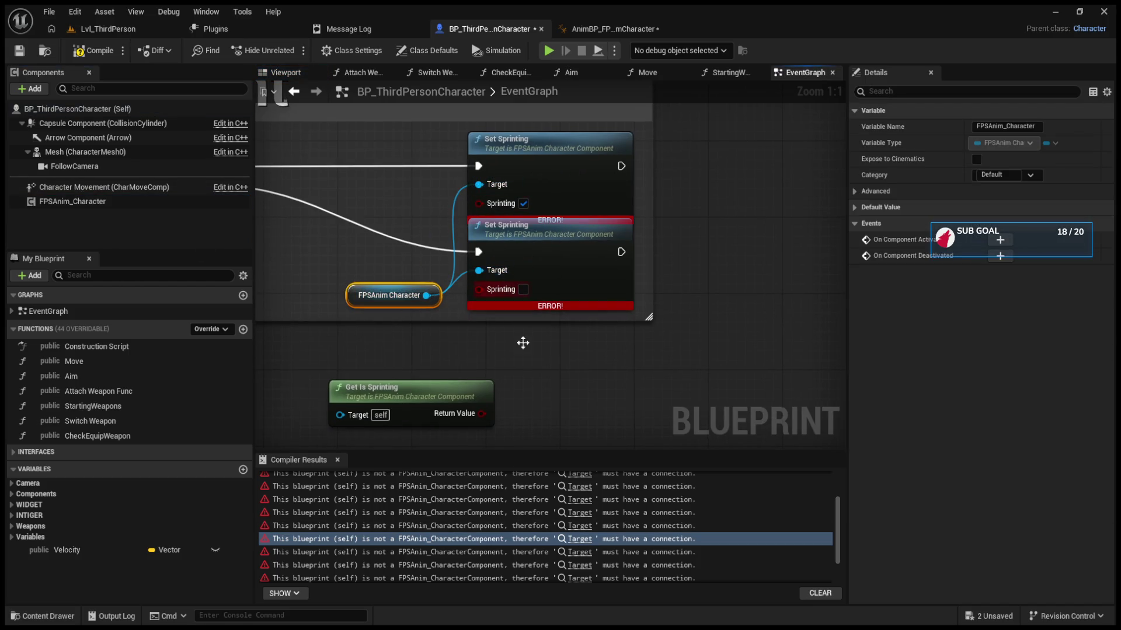
click(581, 552)
click(577, 565)
mouse_move(73, 201)
mouse_down()
mouse_move(336, 253)
mouse_move(526, 243)
mouse_move(479, 244)
mouse_up()
click(583, 581)
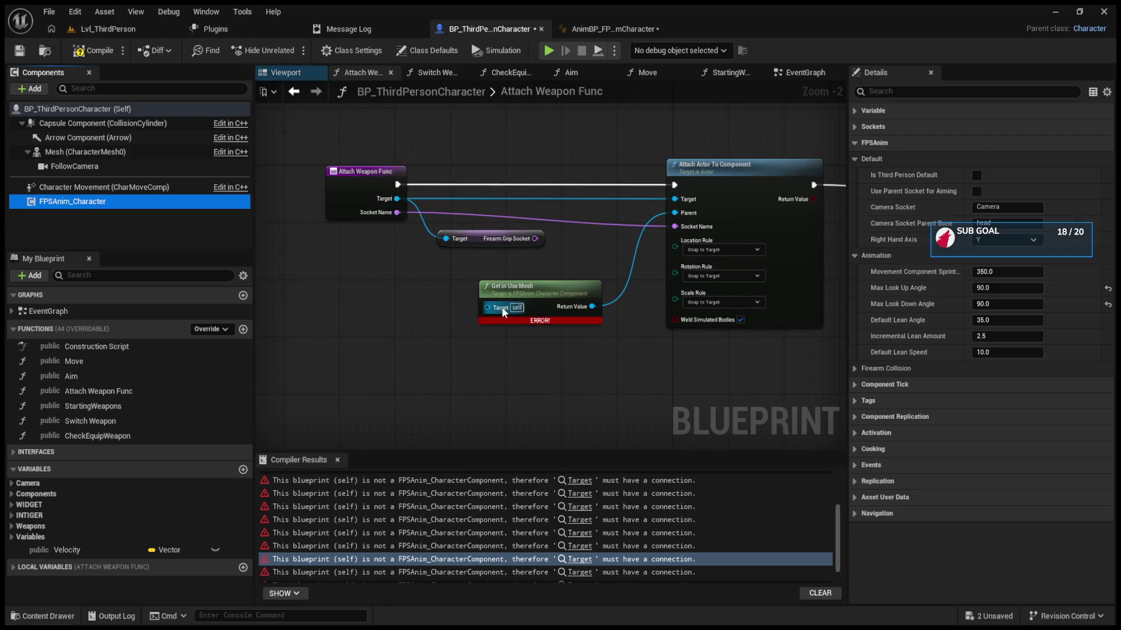
Step: Connect FPSAnim Character to Set Current Firearm and Clear Current Firearm Targets, then recompile
click(587, 575)
drag(73, 202, 479, 283)
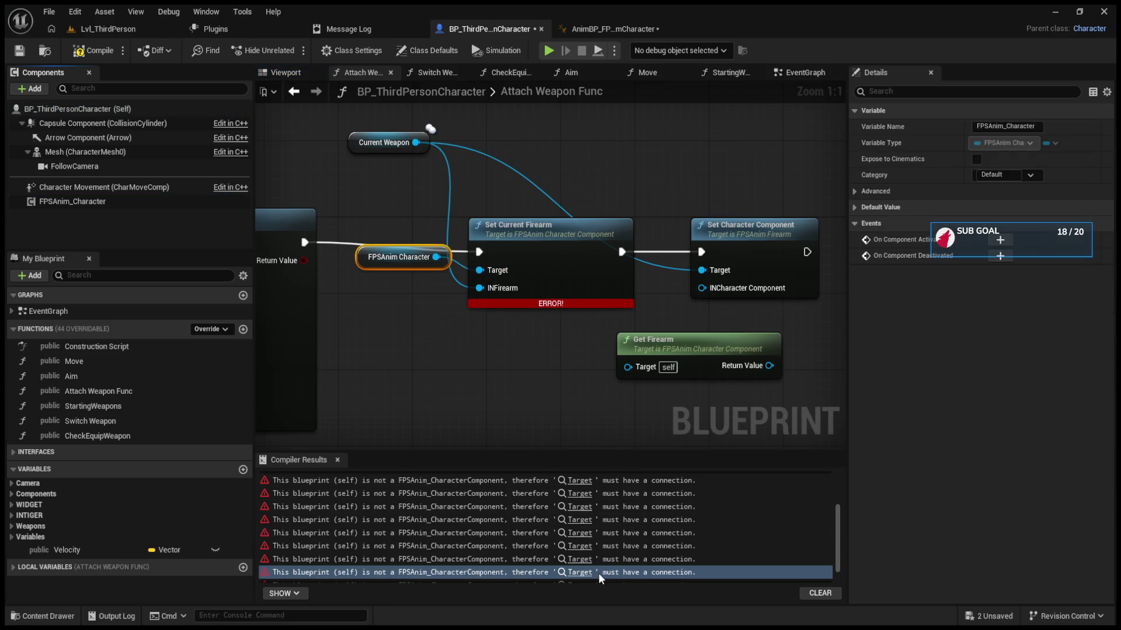
key(F7)
mouse_move(106, 197)
mouse_down()
mouse_move(280, 146)
mouse_move(458, 293)
mouse_move(485, 285)
mouse_up()
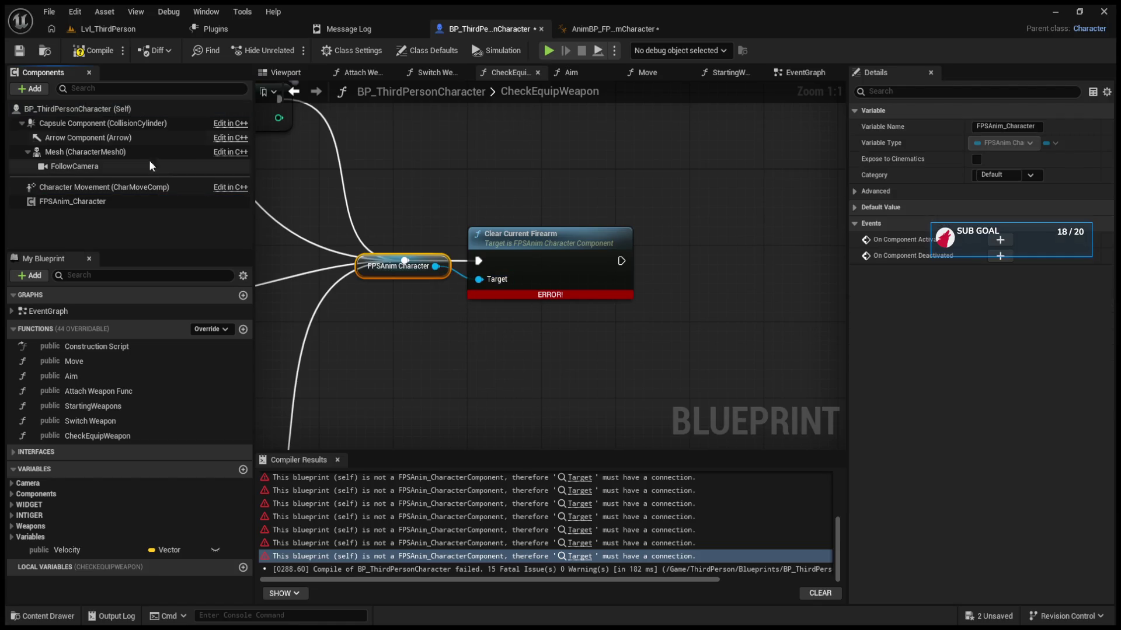
click(79, 58)
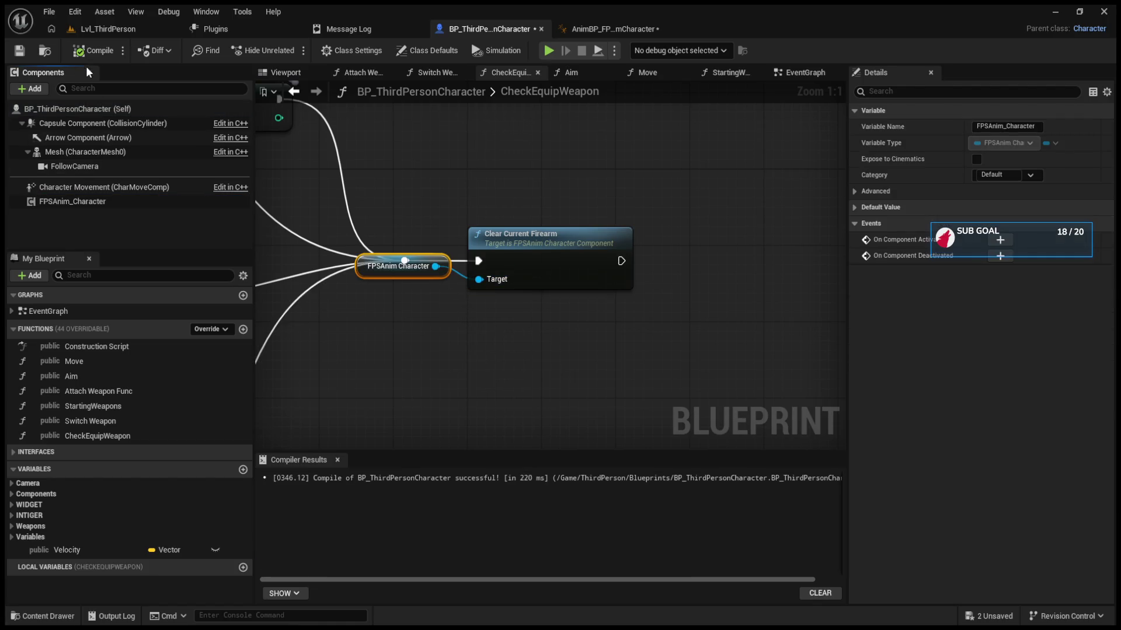
click(108, 29)
Step: Locate the character's Anim Class asset from Class Defaults in an enlarged Content Browser
click(464, 29)
click(328, 75)
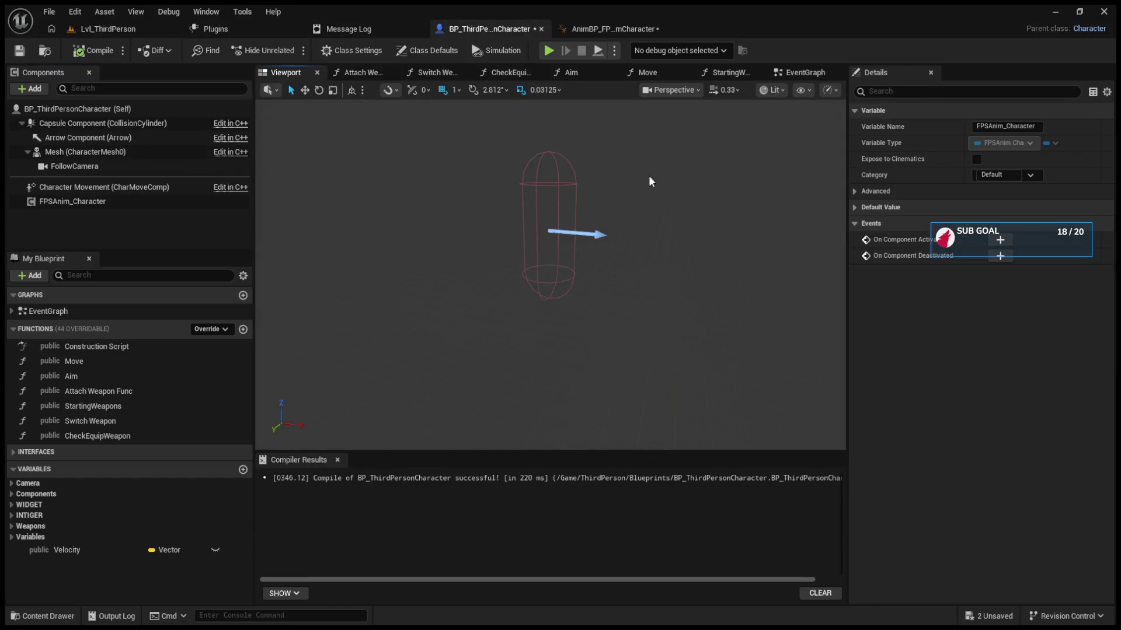
click(98, 111)
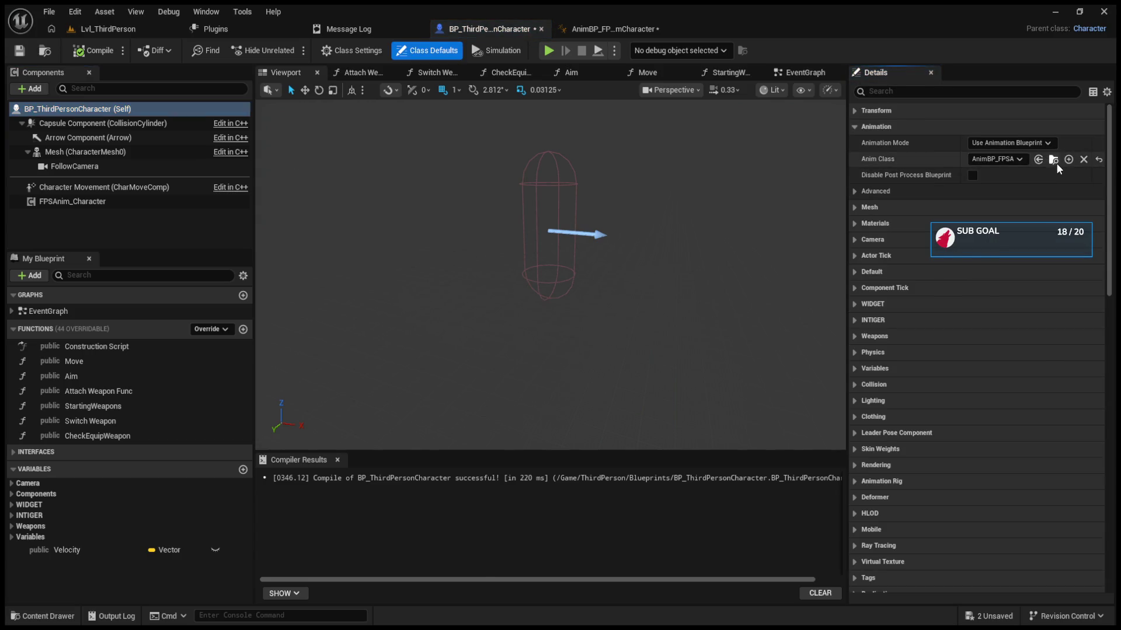
click(1056, 162)
drag(654, 335, 705, 259)
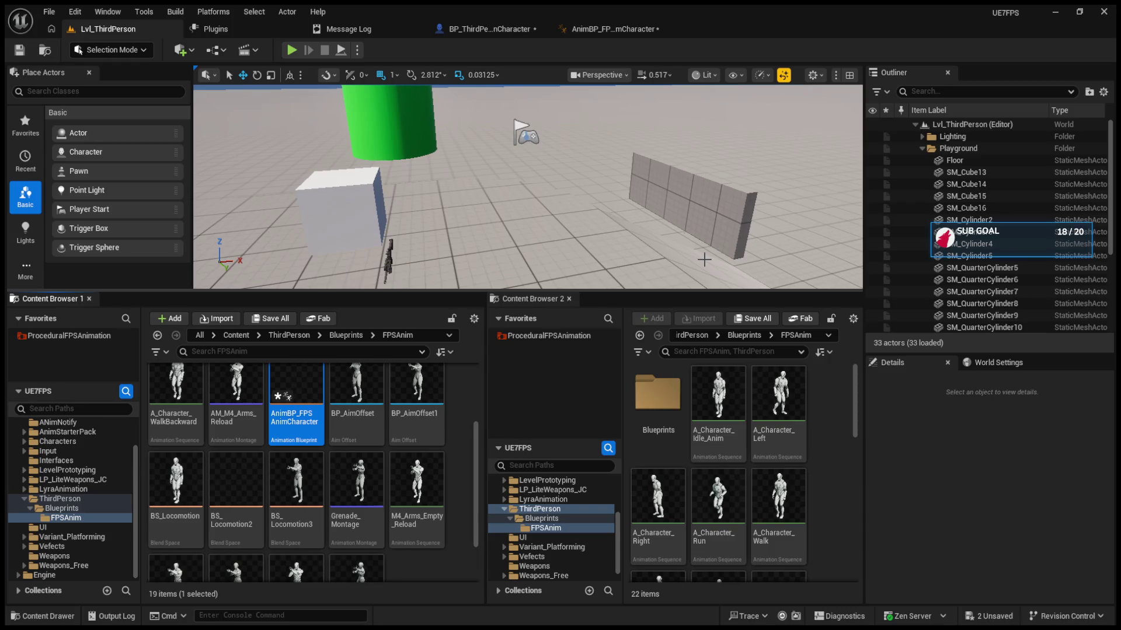
click(238, 487)
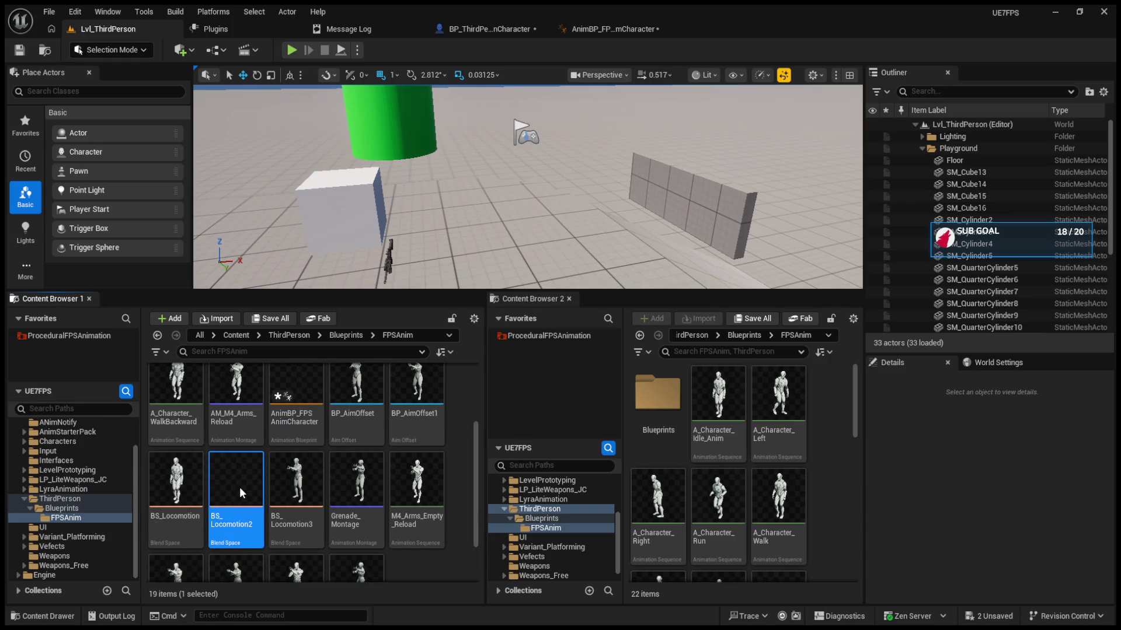
Step: Open BS_Locomotion2, show all animation assets, and set the preview point to walking
double_click(239, 486)
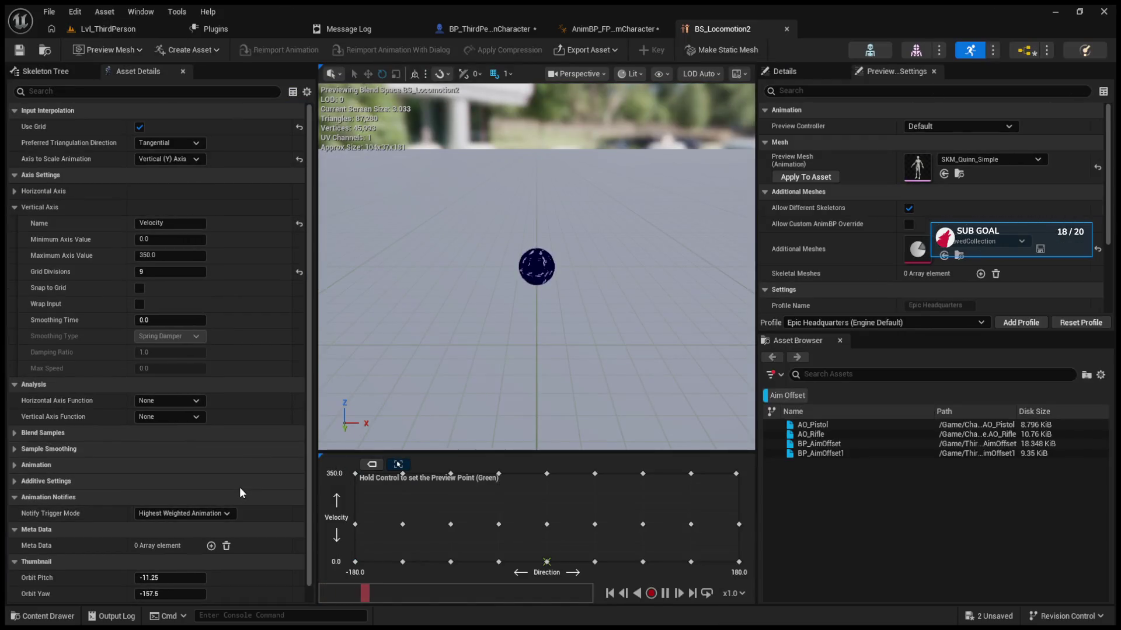
click(784, 395)
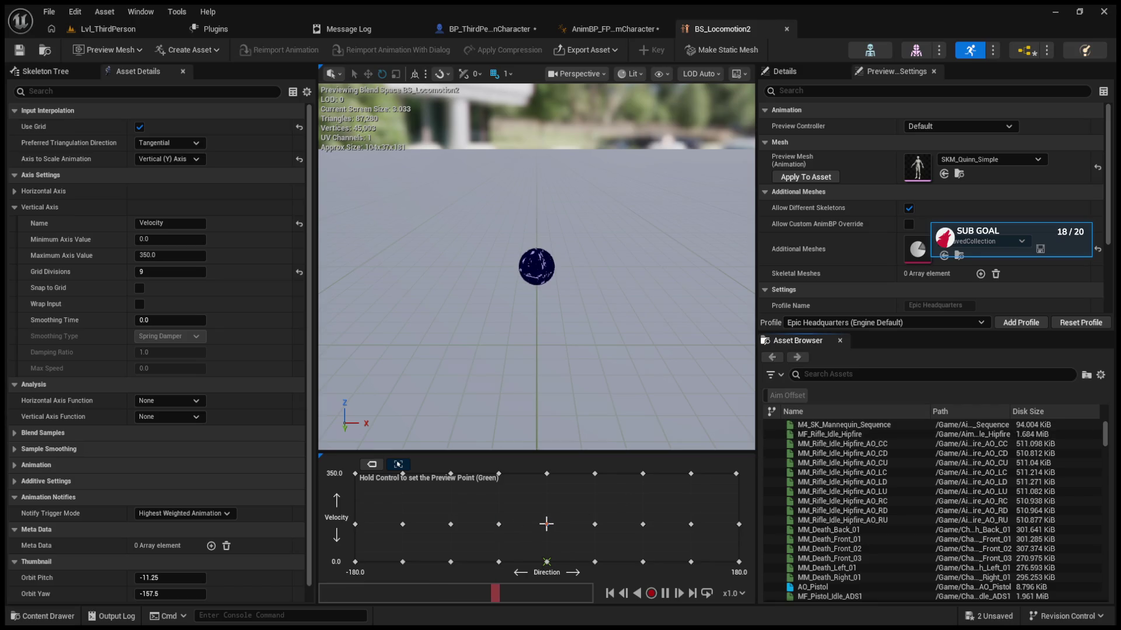
ctrl+click(546, 524)
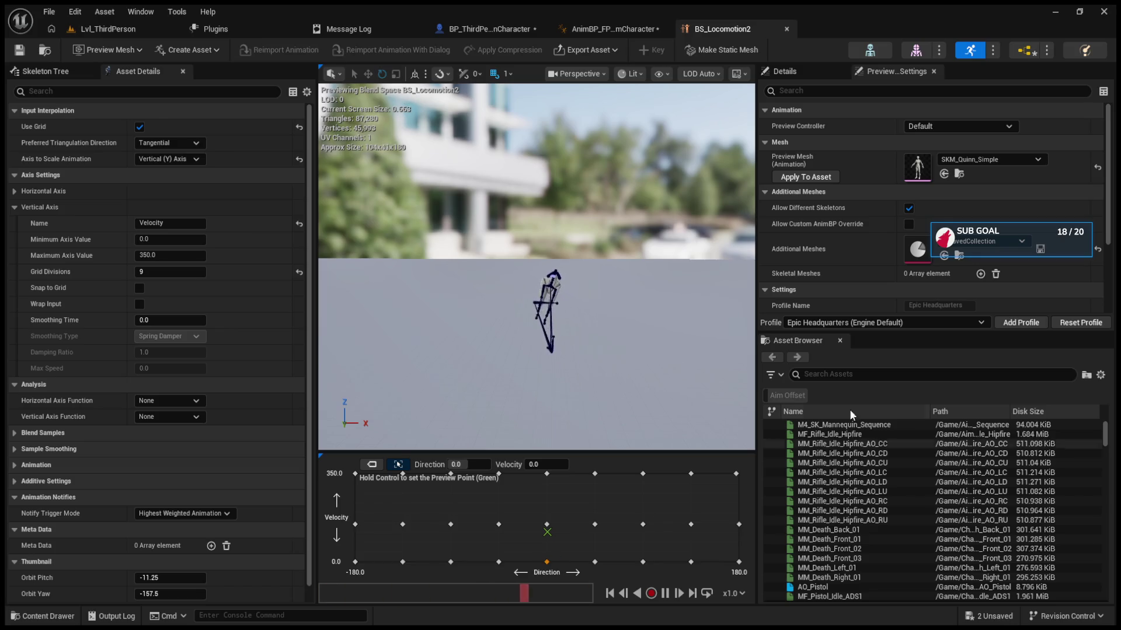
Step: Search the animation asset list by name and open MM_Rifle_Idle_Hipfire
click(865, 374)
text(mm)
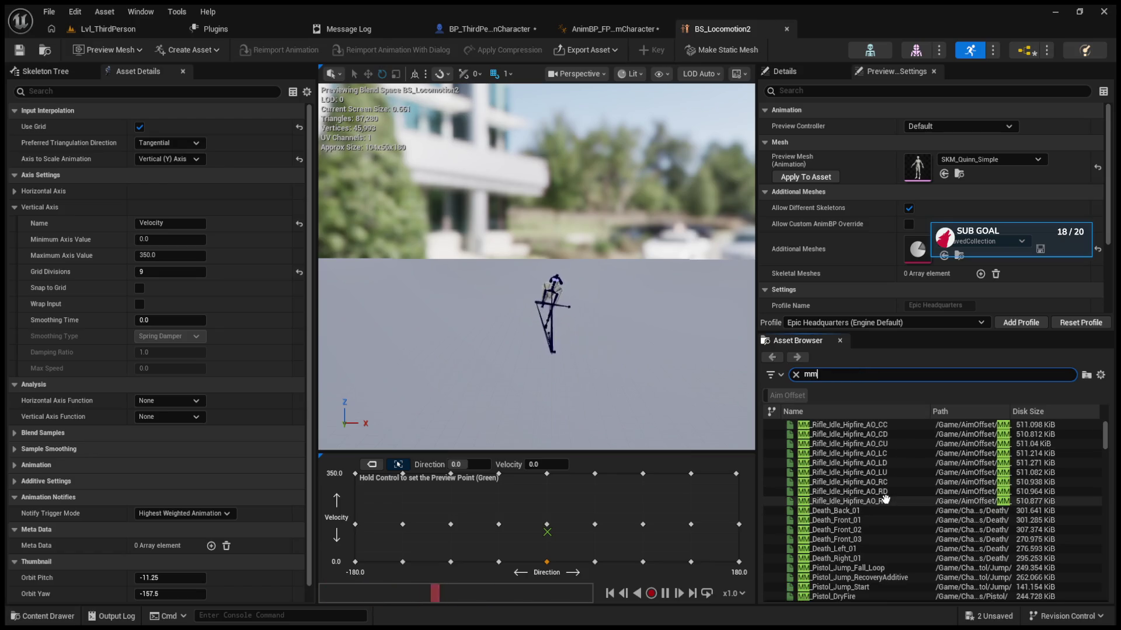
scroll(886, 499, down, 2)
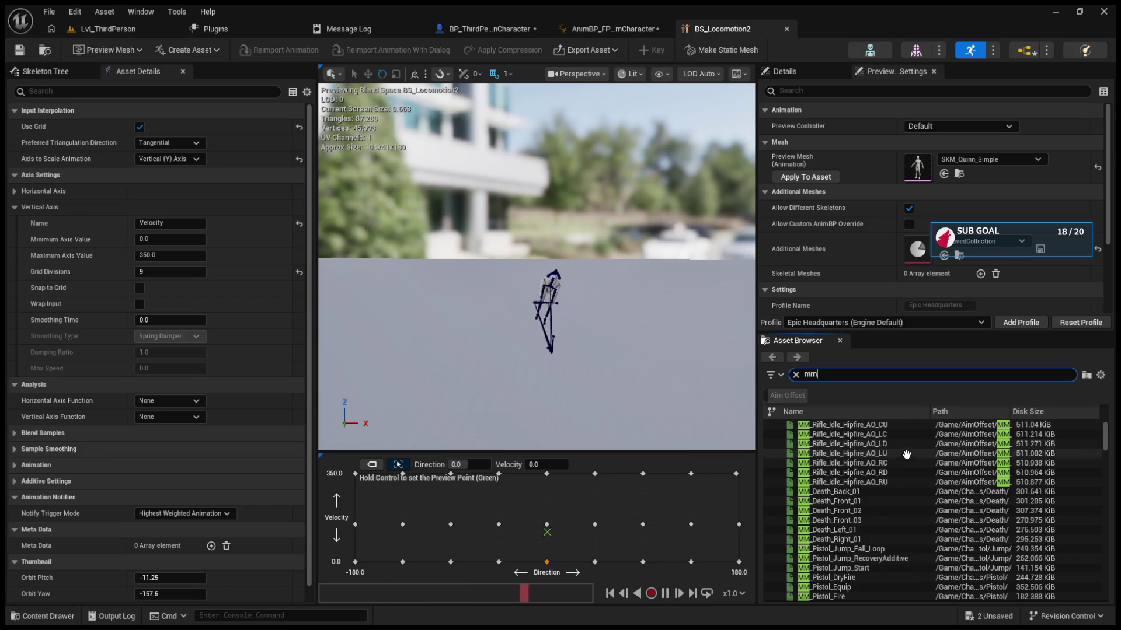
scroll(884, 497, down, 5)
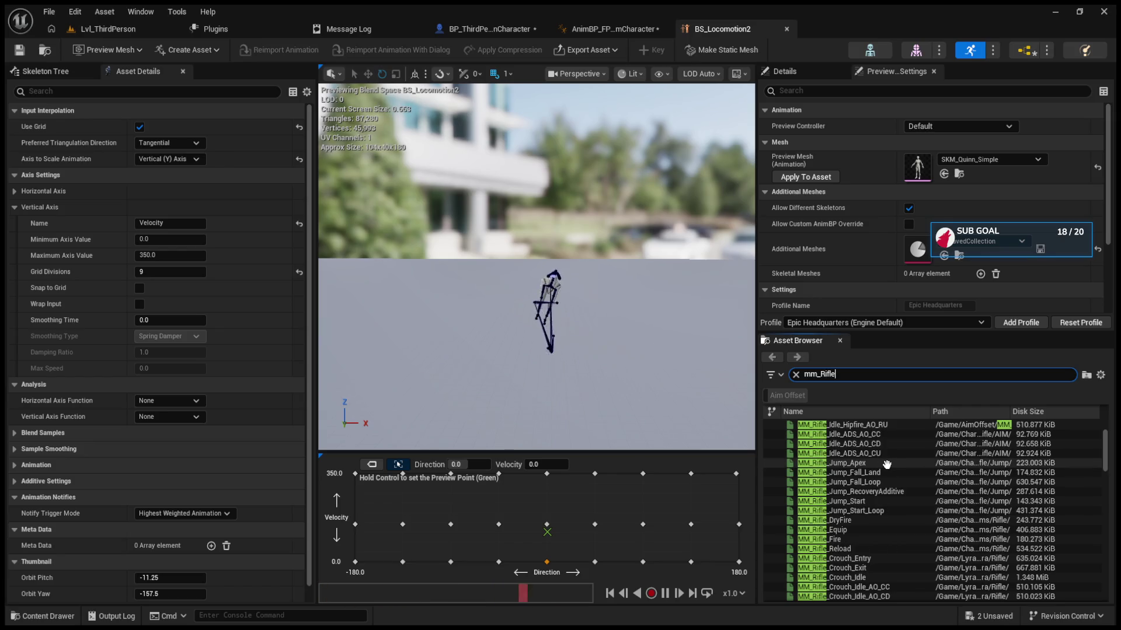
scroll(886, 464, up, 3)
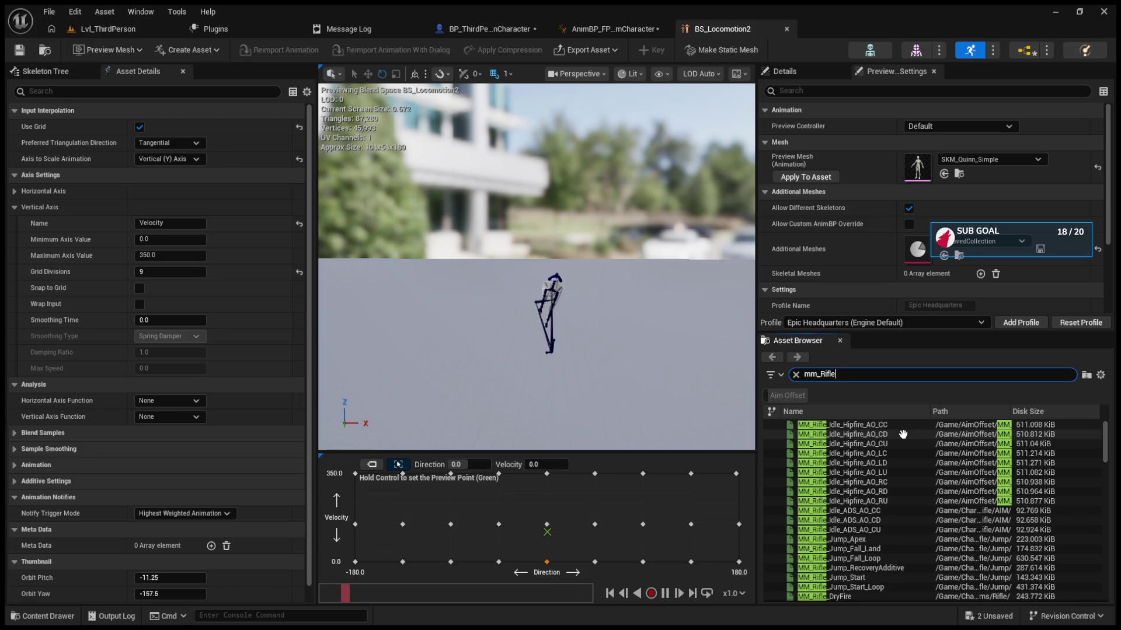
scroll(903, 435, down, 5)
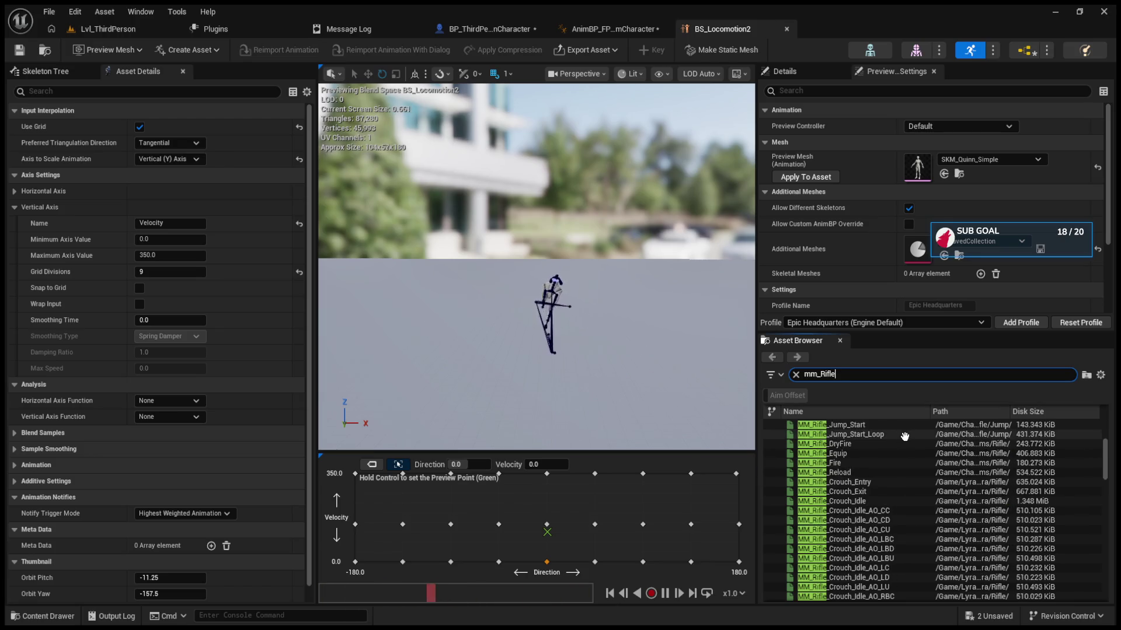
text(_idle)
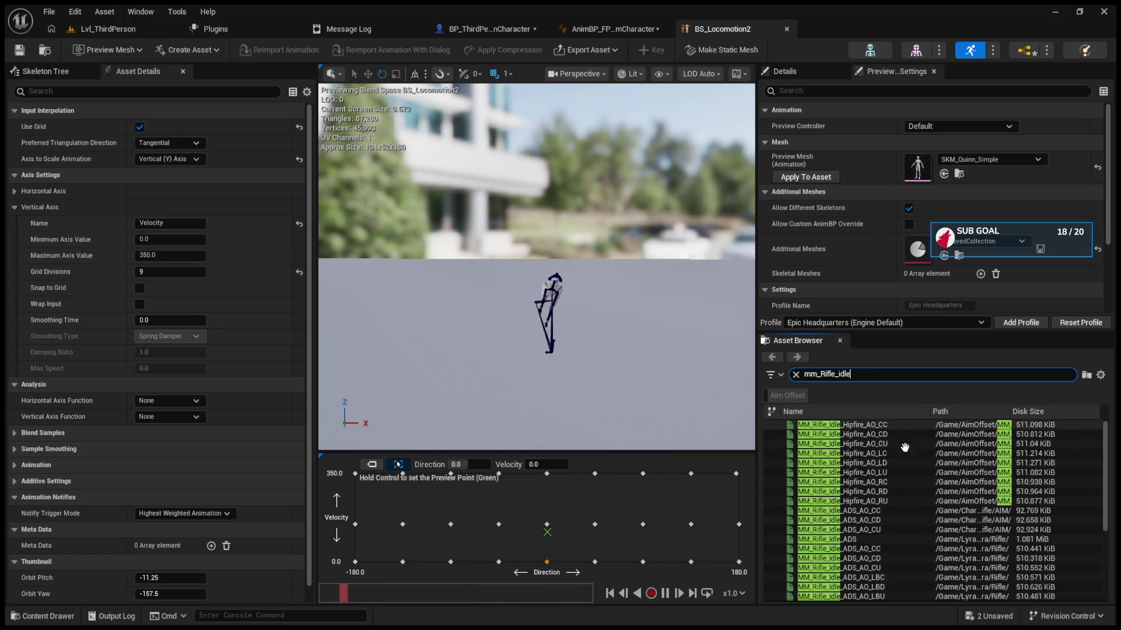
scroll(904, 464, down, 5)
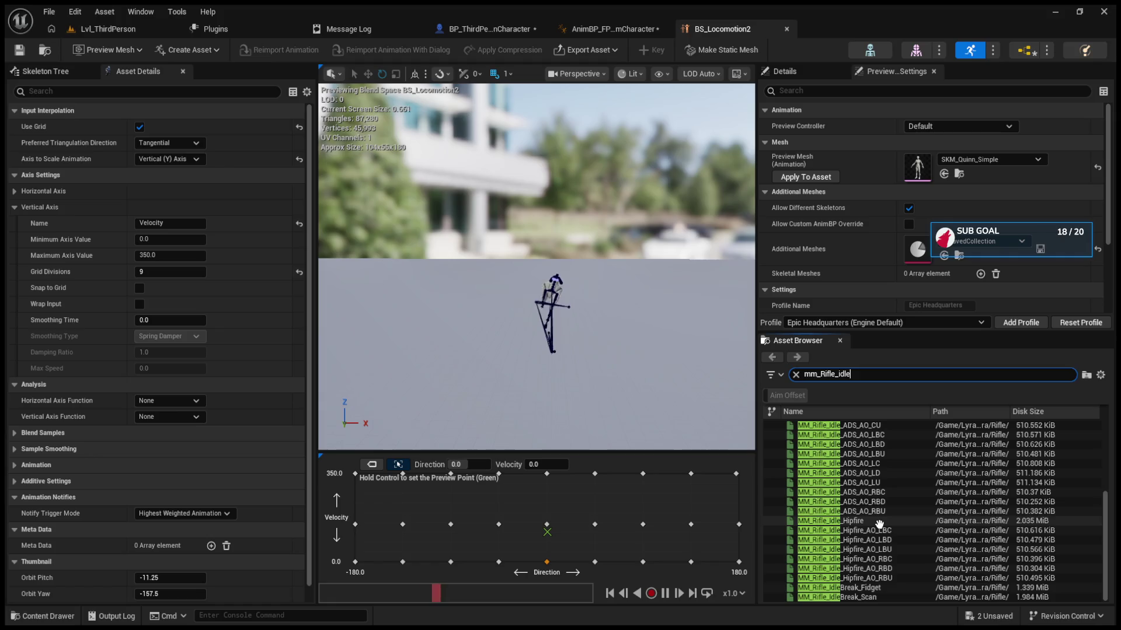
double_click(875, 521)
Step: Set MM_Rifle_Idle_Hipfire's Additive Anim Type to No additive
scroll(238, 439, down, 10)
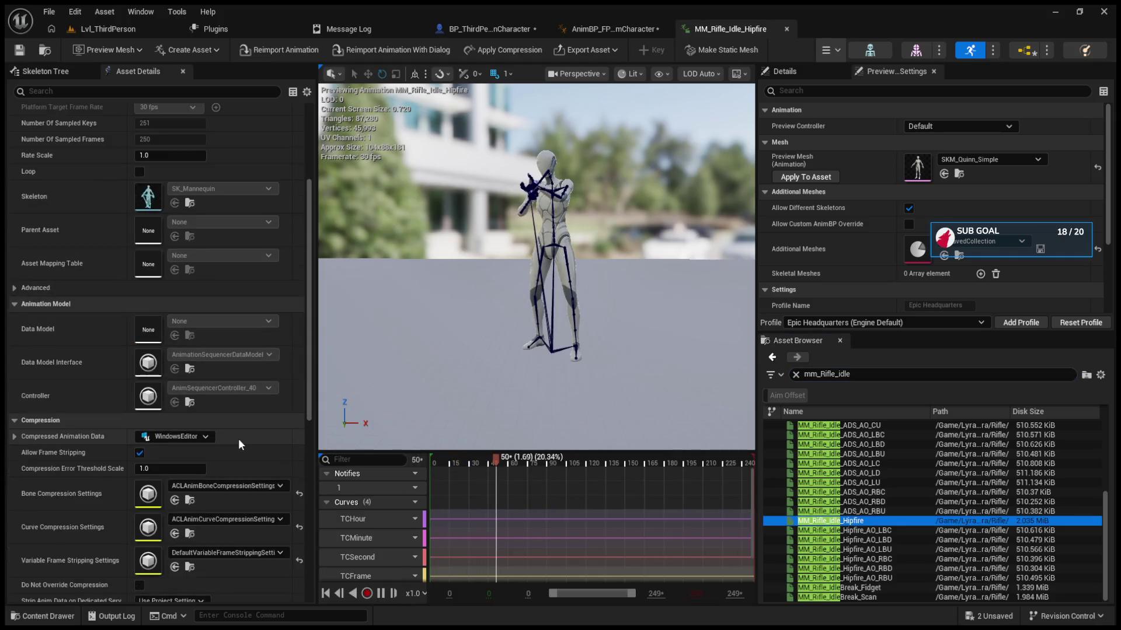
click(192, 463)
click(190, 471)
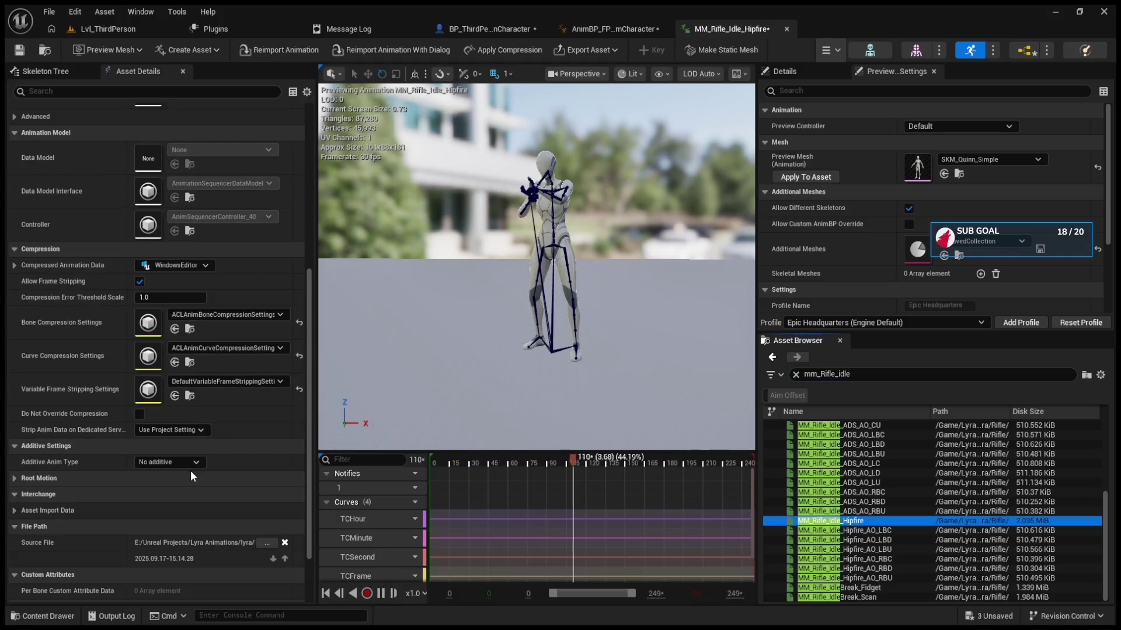
click(105, 30)
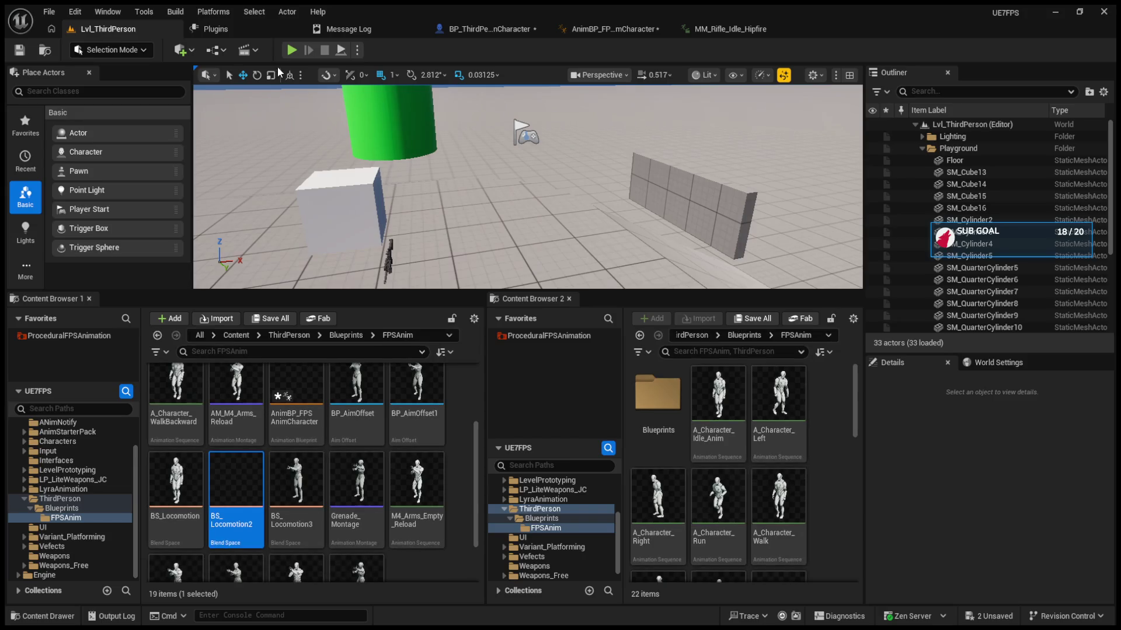
Step: Switch to the BP_ThirdPersonCharacter blueprint editor tab
click(461, 29)
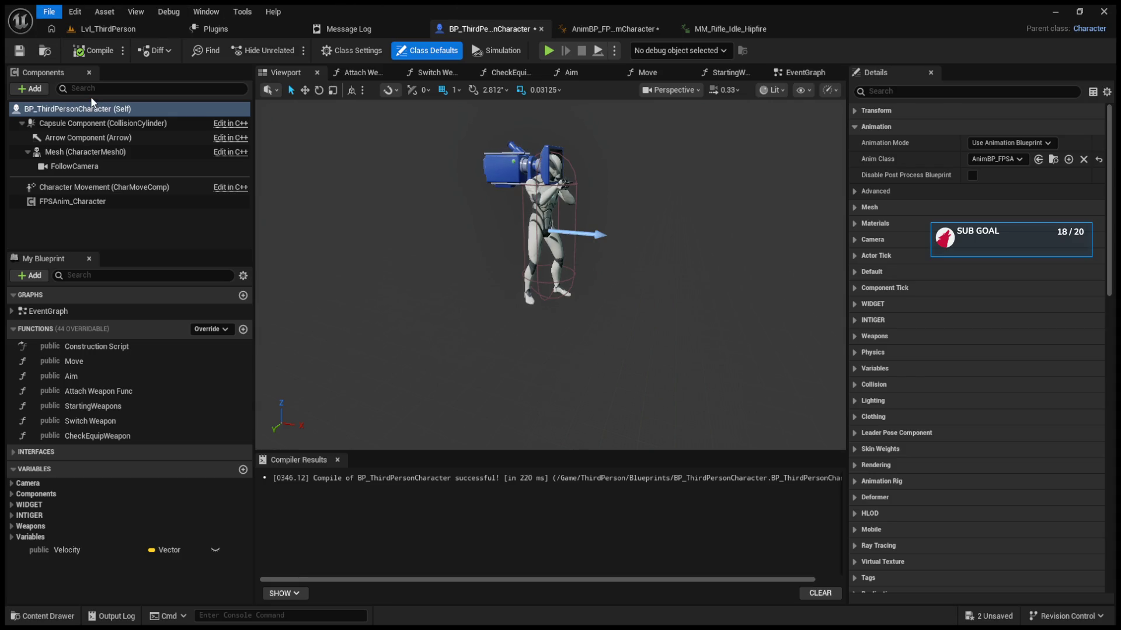
Step: Unlink FixHeadOffset, wire Layered blend per bone to LeftHandGrip, and compile the AnimBP
click(650, 28)
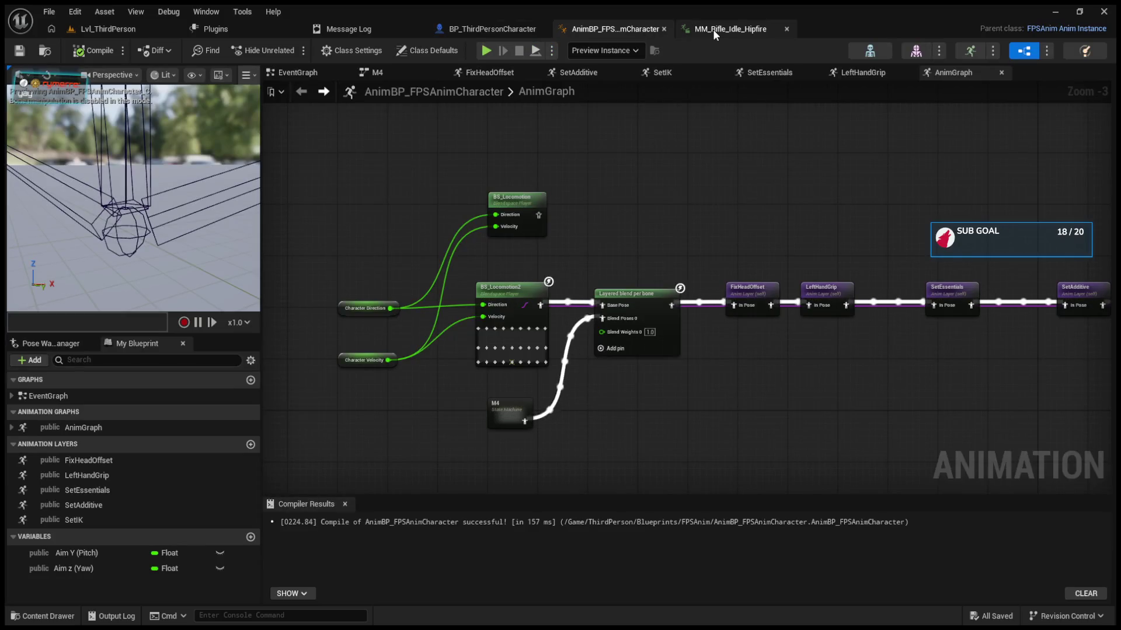
drag(702, 338, 499, 317)
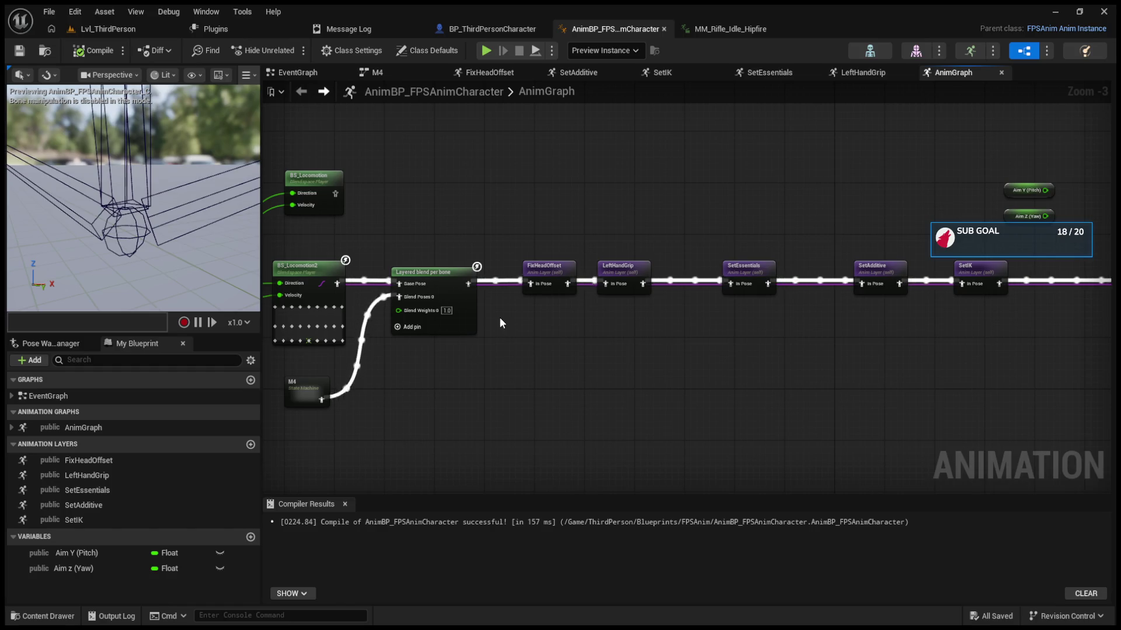
scroll(587, 301, up, 2)
alt+click(512, 282)
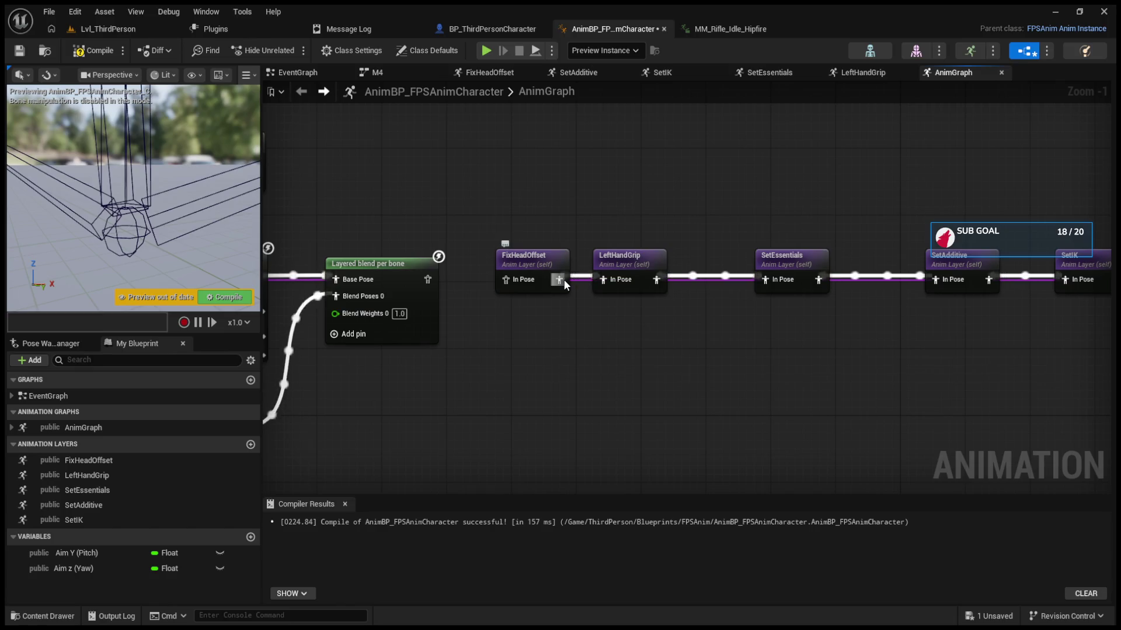
drag(550, 268, 551, 226)
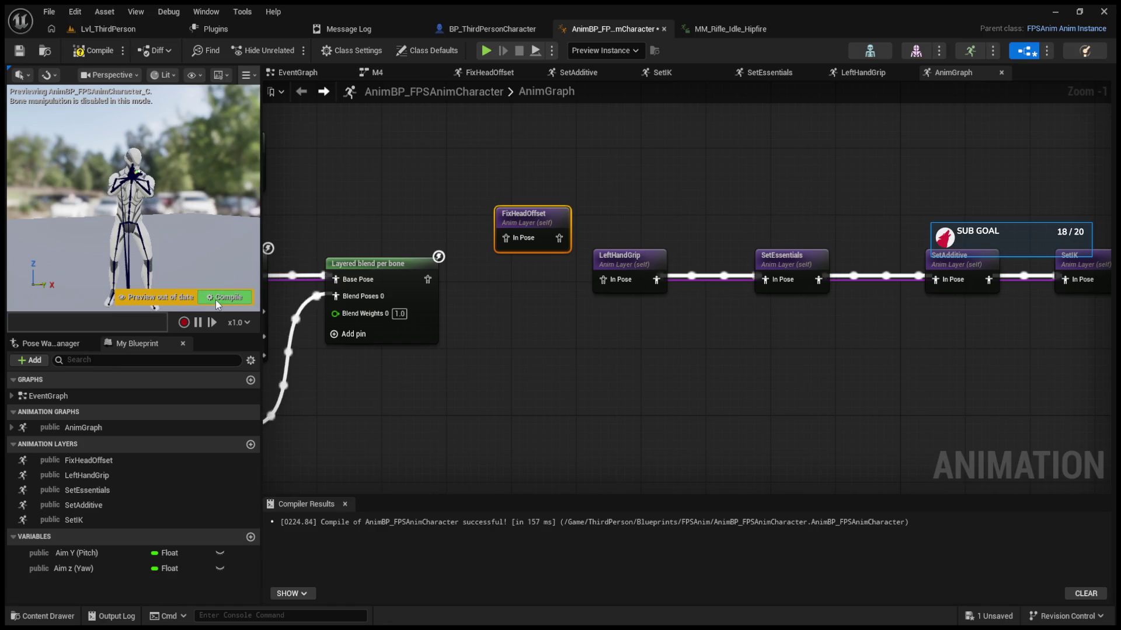
drag(428, 279, 603, 280)
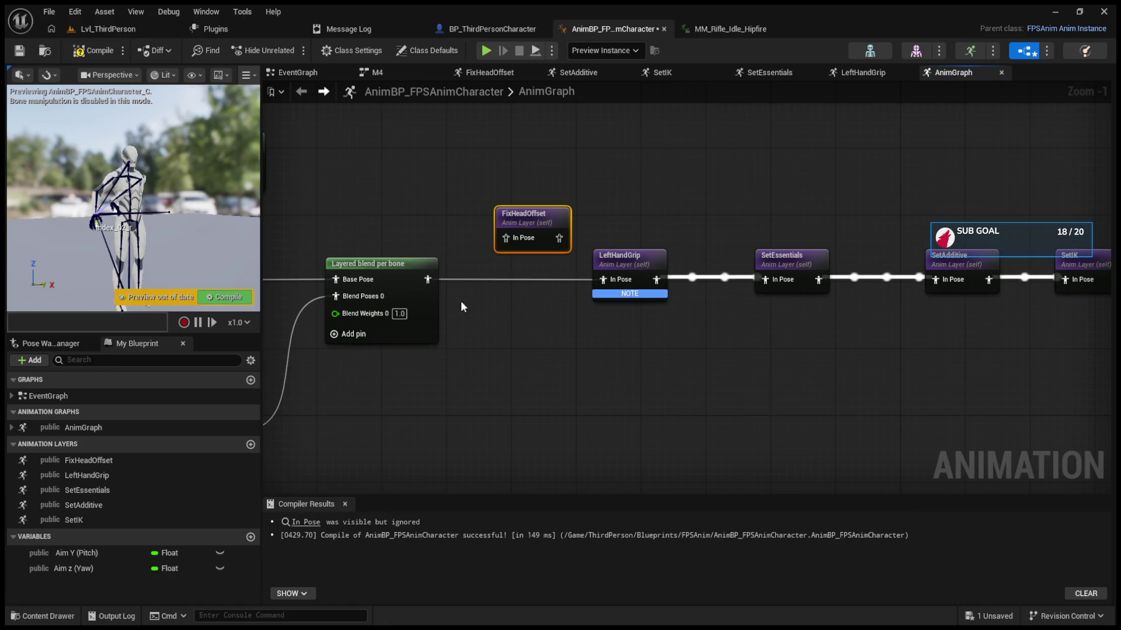
click(242, 304)
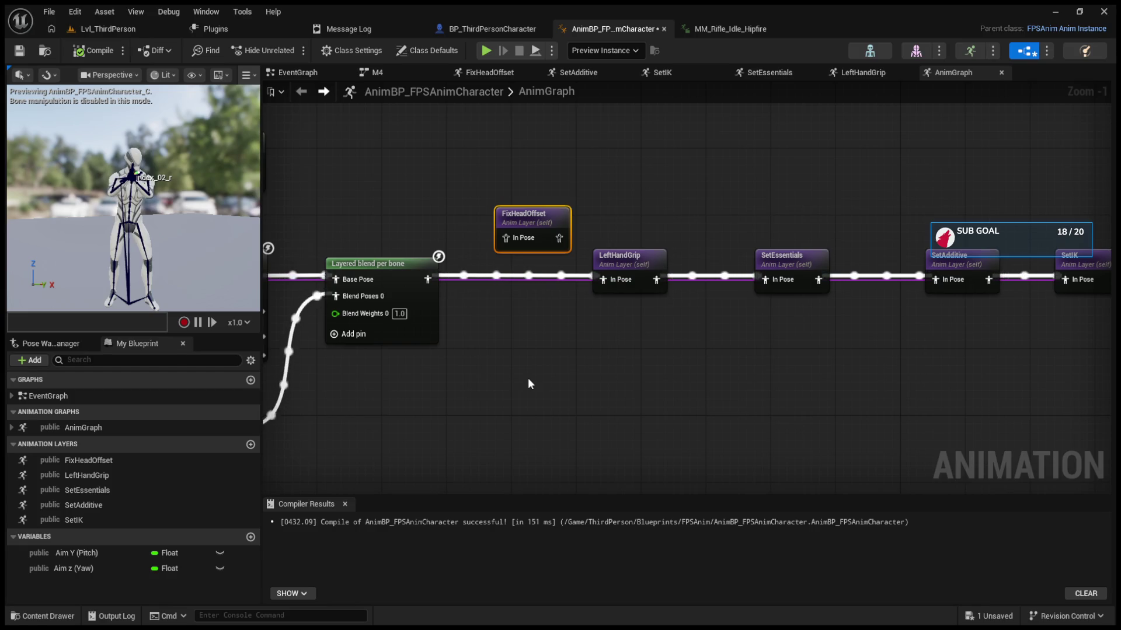
Step: Start a play-in-editor test of Lvl_ThirdPerson with an enlarged level view
drag(566, 226, 330, 256)
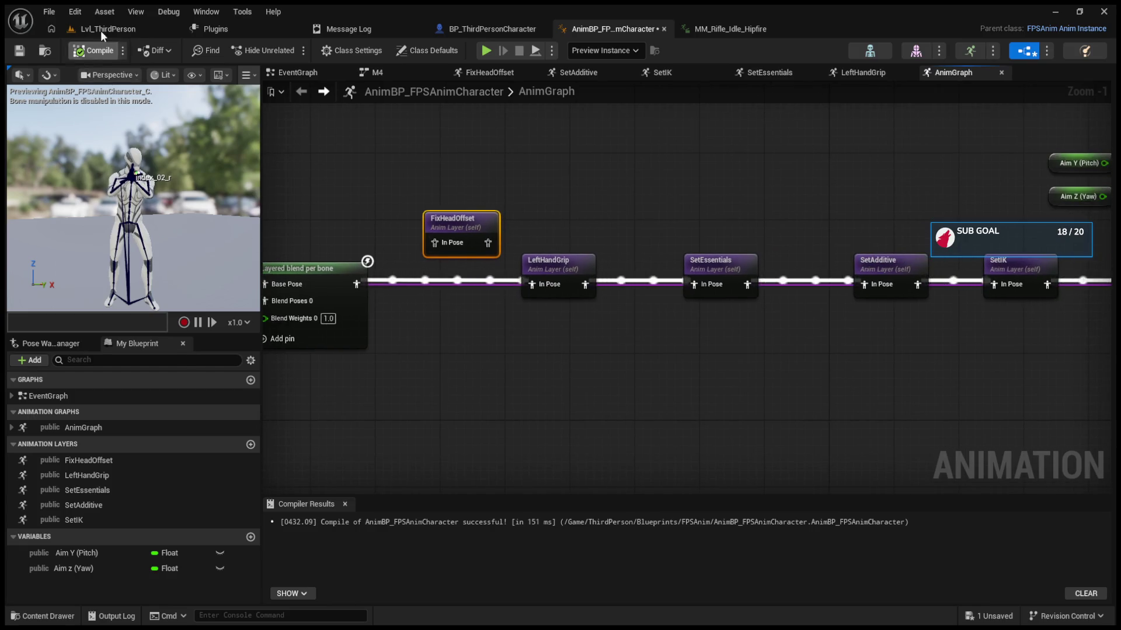
click(102, 33)
drag(410, 288, 411, 403)
key(alt+p)
click(442, 230)
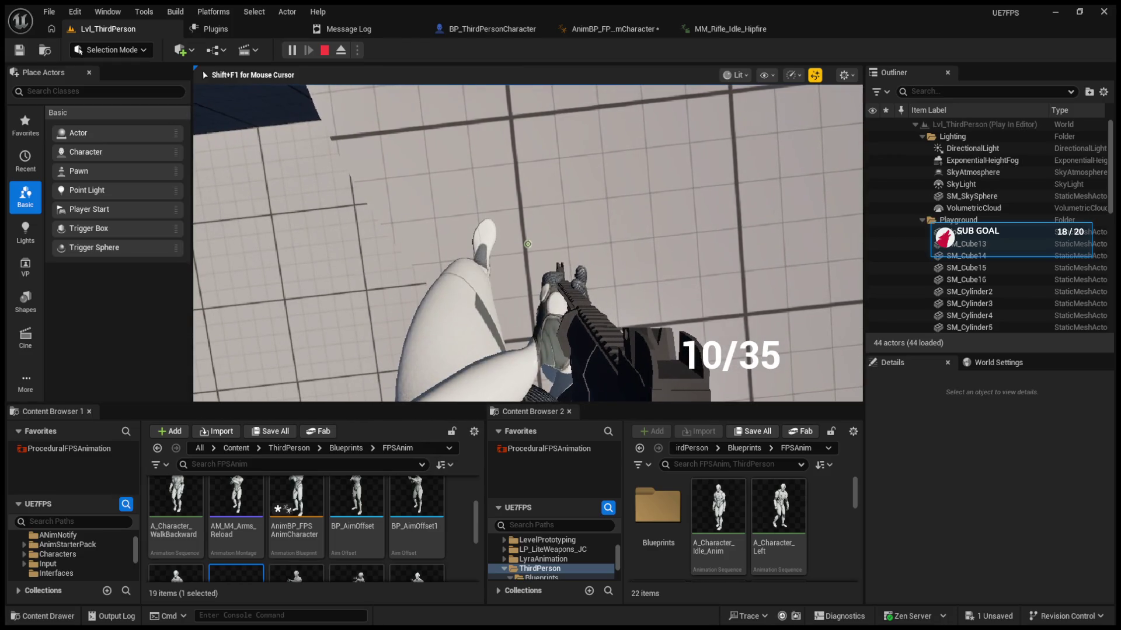
Step: Eject from the player, frame the character, and stop the play test
key(F8)
key(f)
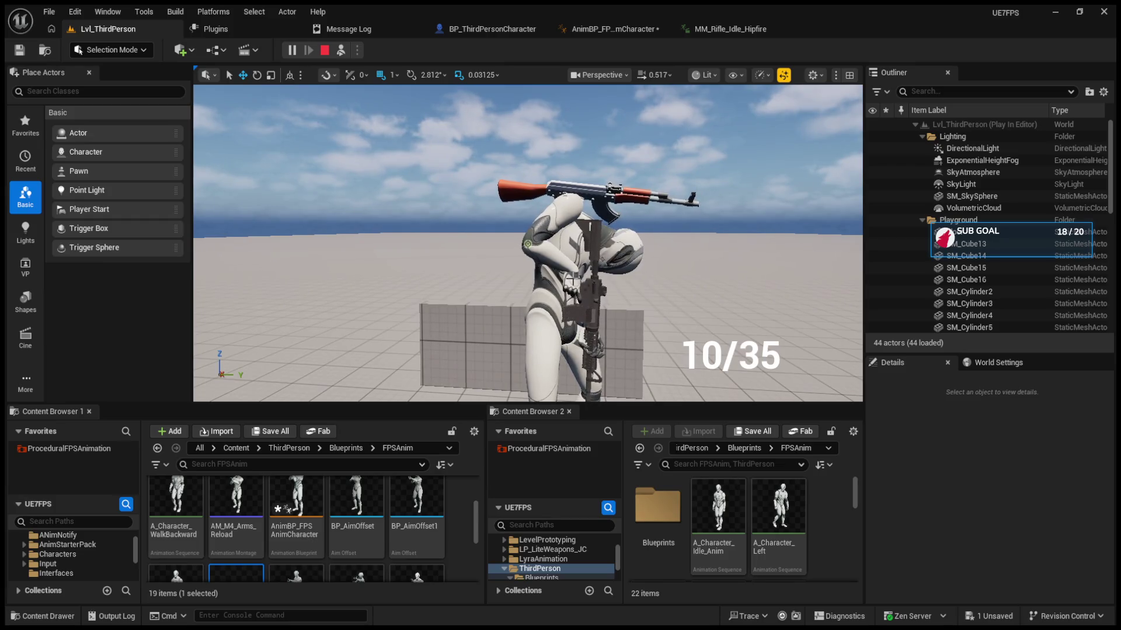
click(323, 52)
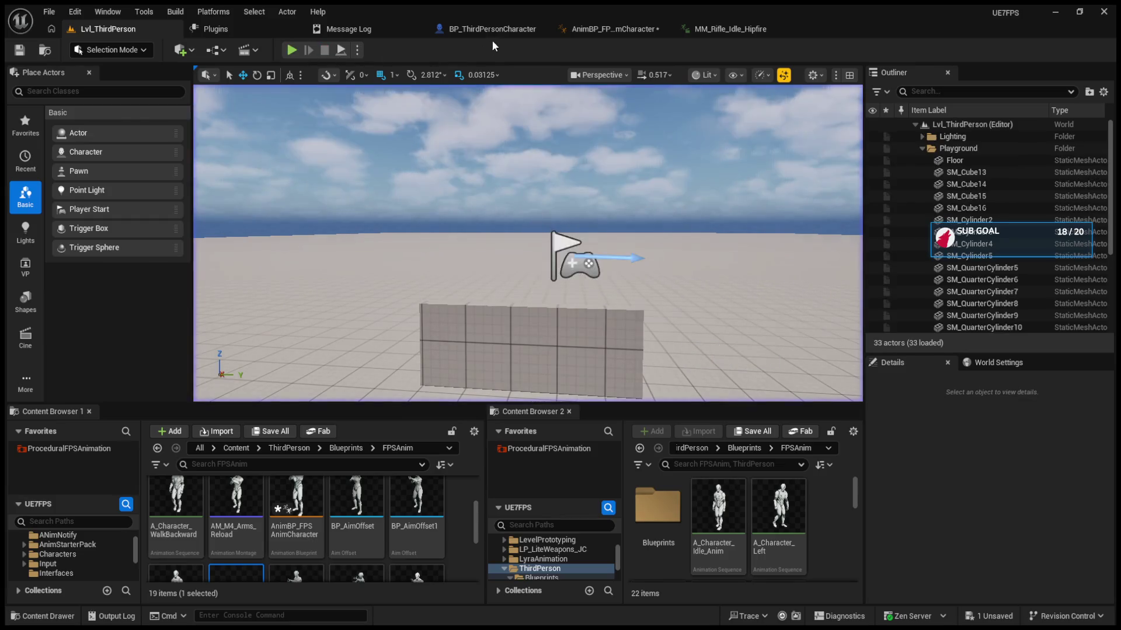
Step: Lift SetEssentials out of the layer chain, recompile, and drop SetAdditive after LeftHandGrip
click(492, 29)
click(801, 73)
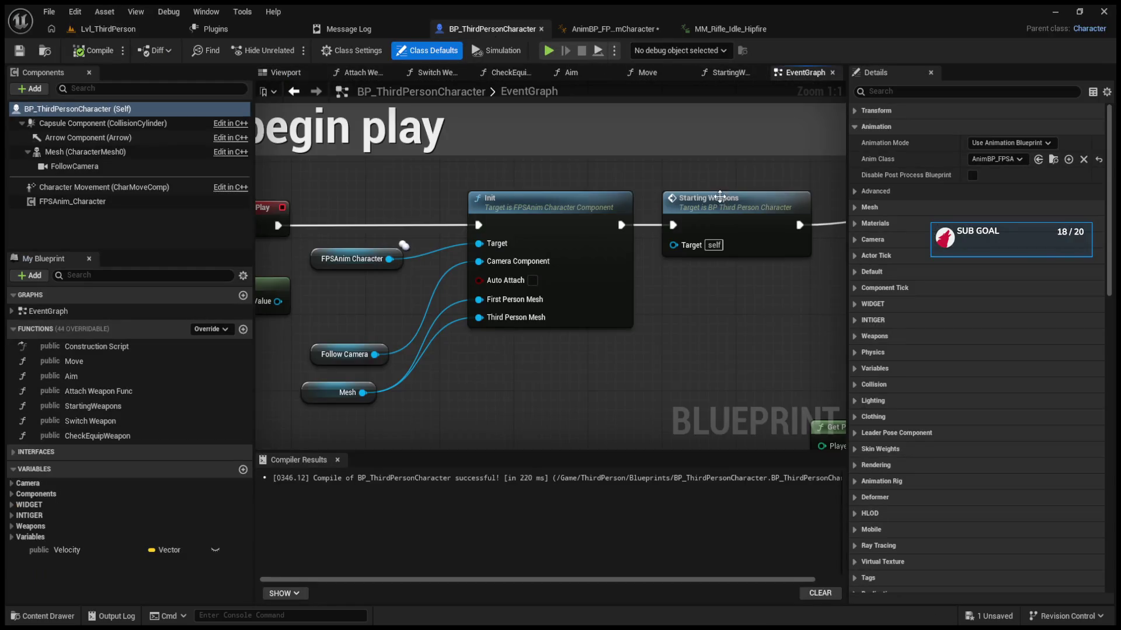
click(611, 28)
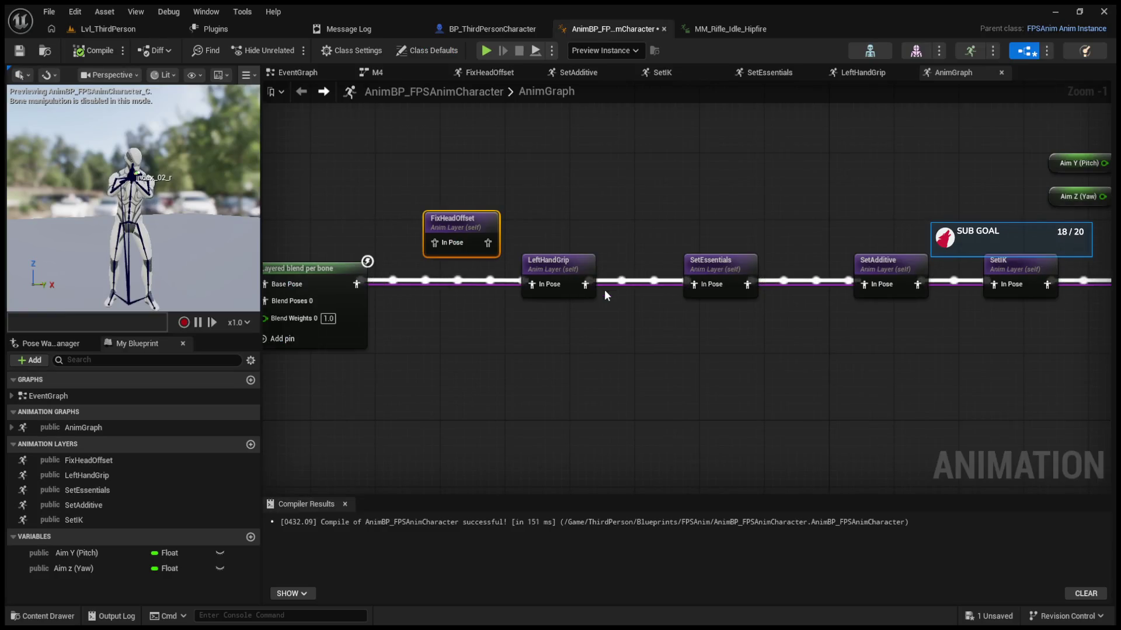
drag(593, 282, 500, 286)
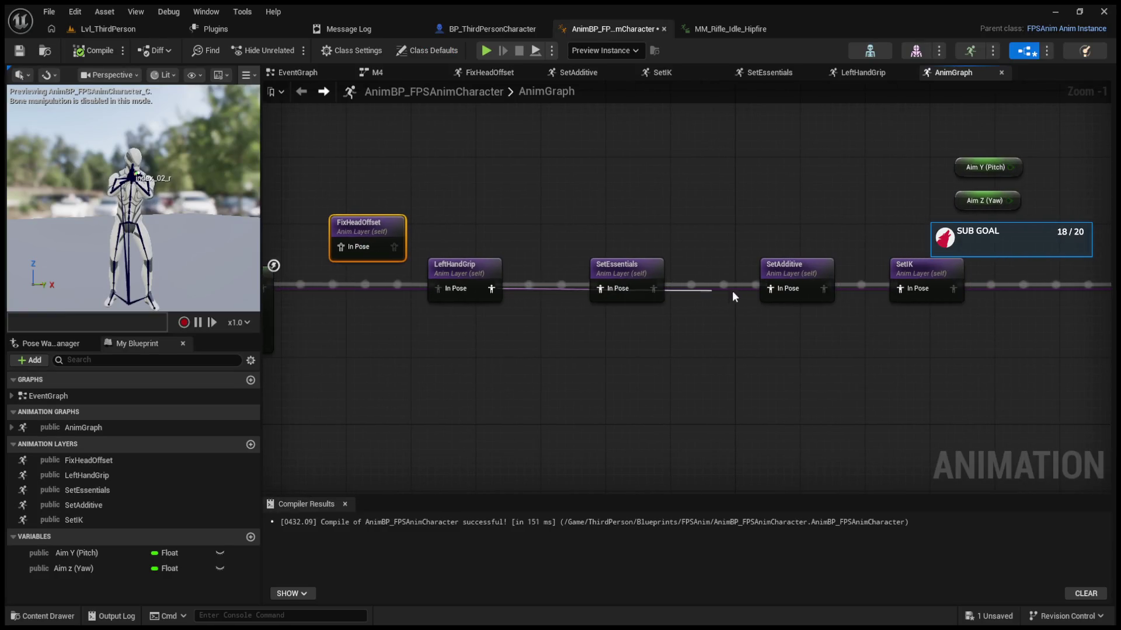
drag(628, 272, 620, 240)
key(F7)
drag(678, 289, 569, 286)
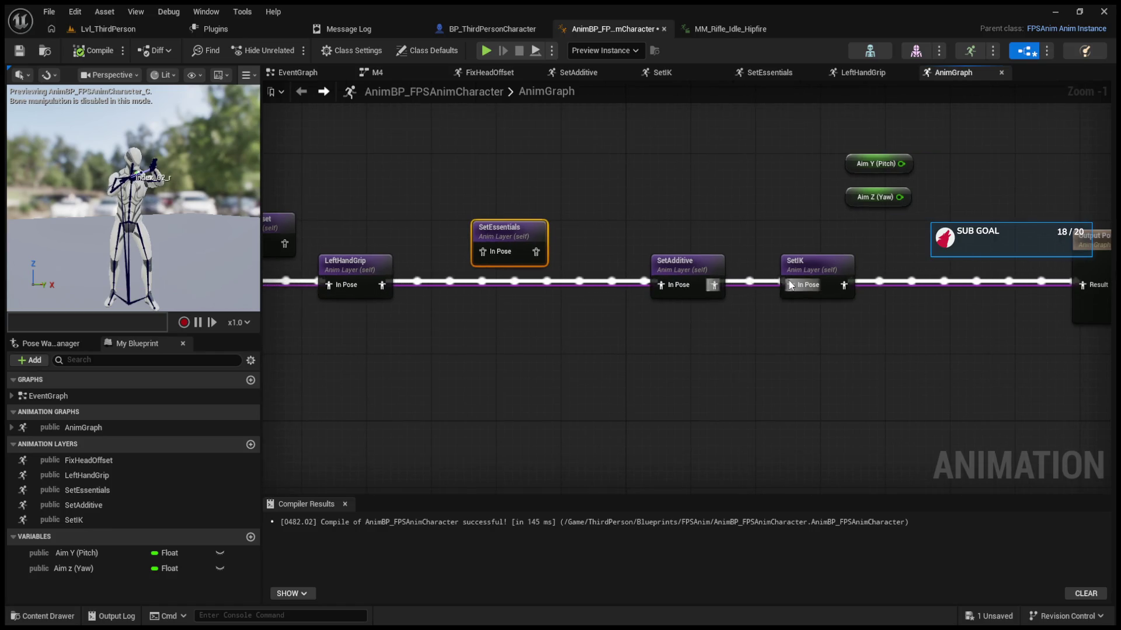
drag(718, 278, 628, 279)
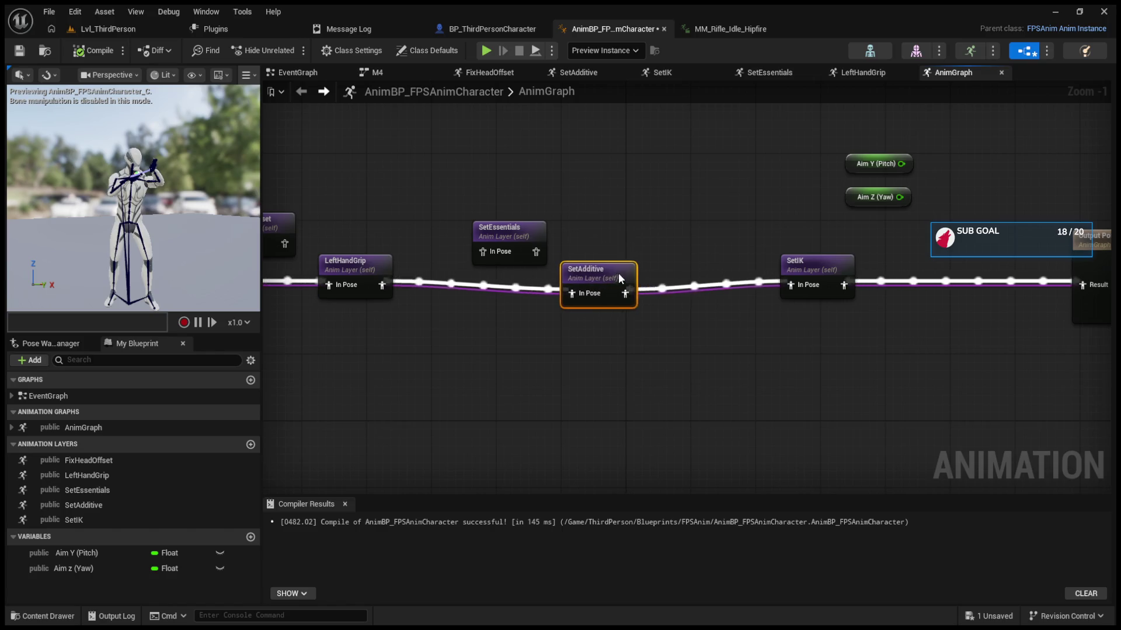
Step: Play-test the level, walking forward and firing the rifle at the green cylinder until empty
click(108, 29)
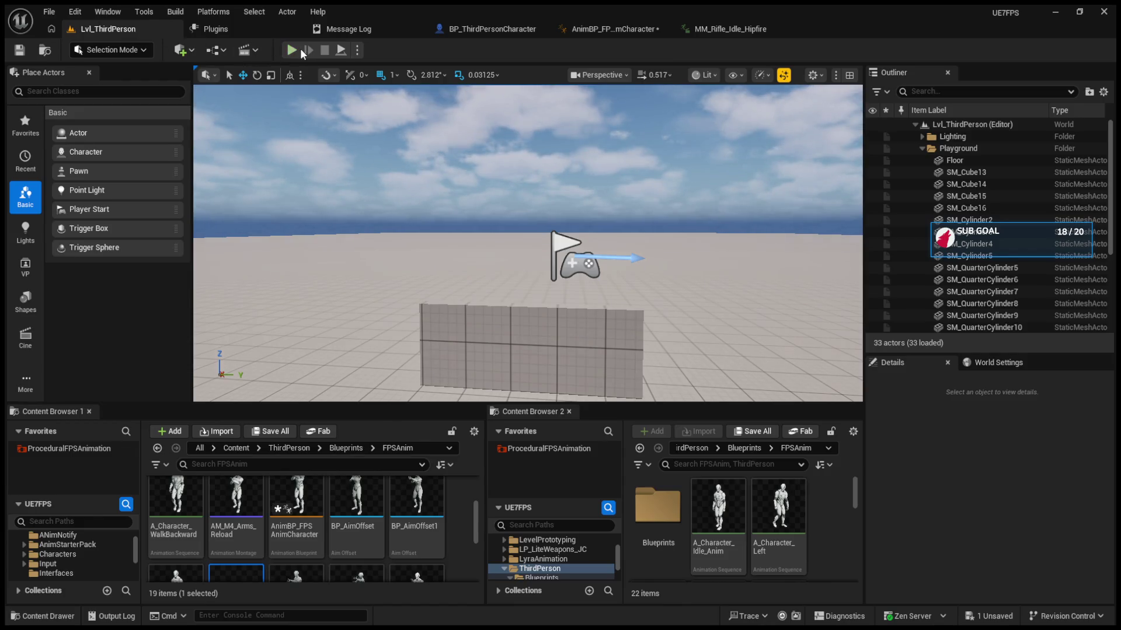
click(293, 49)
key(a)
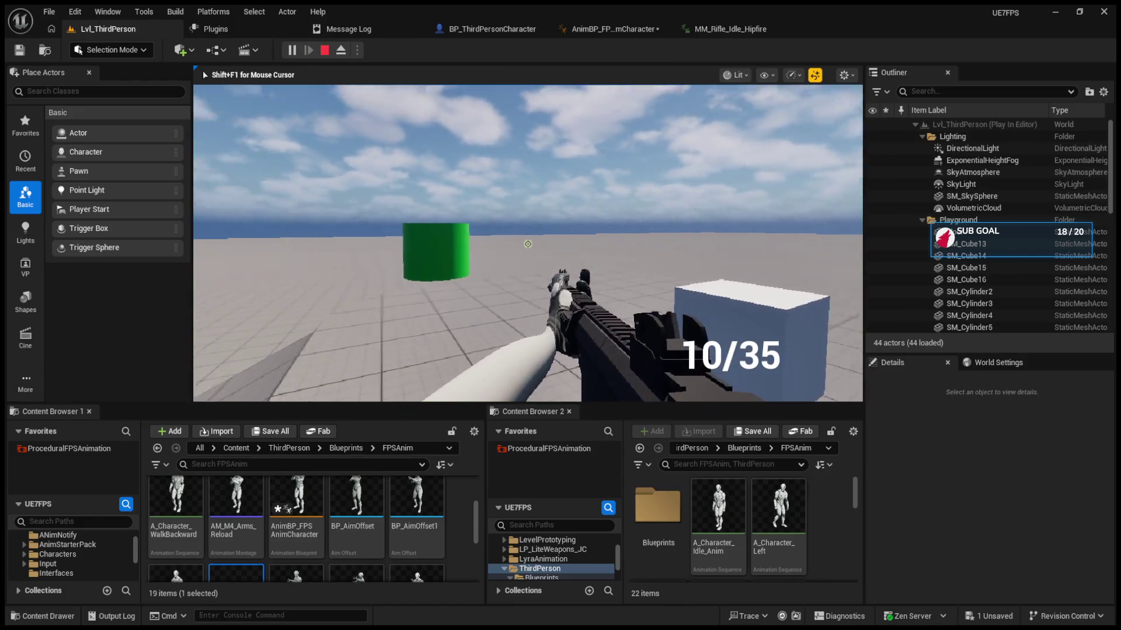
click(527, 244)
click(528, 244)
click(528, 244)
click(528, 244)
click(528, 244)
click(527, 244)
click(528, 244)
click(528, 244)
click(528, 244)
click(527, 244)
key(shift+F1)
click(636, 31)
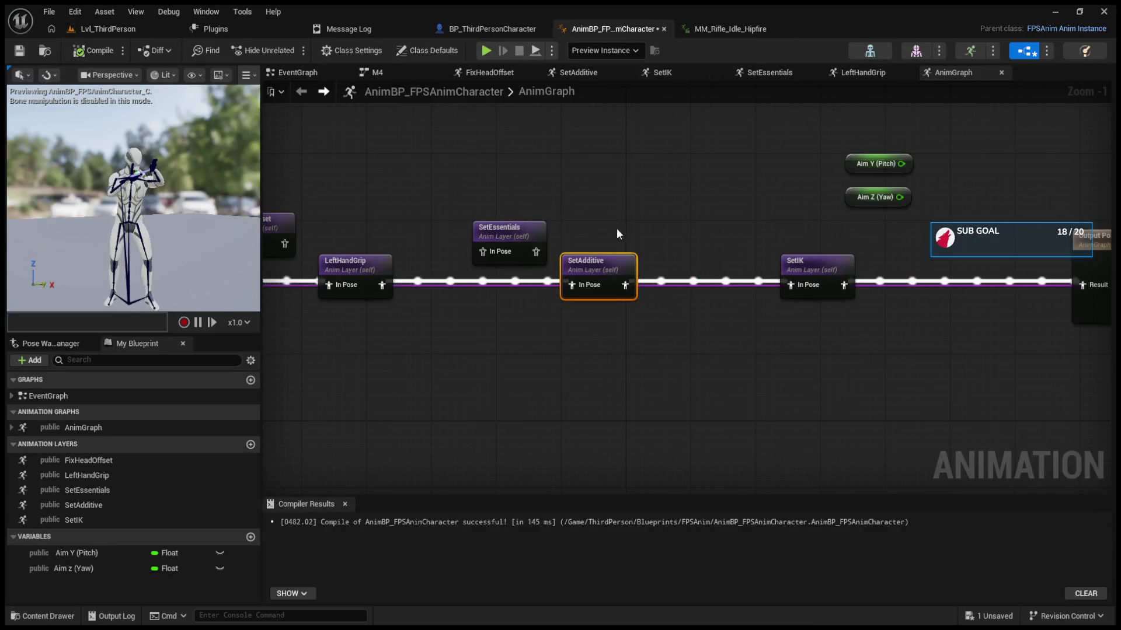
Step: Reconnect SetAdditive's output pin to SetIK's In Pose in the AnimGraph
alt+click(624, 285)
drag(623, 285, 791, 285)
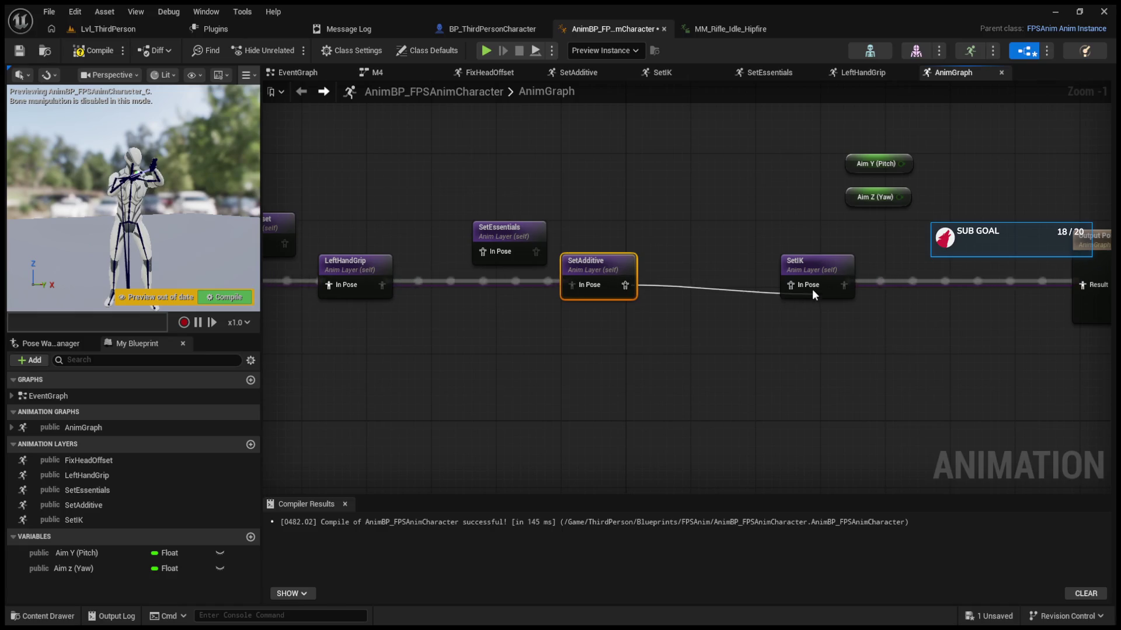
click(108, 29)
Step: Play-test the first-person rifle twice, ejecting to the free camera, then bring up MM_Rifle_Idle_Hipfire
click(293, 50)
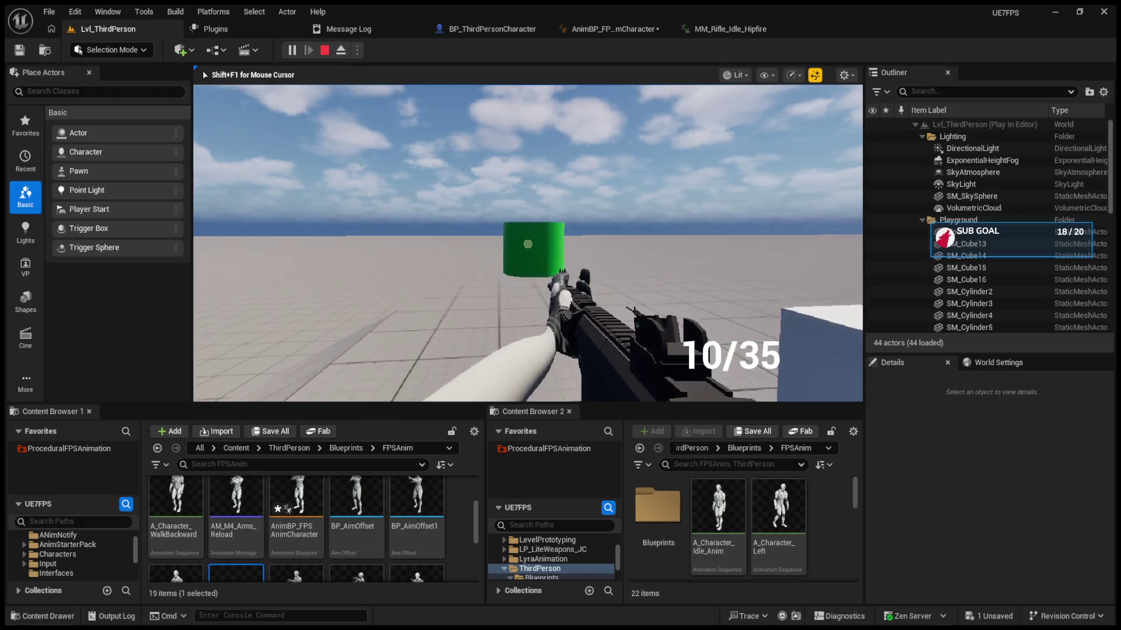
key(F8)
drag(412, 276, 412, 276)
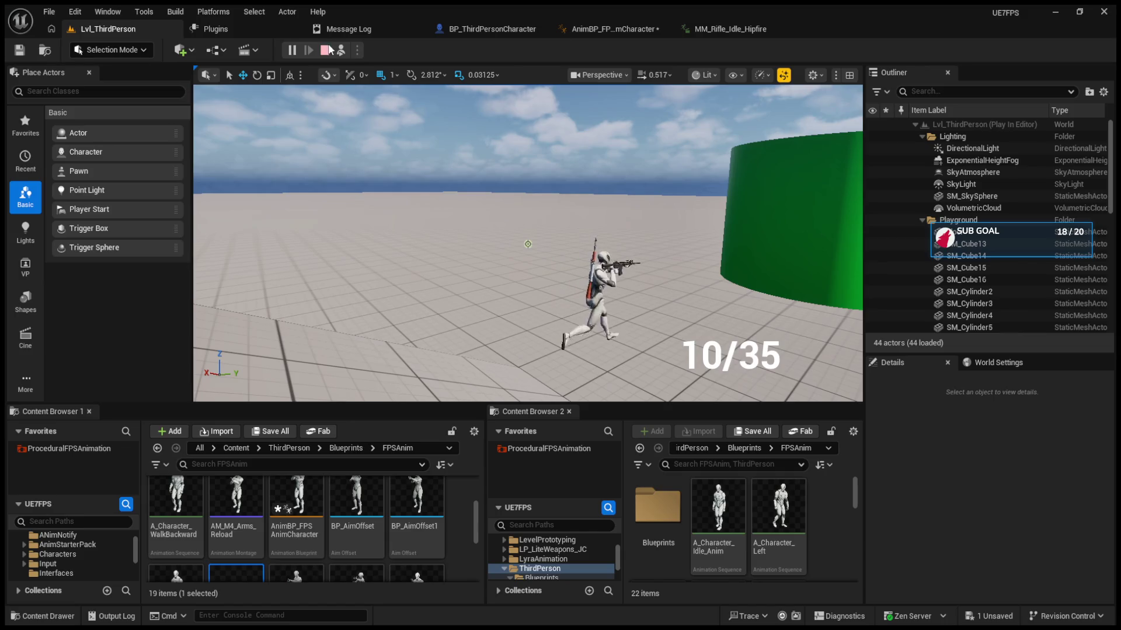
click(325, 50)
click(287, 50)
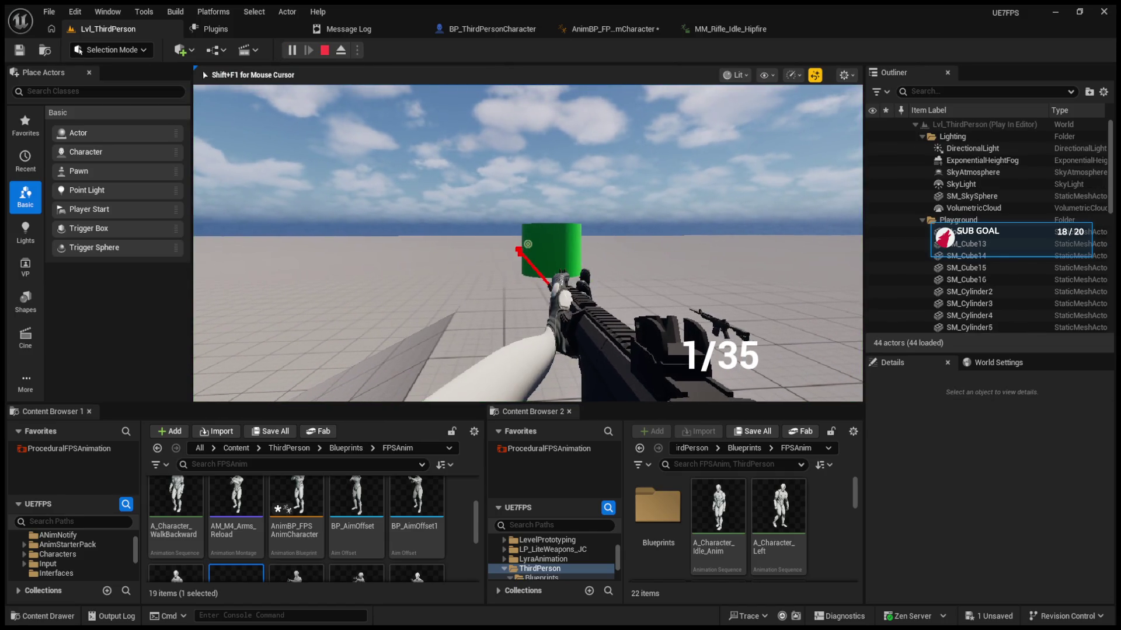
key(Escape)
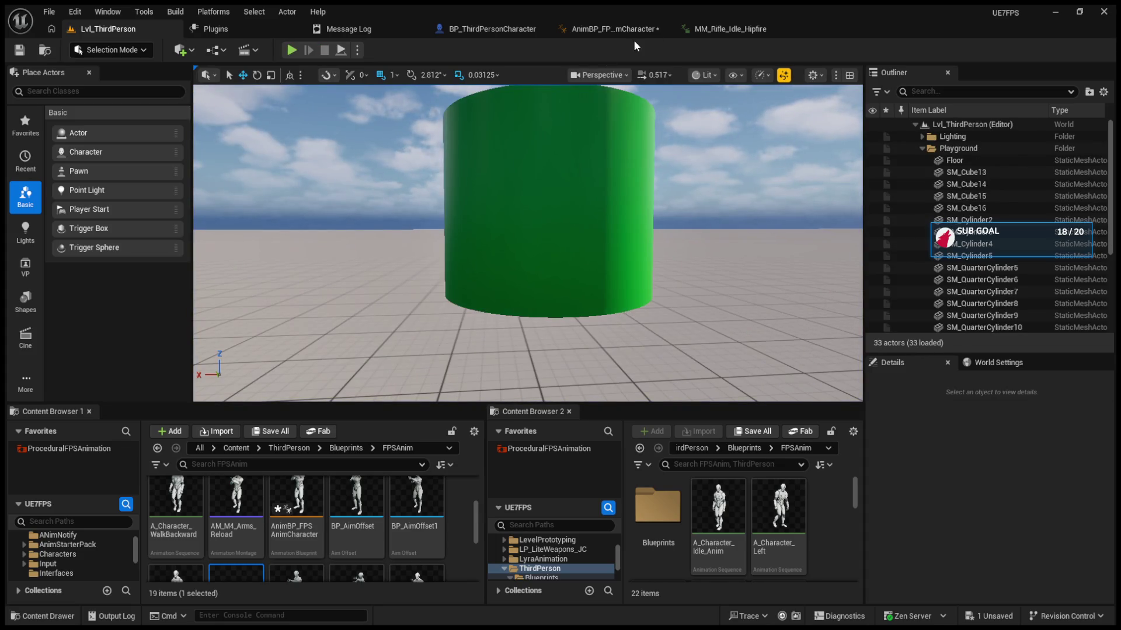
click(722, 30)
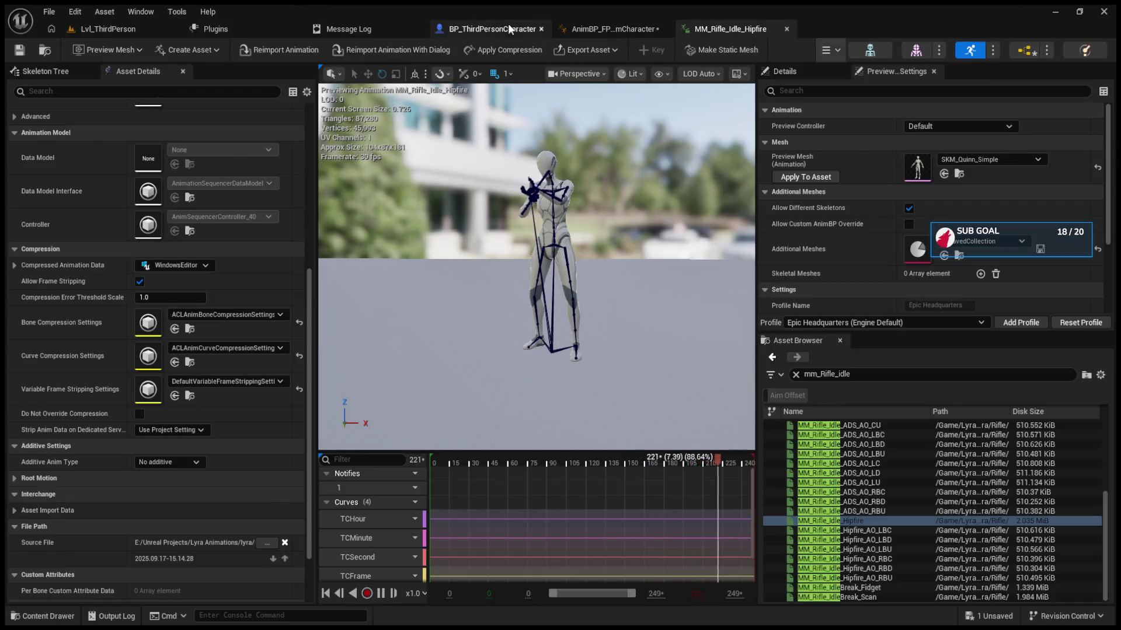
Step: Bring up the BP_ThirdPersonCharacter blueprint's EventGraph
click(506, 29)
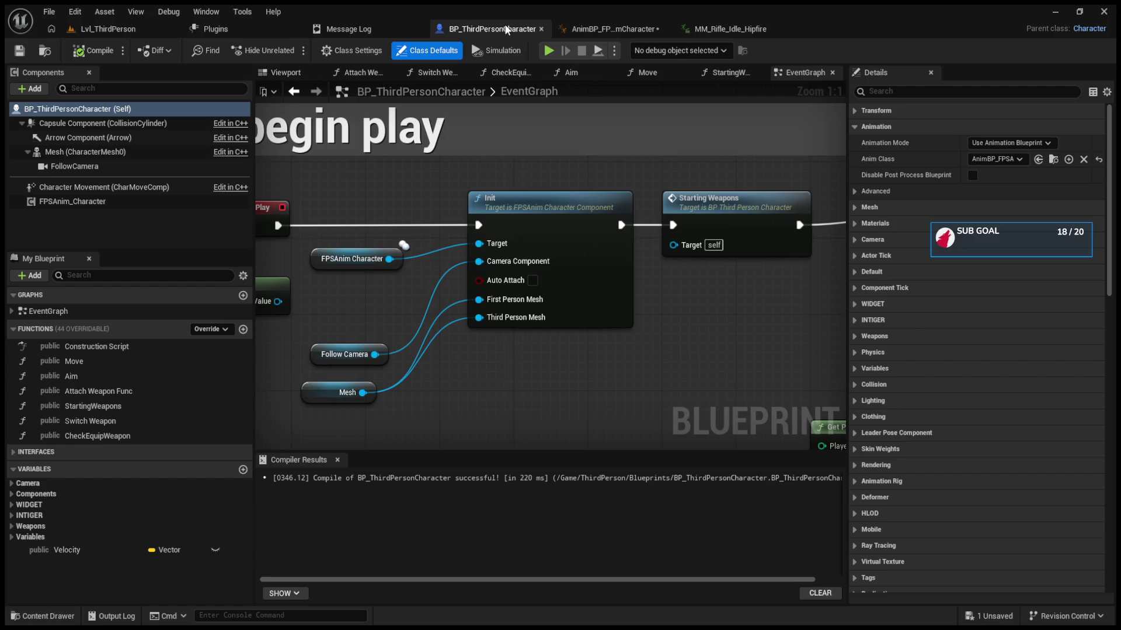
Step: Inspect the SetAdditive layer's graph, then go back to the AnimGraph
click(578, 29)
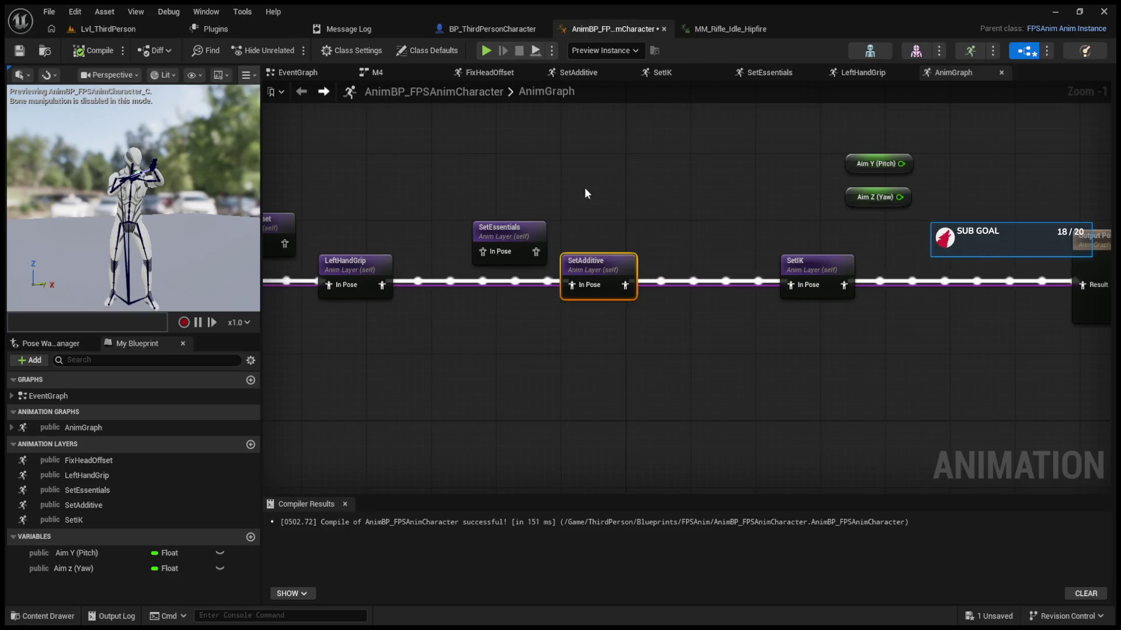
double_click(596, 273)
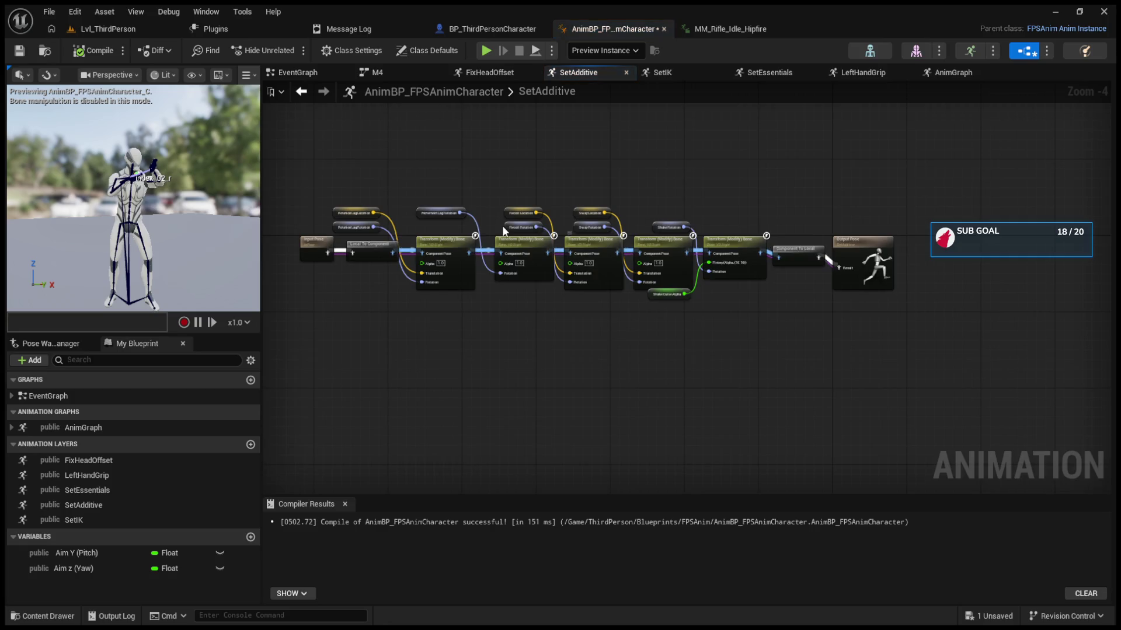
scroll(503, 231, up, 5)
click(299, 91)
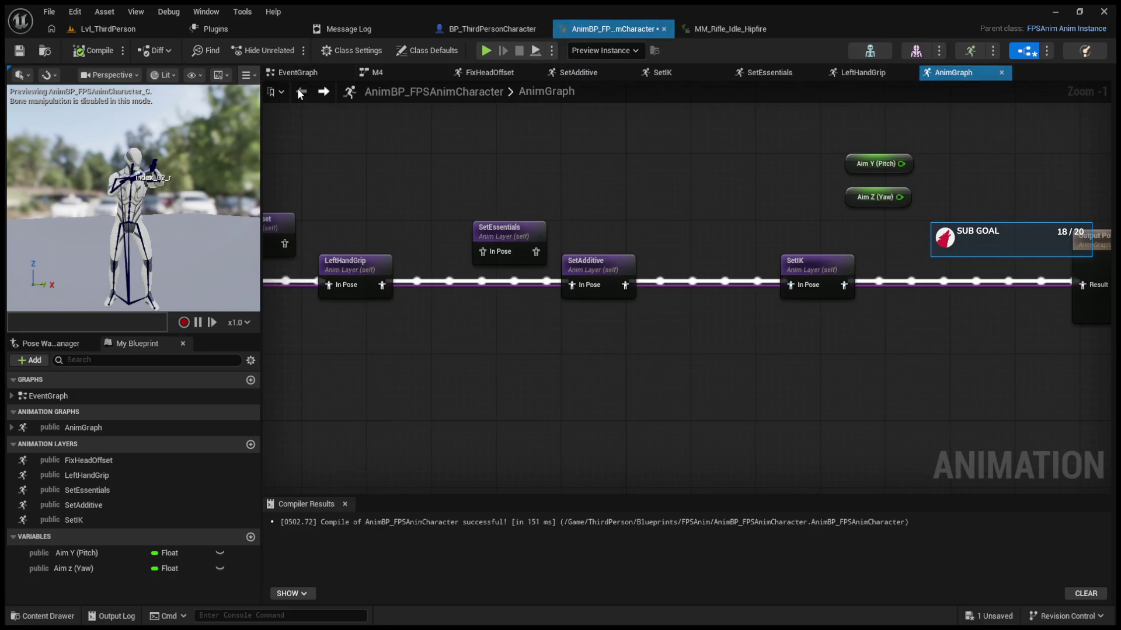
Step: Play-test the level and fire the rifle once
click(114, 32)
click(290, 50)
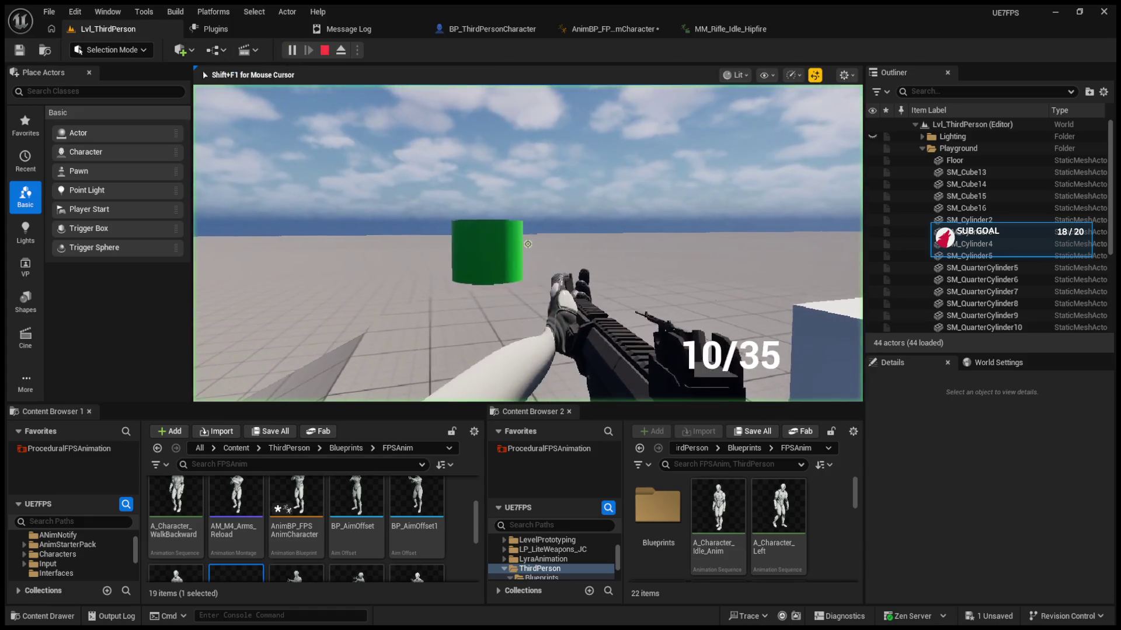
click(527, 244)
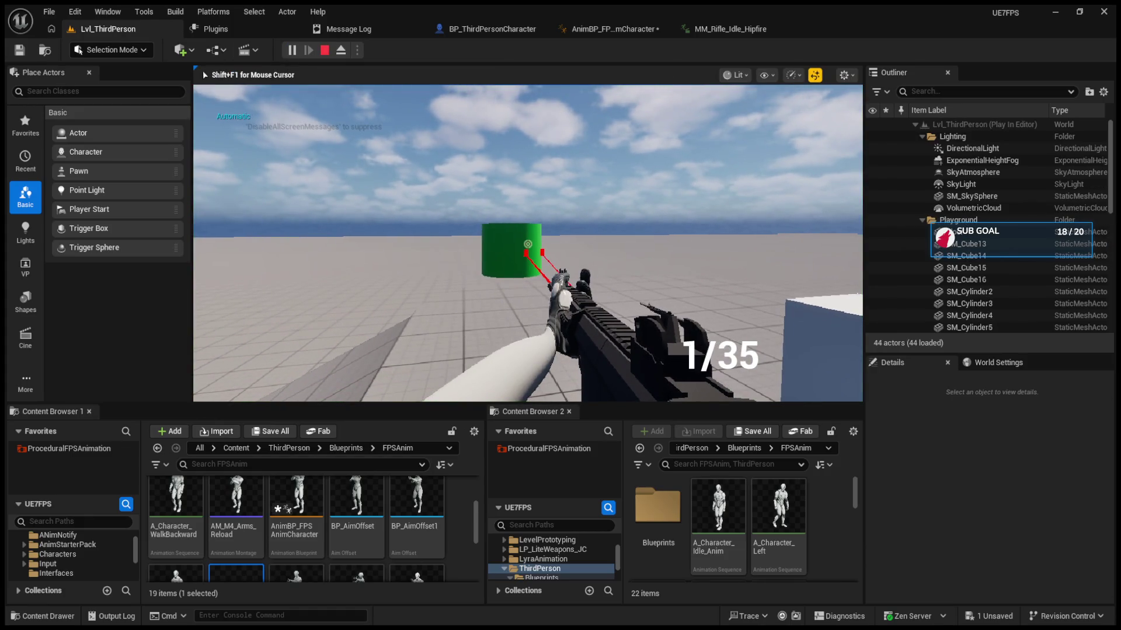
key(Escape)
Step: Pull SetAdditive out of the chain, wire LeftHandGrip straight into SetIK, and compile
click(621, 33)
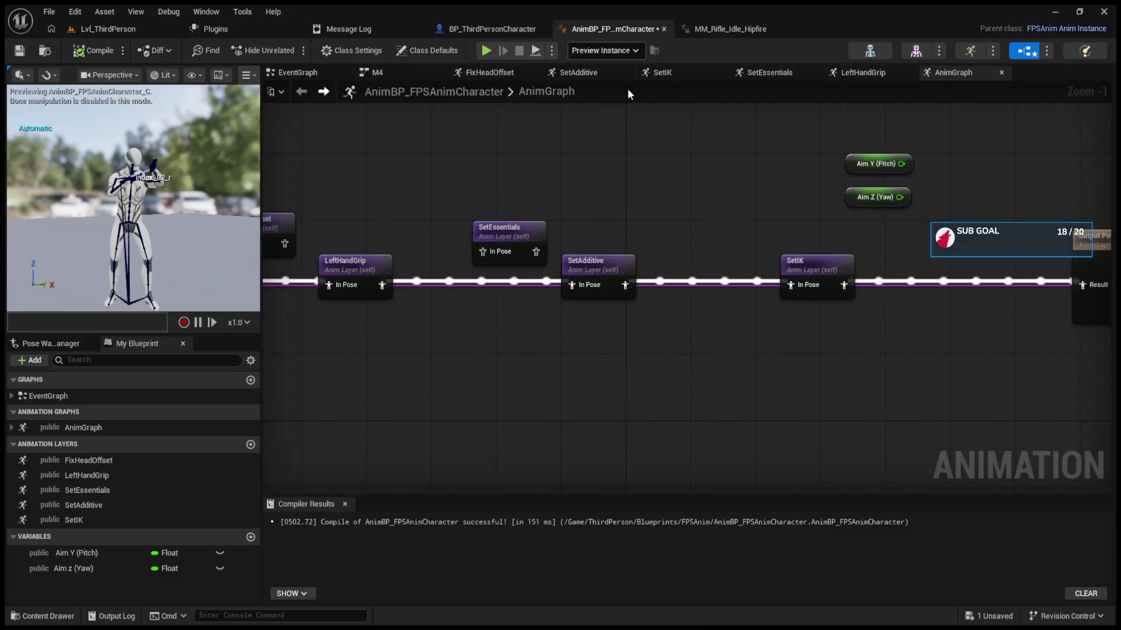
alt+click(625, 285)
alt+click(571, 285)
drag(579, 274, 587, 240)
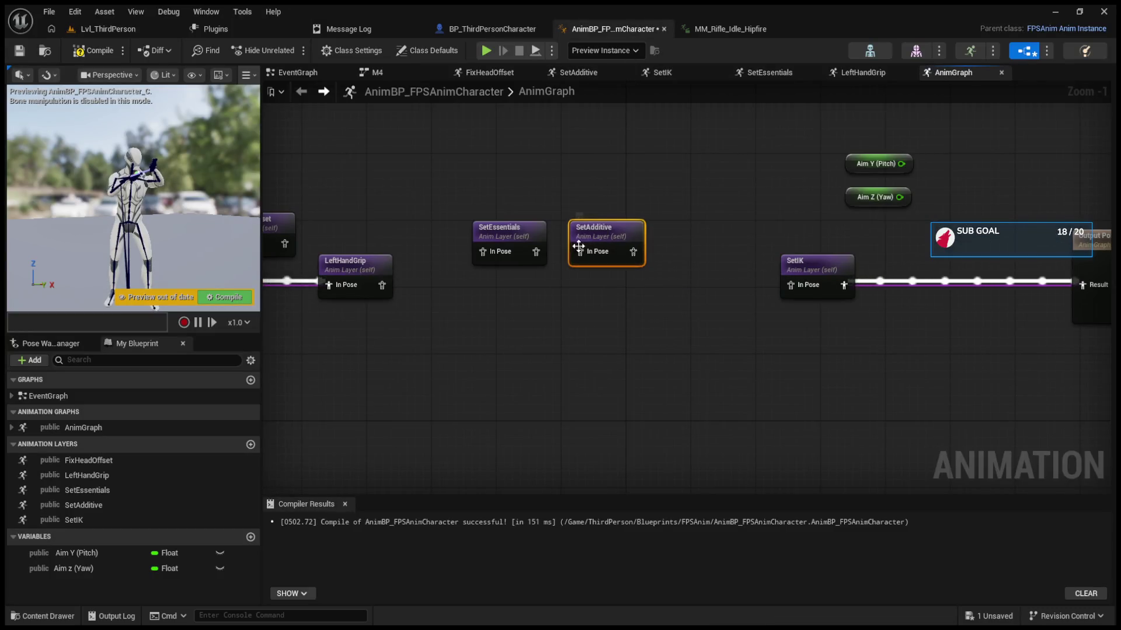
drag(382, 285, 791, 285)
click(236, 295)
Step: Insert SetEssentials between LeftHandGrip and SetIK and recompile the animation blueprint
drag(507, 229, 597, 279)
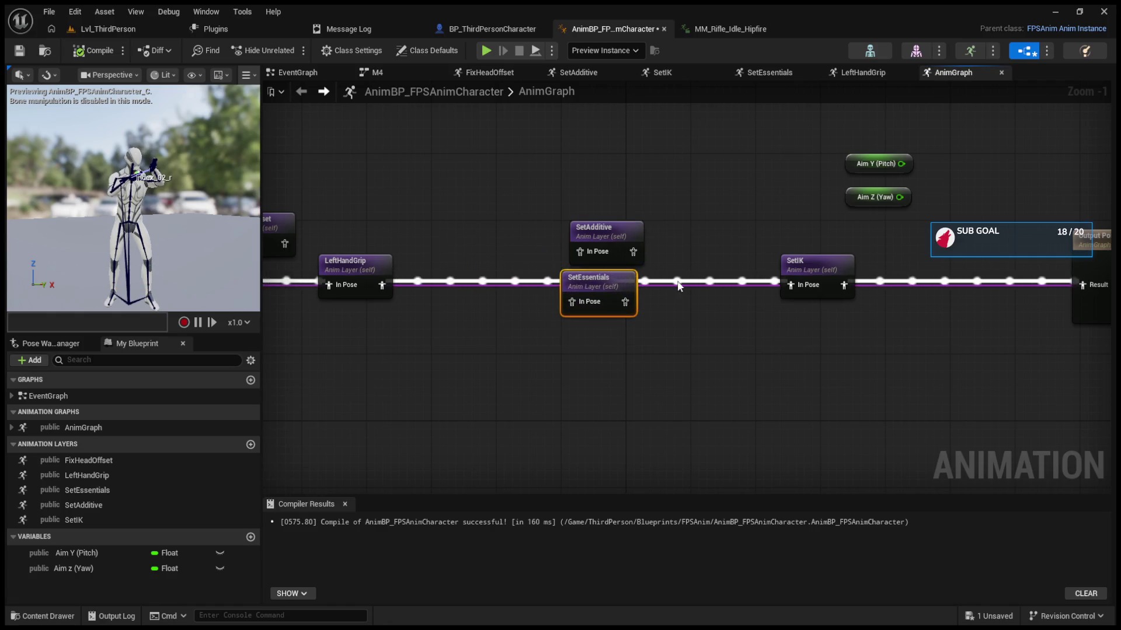
drag(608, 238, 608, 188)
drag(601, 291, 599, 274)
mouse_move(791, 285)
mouse_down()
mouse_move(574, 289)
mouse_move(788, 287)
mouse_up()
click(220, 295)
click(141, 31)
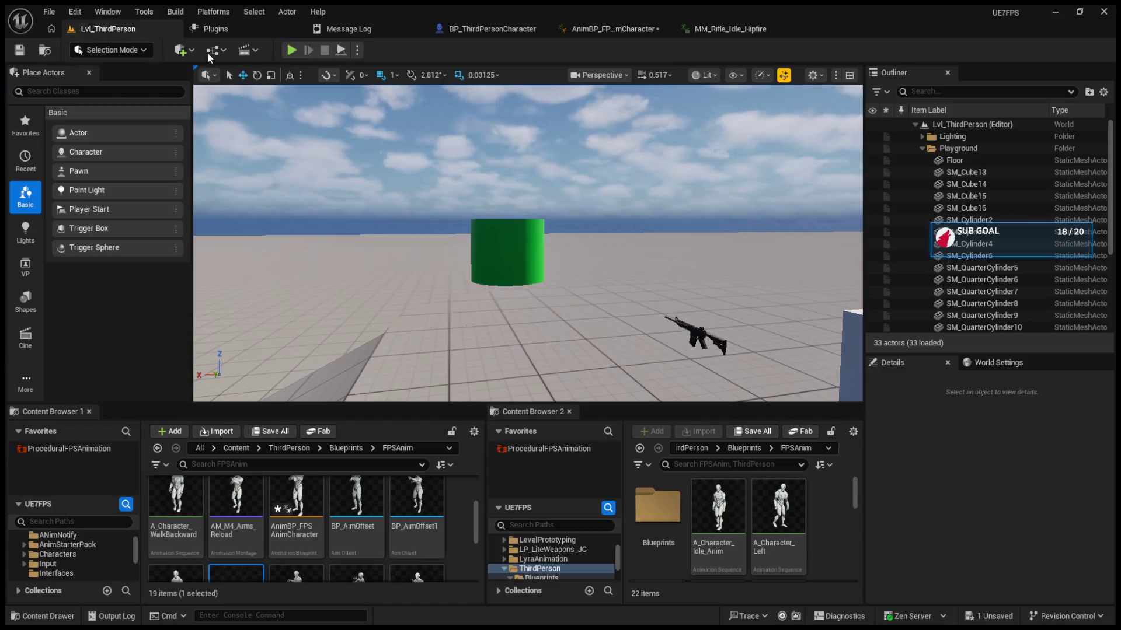
click(291, 50)
click(527, 244)
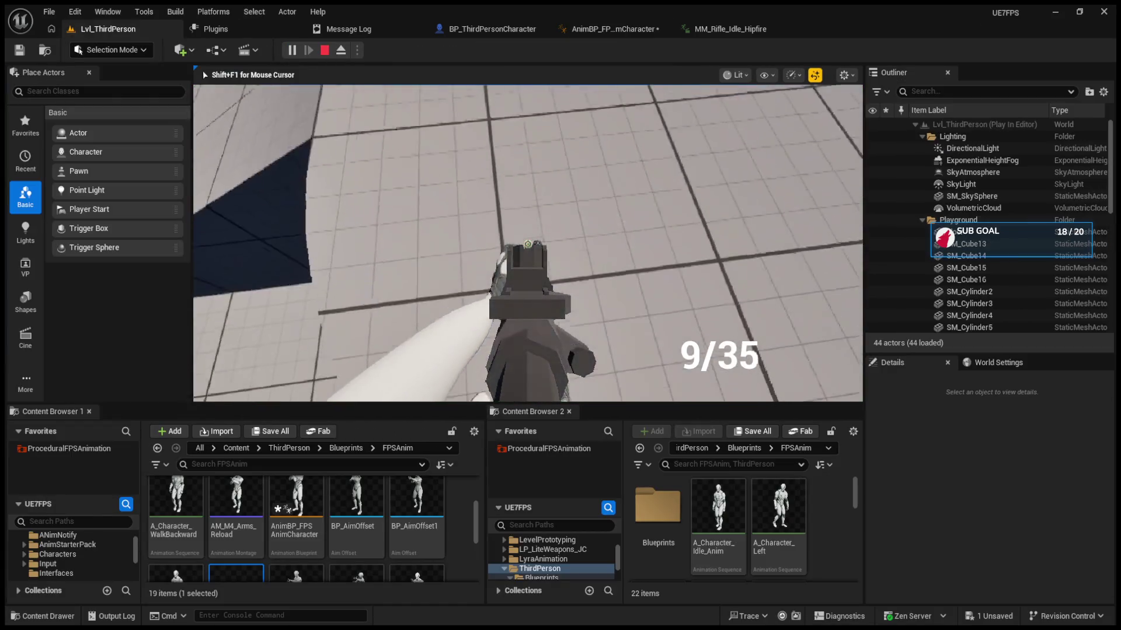
click(528, 244)
click(527, 244)
key(r)
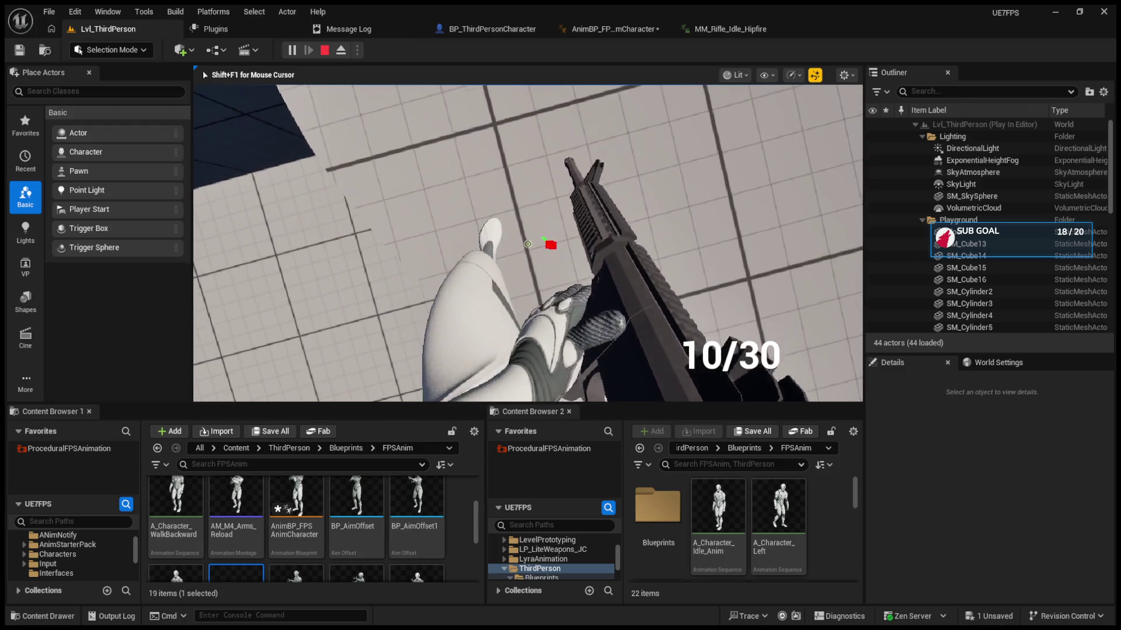
click(528, 244)
click(527, 244)
click(528, 244)
key(r)
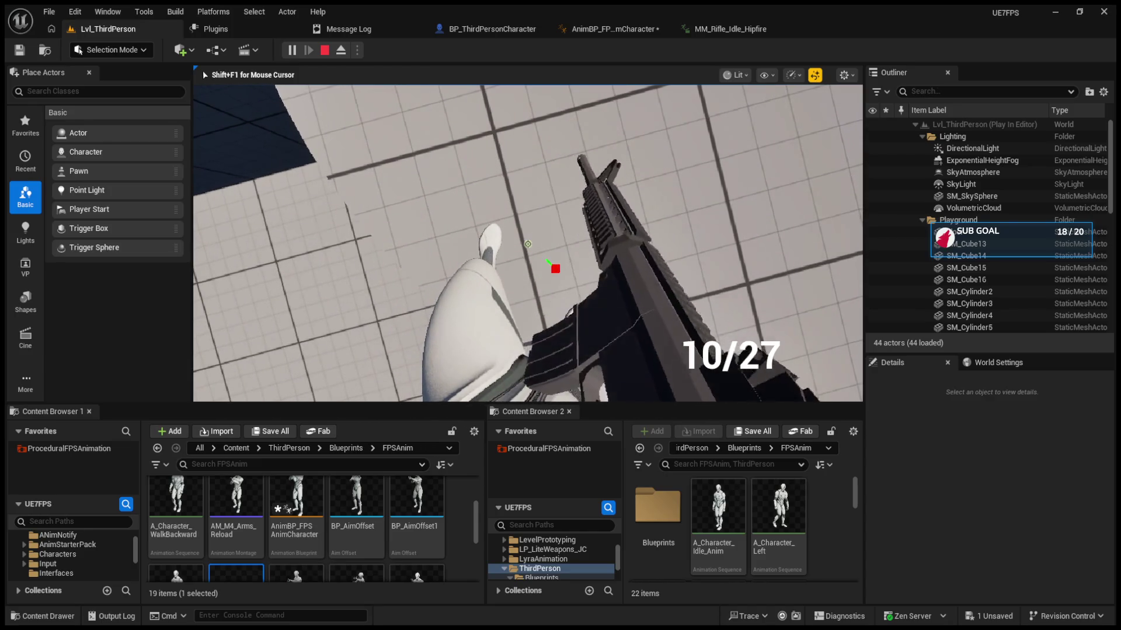
key(b)
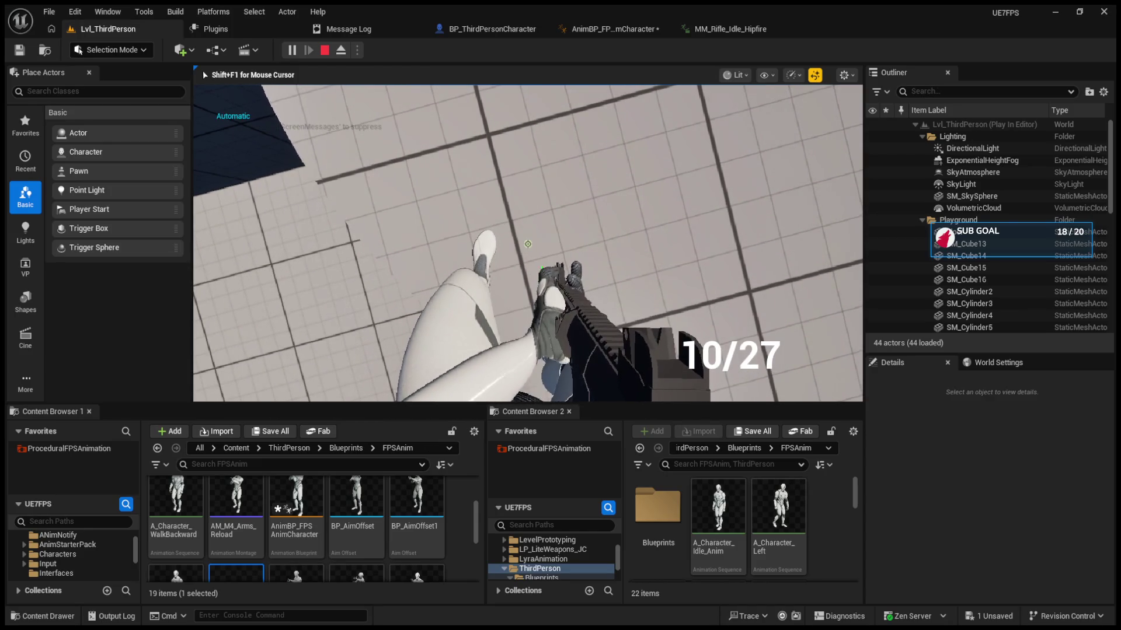
key(b)
click(527, 244)
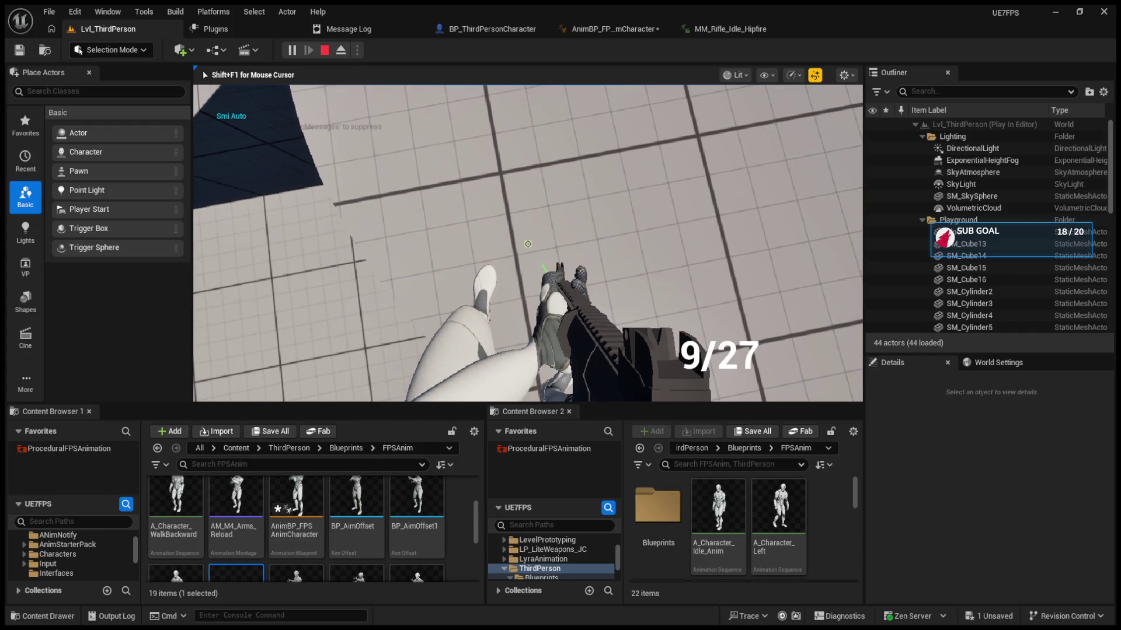
click(528, 244)
click(528, 244)
click(528, 244)
click(528, 244)
click(527, 244)
key(r)
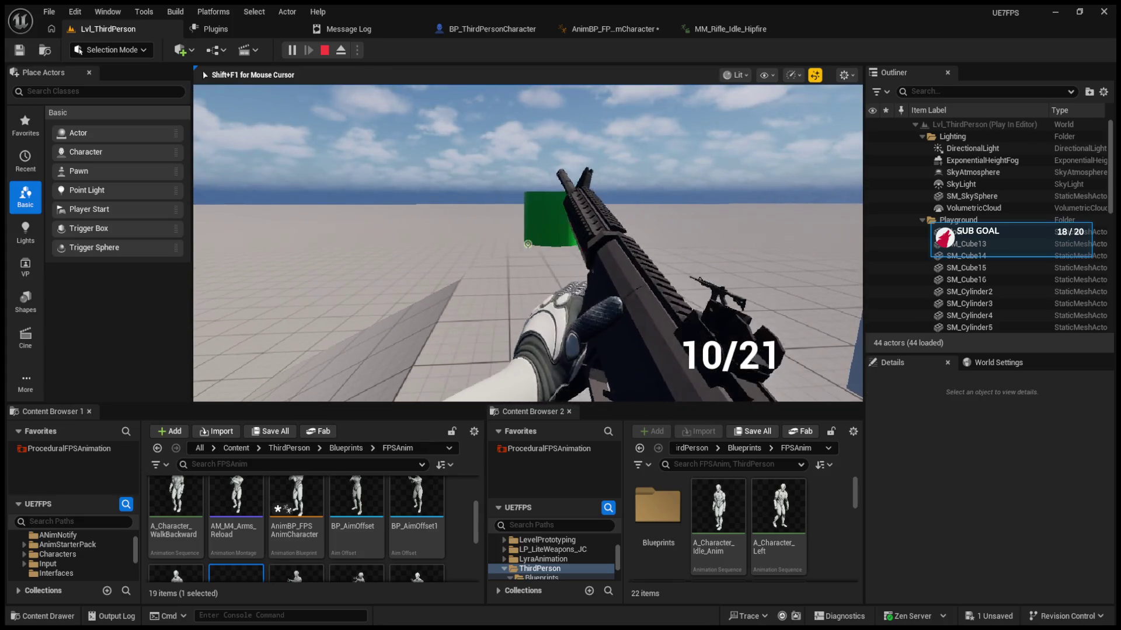
click(528, 244)
click(528, 244)
click(528, 244)
click(527, 244)
click(528, 244)
click(527, 244)
key(r)
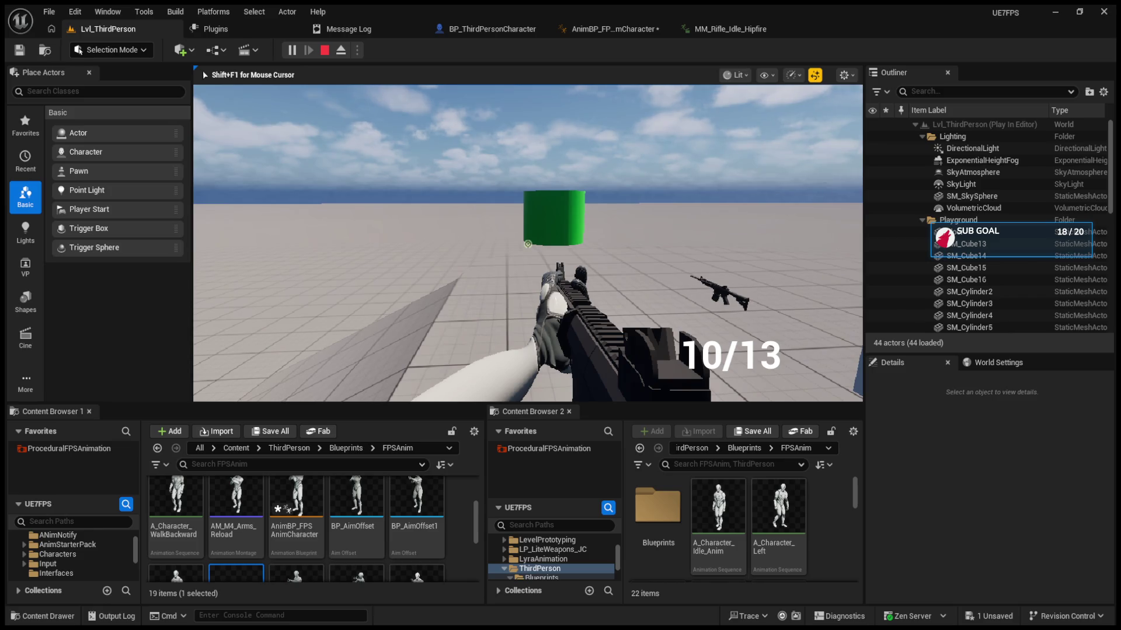
key(Escape)
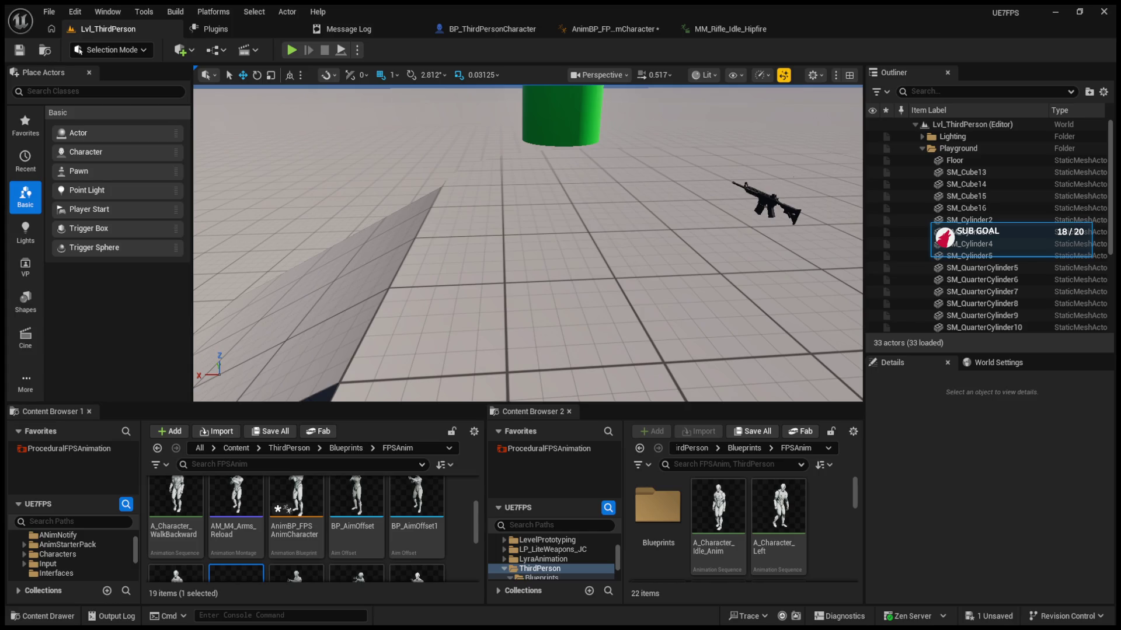
Step: Start a play-in-editor test, fire the rifle aiming up and down, and reload
key(alt+p)
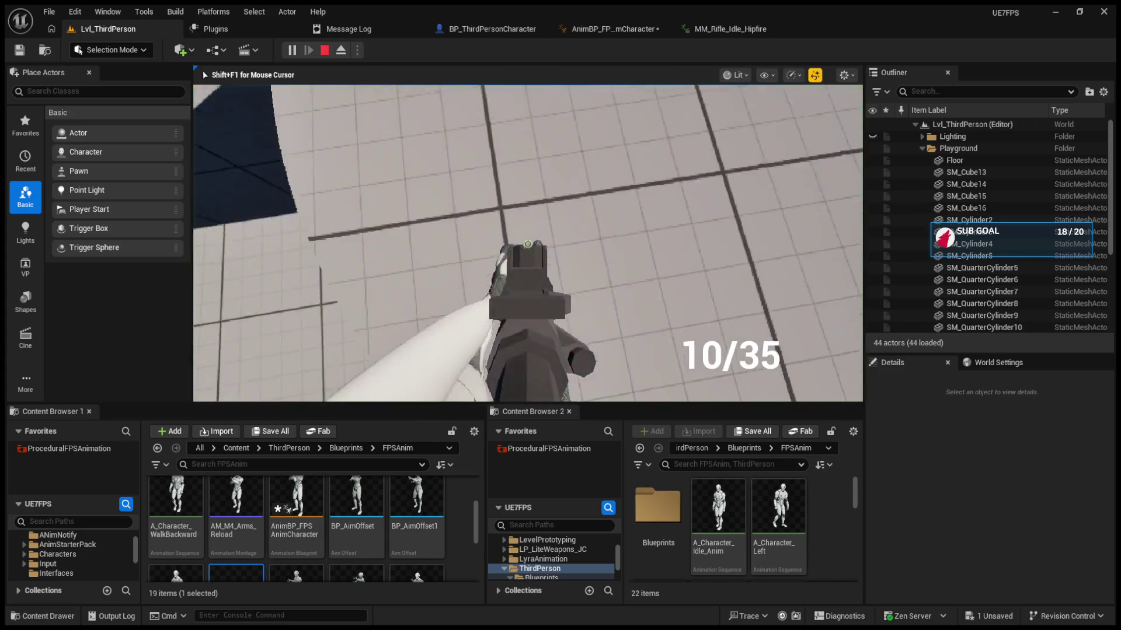
click(528, 244)
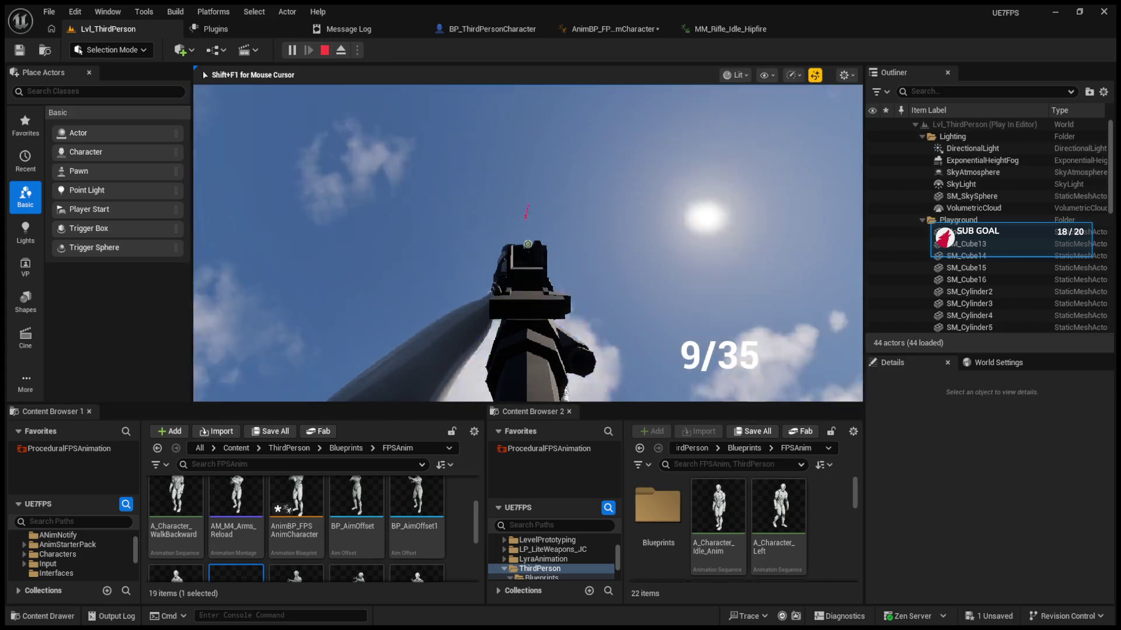
click(528, 244)
key(r)
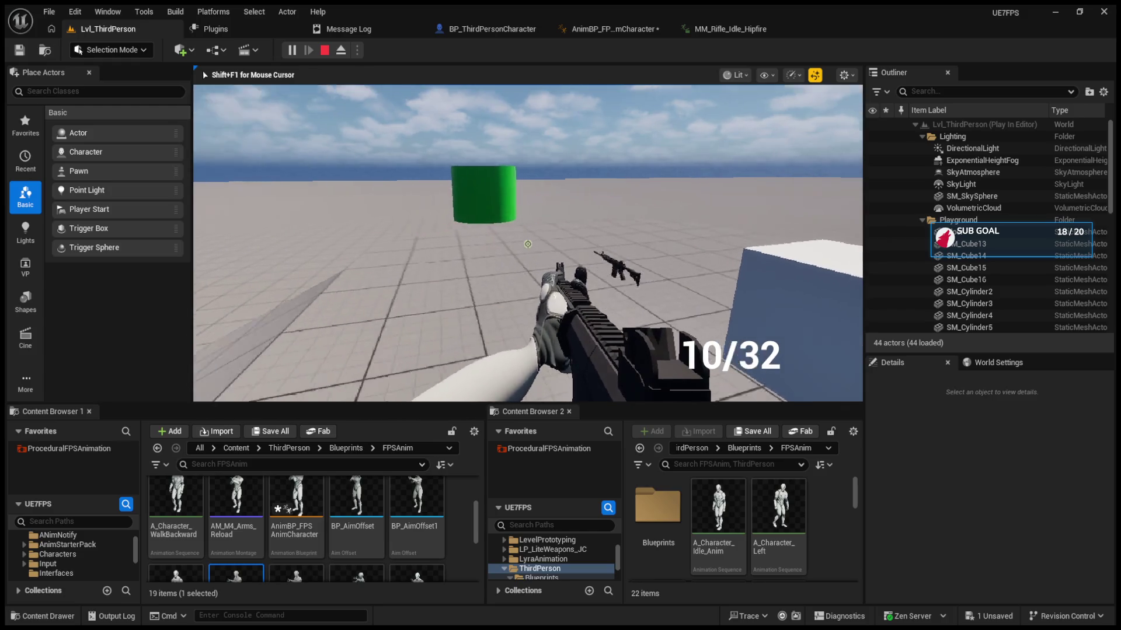
Step: Fire at the green cylinder, reload, end the test, and return to AnimBP_FPSAnimCharacter
click(528, 244)
click(528, 243)
key(r)
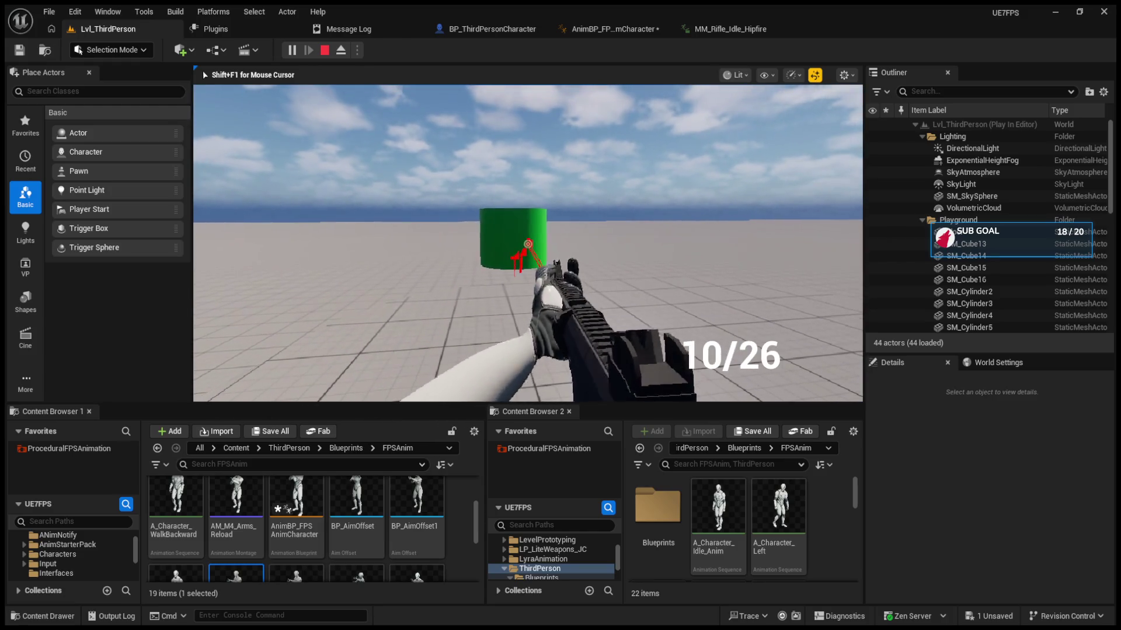
key(Escape)
click(615, 22)
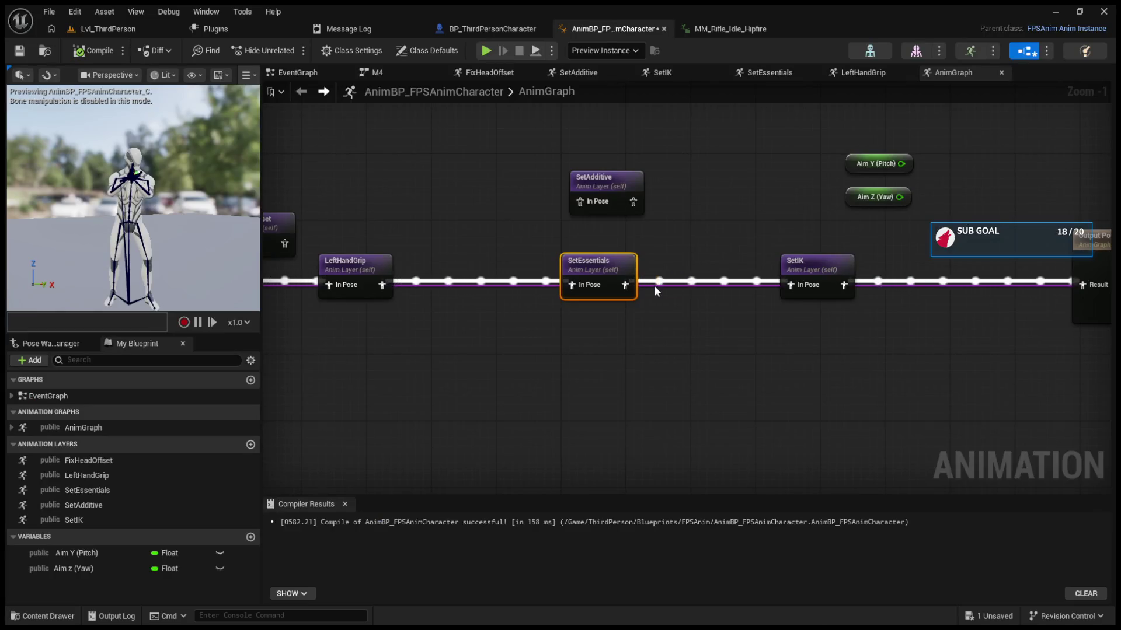
Step: Move SetAdditive between LeftHandGrip and SetEssentials, compile, and playtest aiming at the floor
mouse_move(641, 184)
mouse_down()
mouse_move(517, 250)
mouse_move(532, 218)
mouse_move(482, 423)
mouse_move(595, 296)
mouse_move(558, 355)
mouse_move(636, 369)
mouse_up()
click(231, 304)
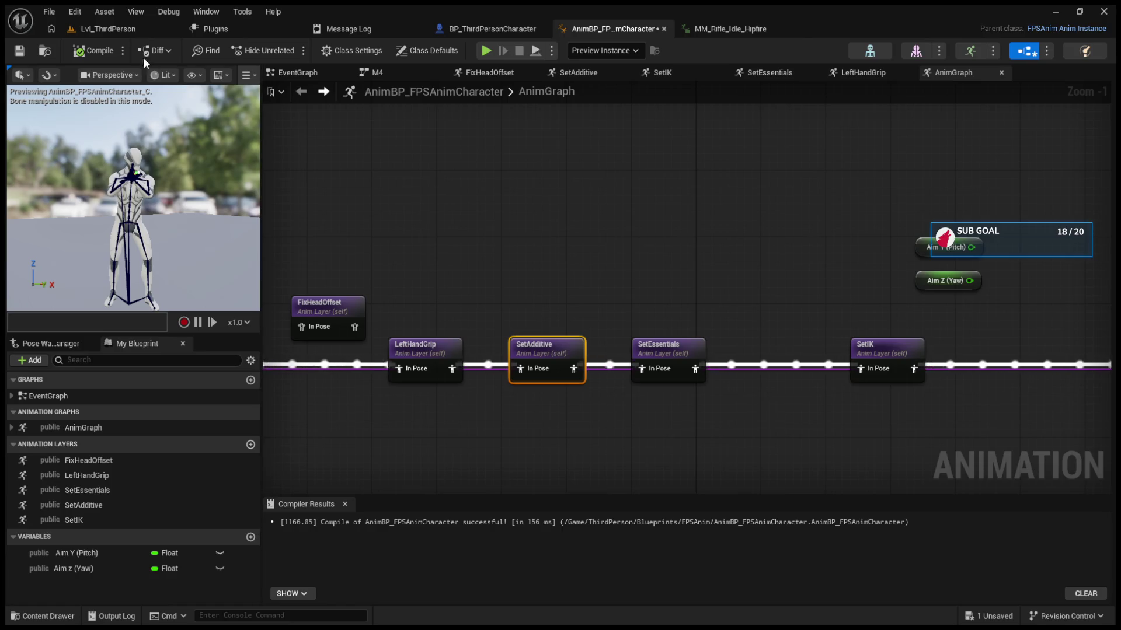
click(152, 29)
click(292, 49)
drag(528, 244, 527, 244)
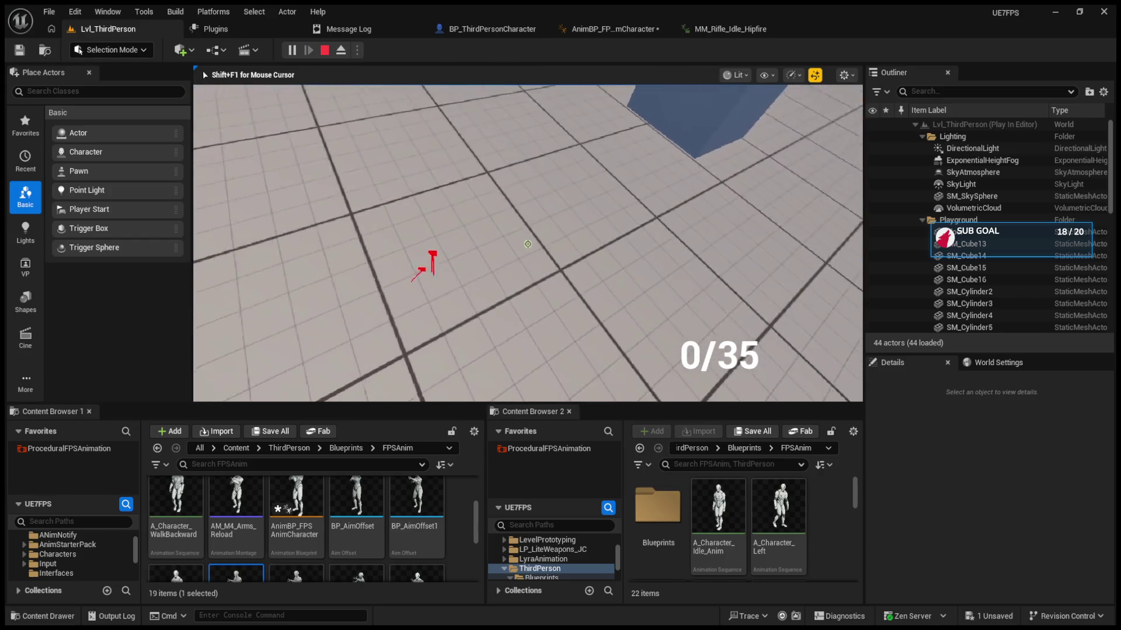
scroll(528, 244, up, 1)
scroll(528, 244, down, 1)
key(shift+F1)
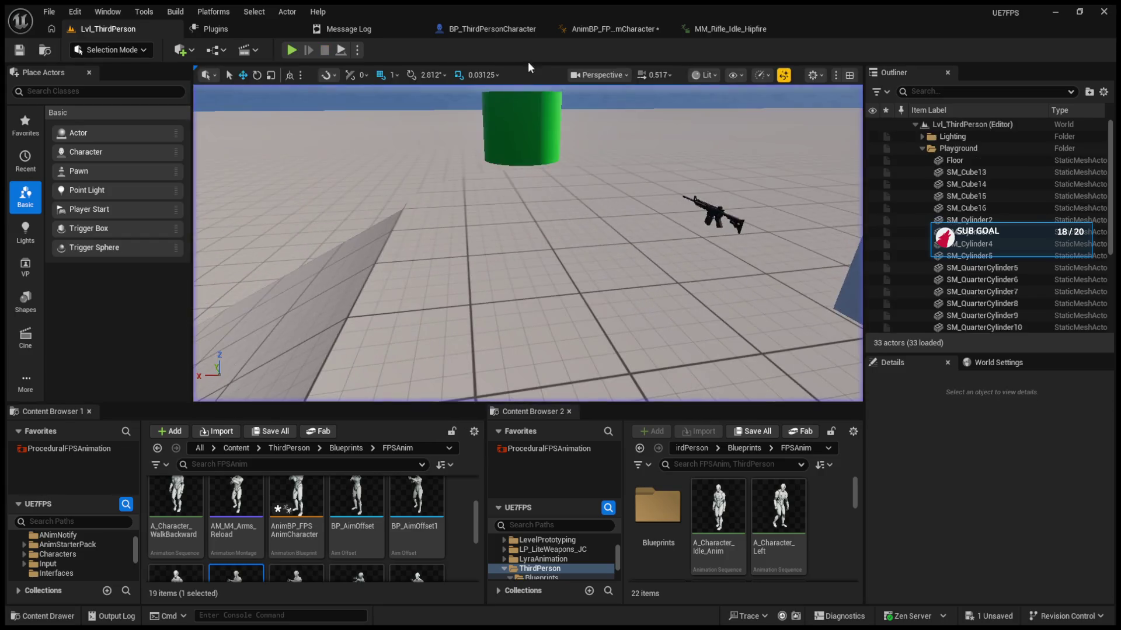
Step: Wire FixHeadOffset between the blend per bone node and LeftHandGrip, then compile
click(607, 28)
click(439, 314)
key(q)
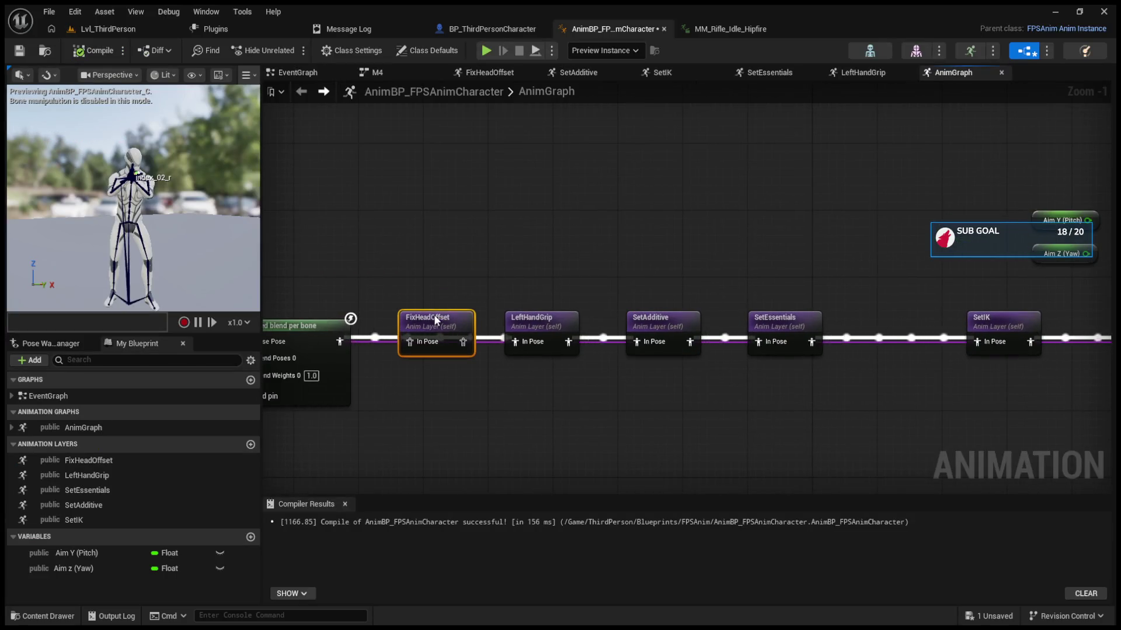
click(344, 341)
drag(396, 342, 515, 342)
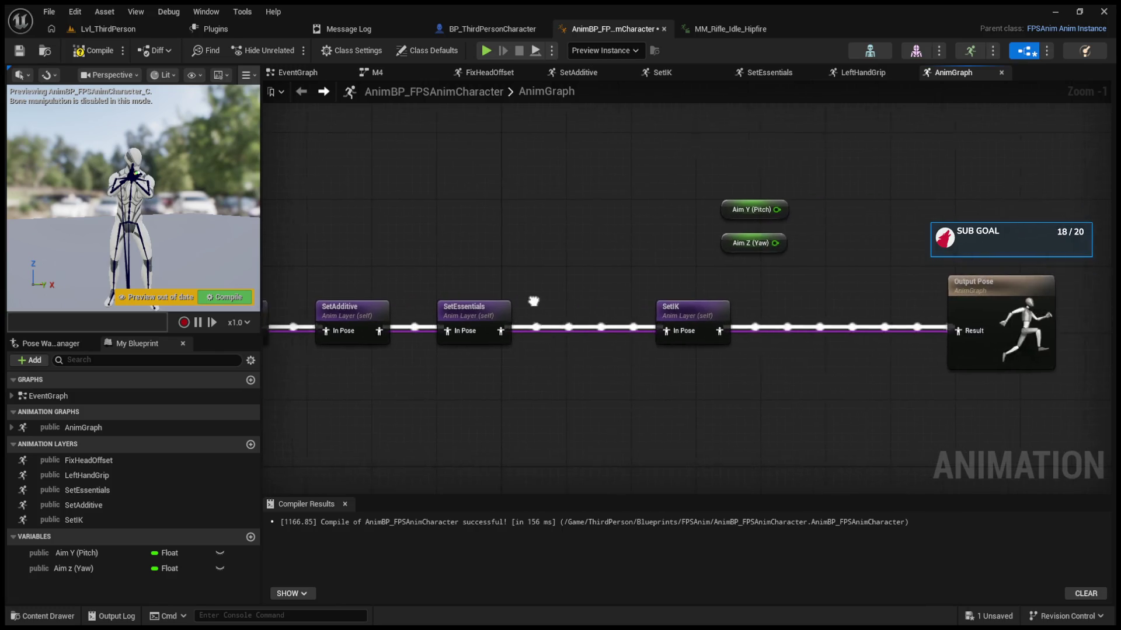
key(F7)
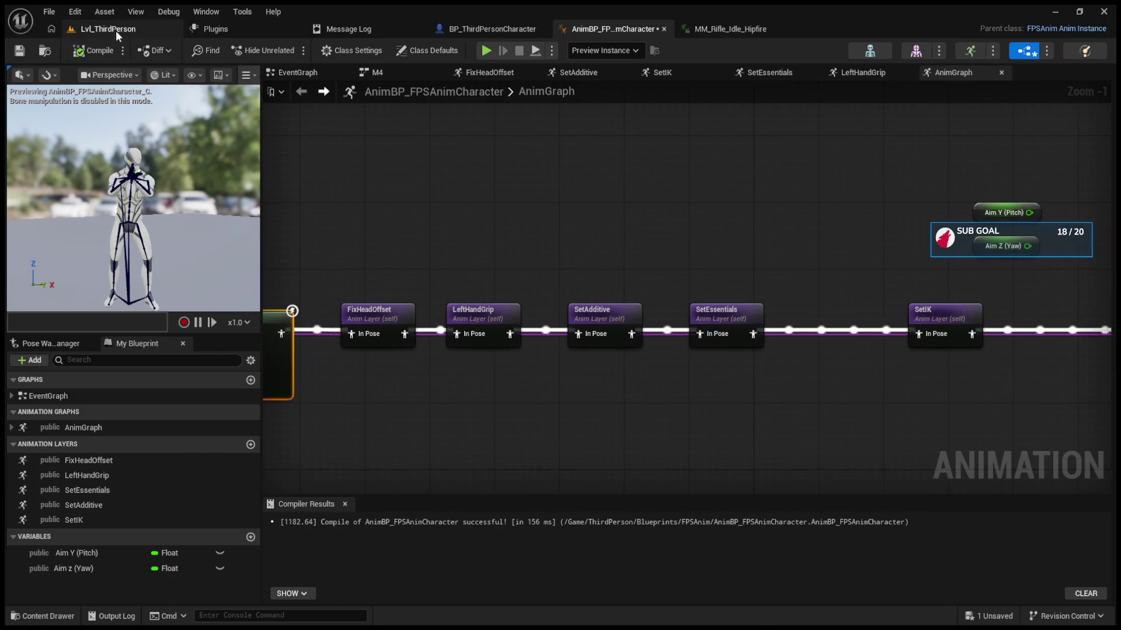
Step: Playtest automatic rifle fire in Lvl_ThirdPerson
click(115, 30)
click(291, 50)
click(528, 244)
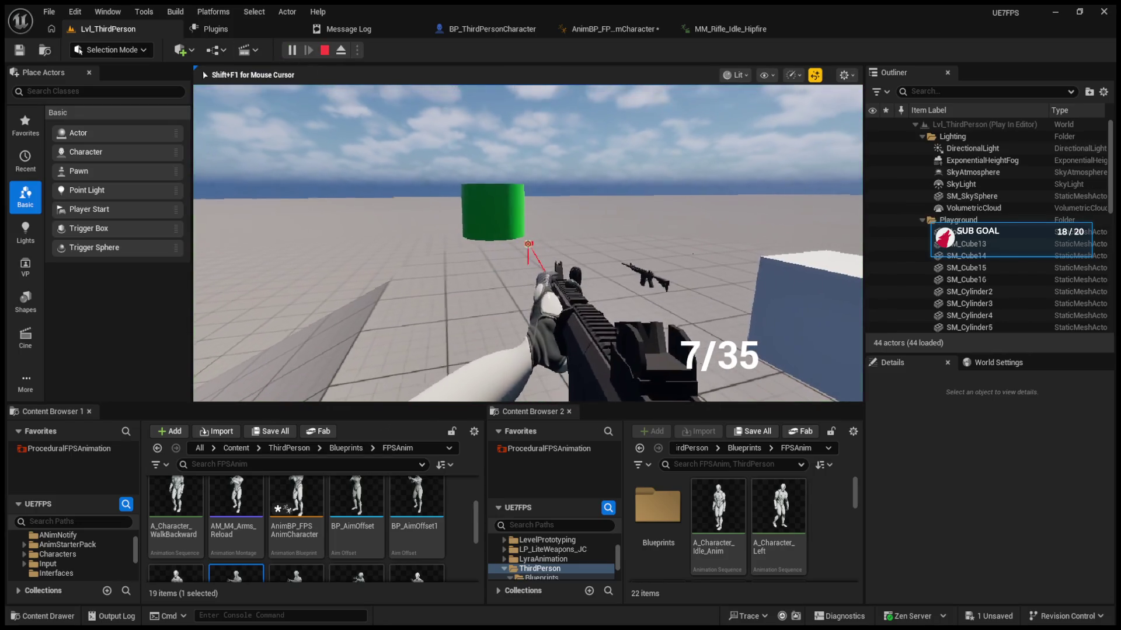
key(Escape)
Step: Shift SetIK right, lift SetAdditive out of the chain, and slide SetEssentials into its slot
click(508, 29)
click(610, 24)
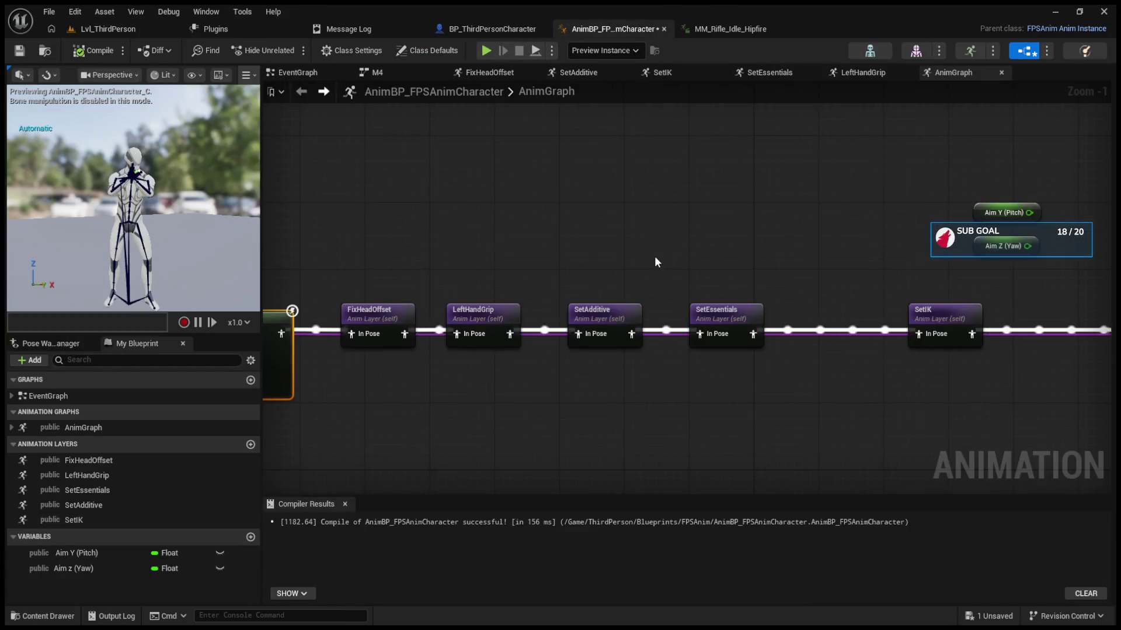
click(828, 326)
drag(827, 323, 844, 325)
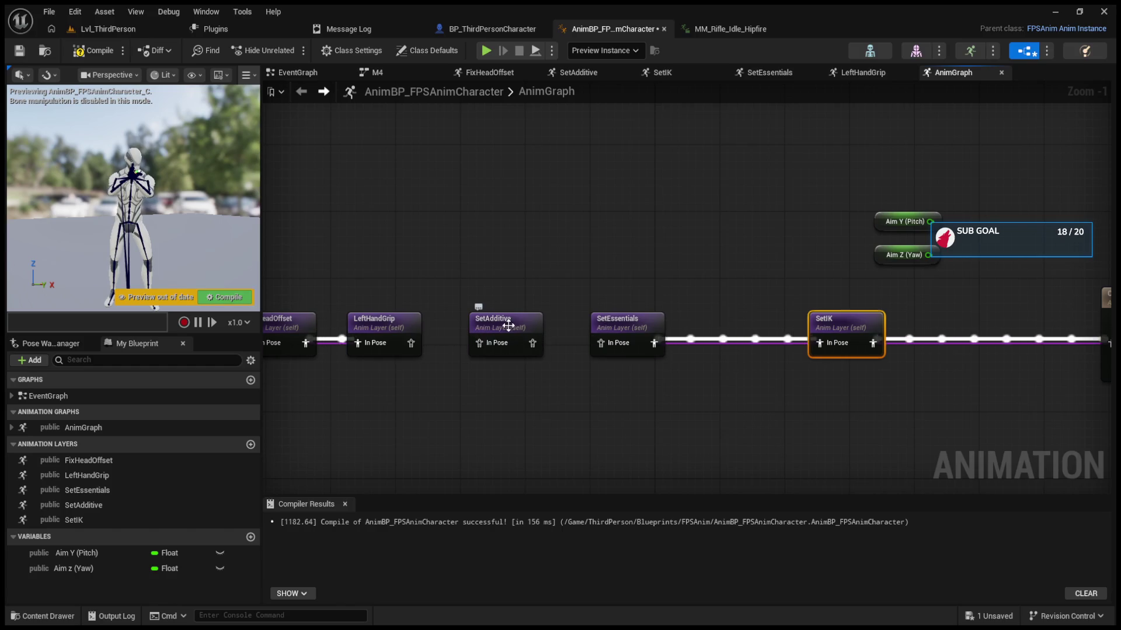
drag(508, 325, 645, 265)
drag(626, 318, 505, 316)
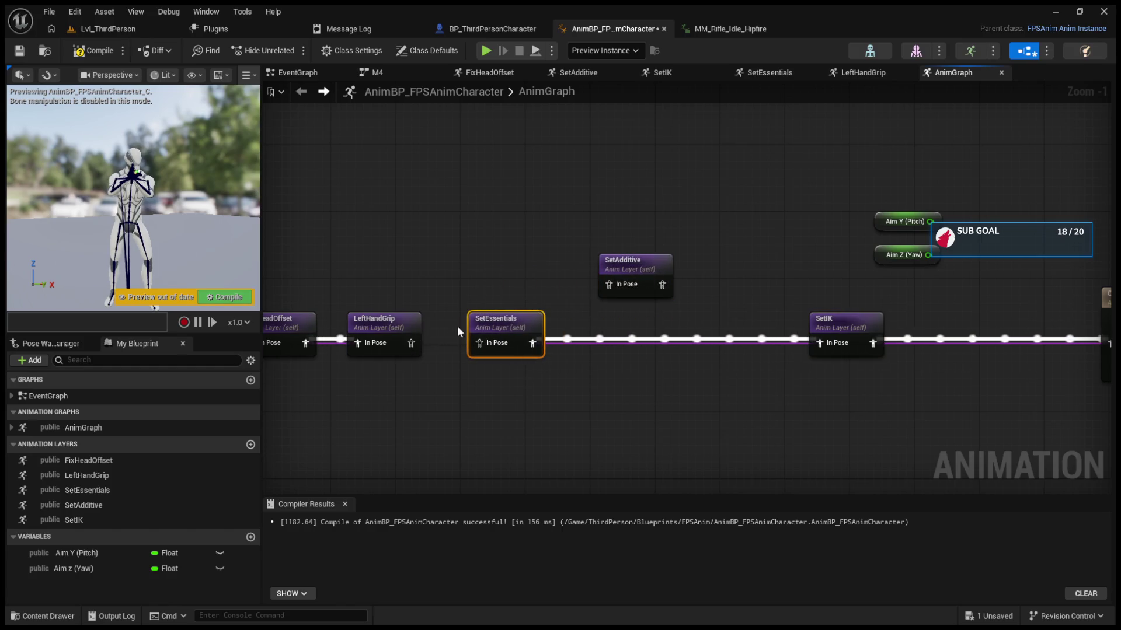
double_click(472, 324)
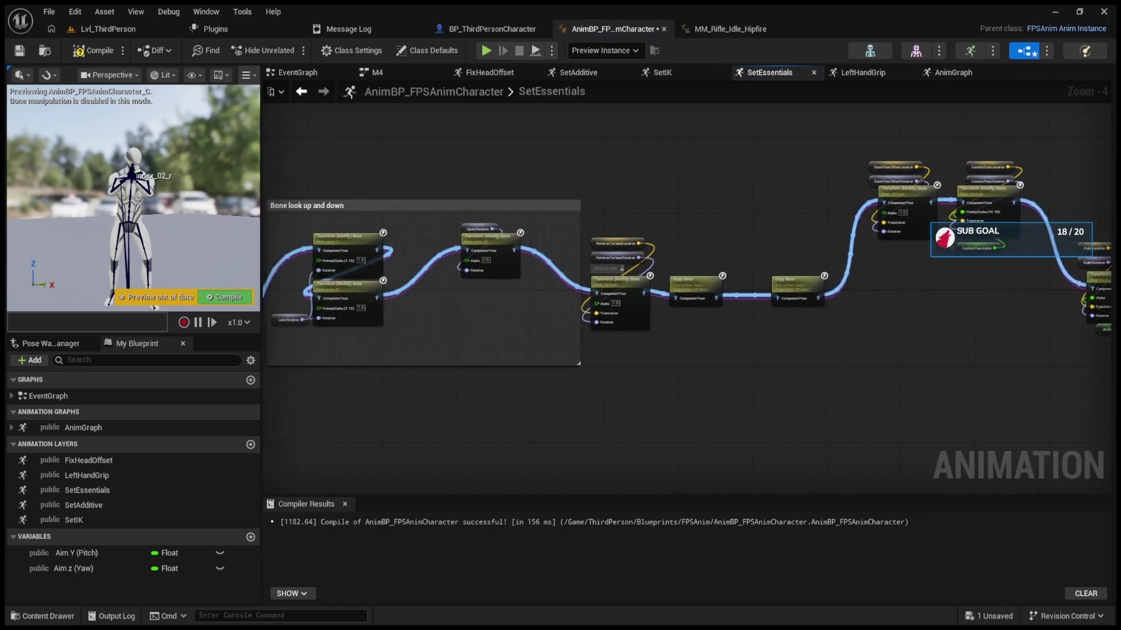
Step: Wire LeftHandGrip to SetEssentials and SetAdditive before SetIK, recompile, and return to the level
click(301, 91)
drag(411, 343, 479, 343)
drag(629, 273, 628, 327)
drag(534, 343, 840, 344)
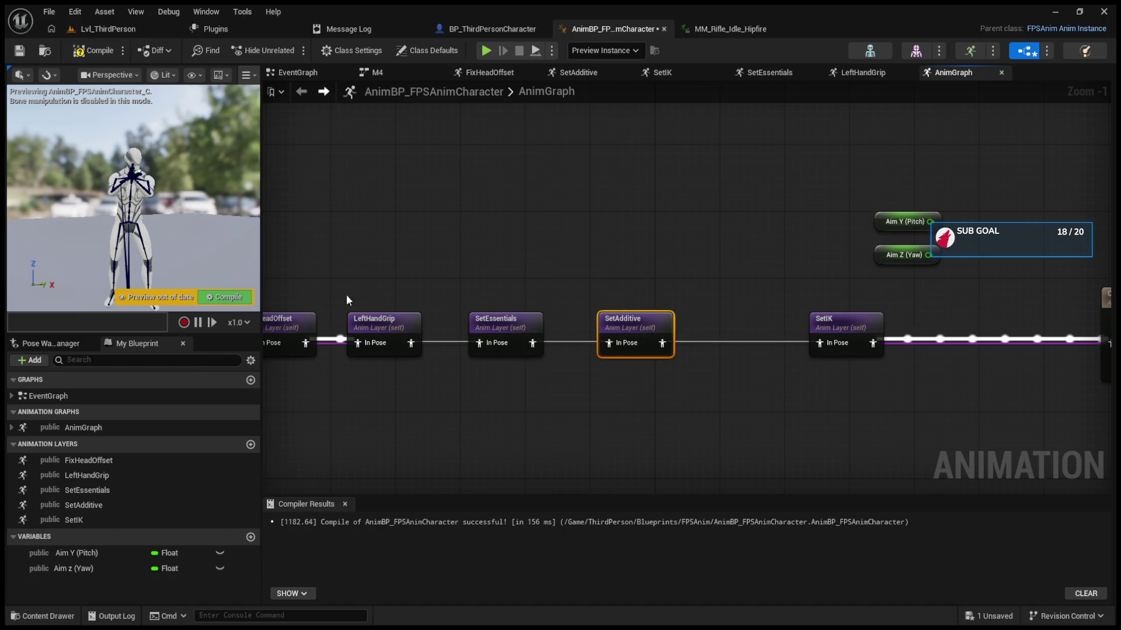
click(241, 298)
click(104, 28)
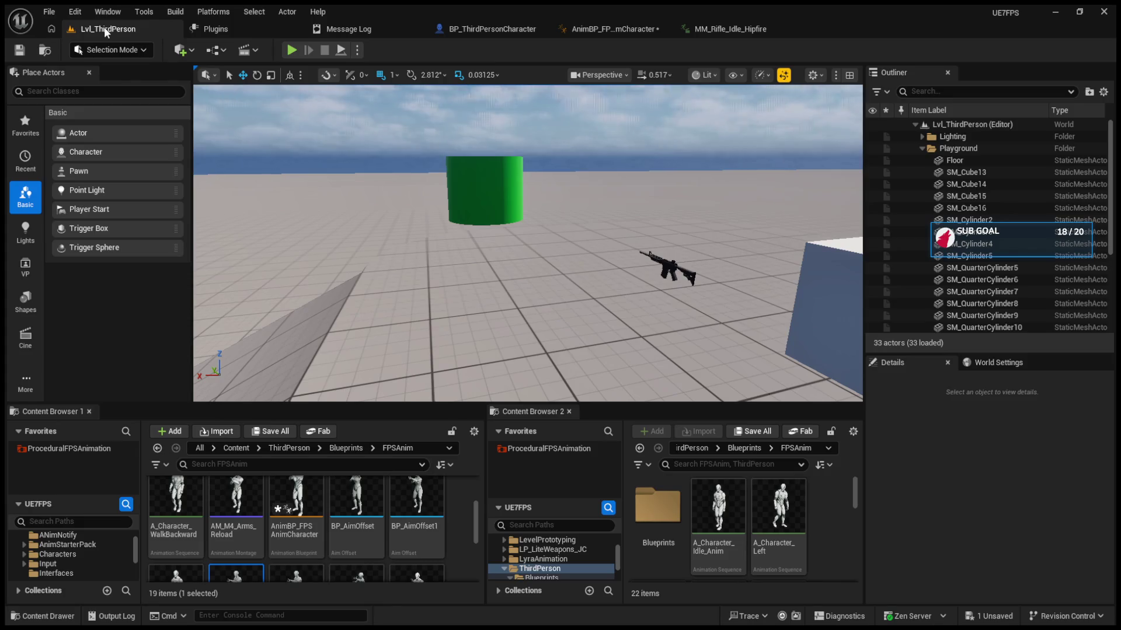
Step: Playtest firing the rifle until the magazine empties, then reload and stop
click(283, 50)
click(527, 244)
click(528, 243)
click(528, 244)
click(528, 244)
key(r)
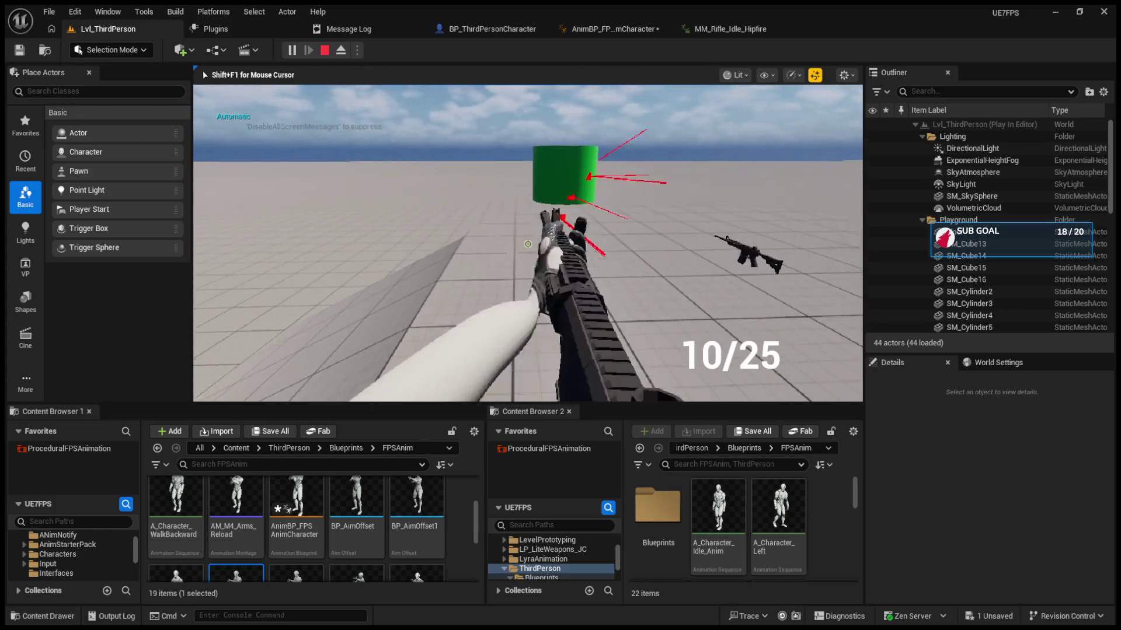
key(Escape)
Step: In the AnimBP_FPSAnimCharacter AnimGraph, nudge SetAdditive right along the layer chain
click(643, 33)
mouse_move(621, 267)
mouse_down()
mouse_move(912, 258)
mouse_move(597, 255)
mouse_up()
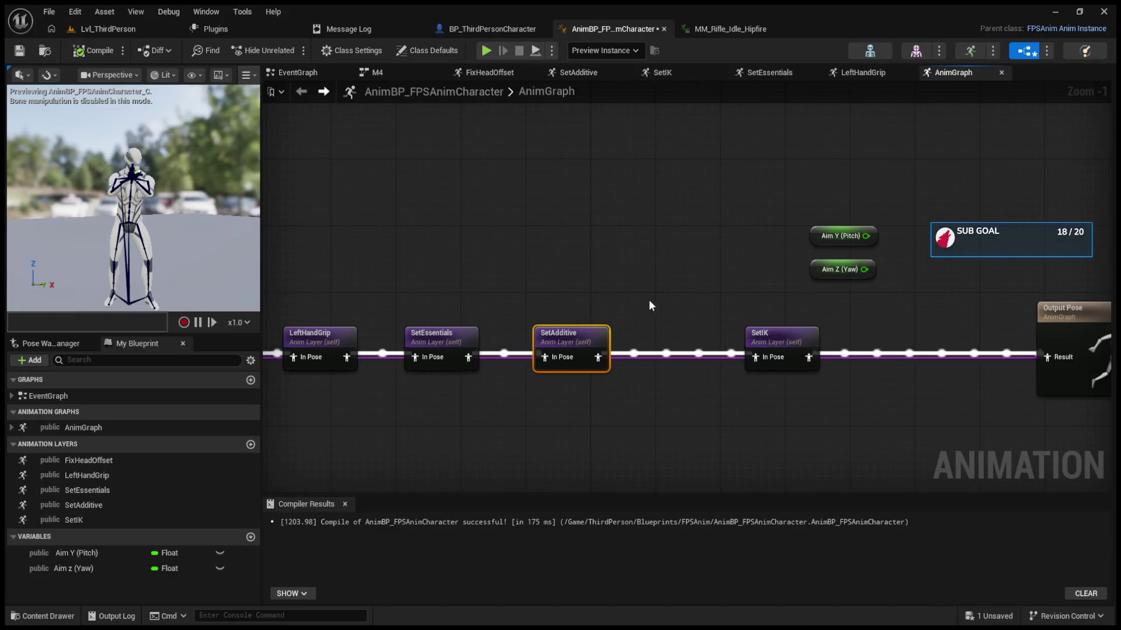
drag(569, 334, 610, 334)
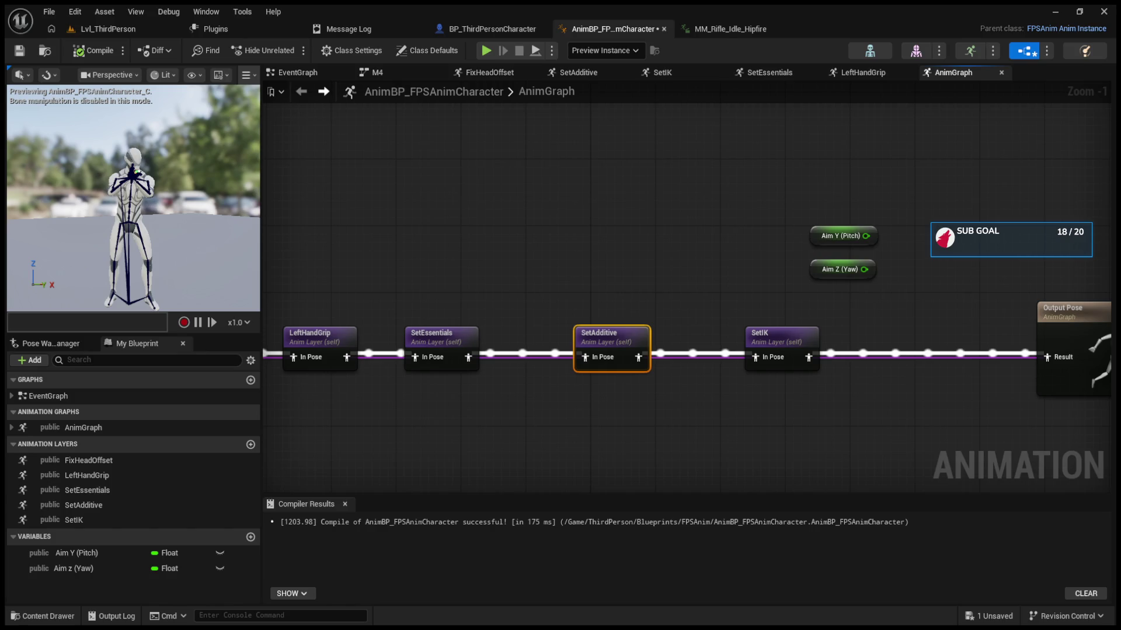
drag(454, 361, 570, 370)
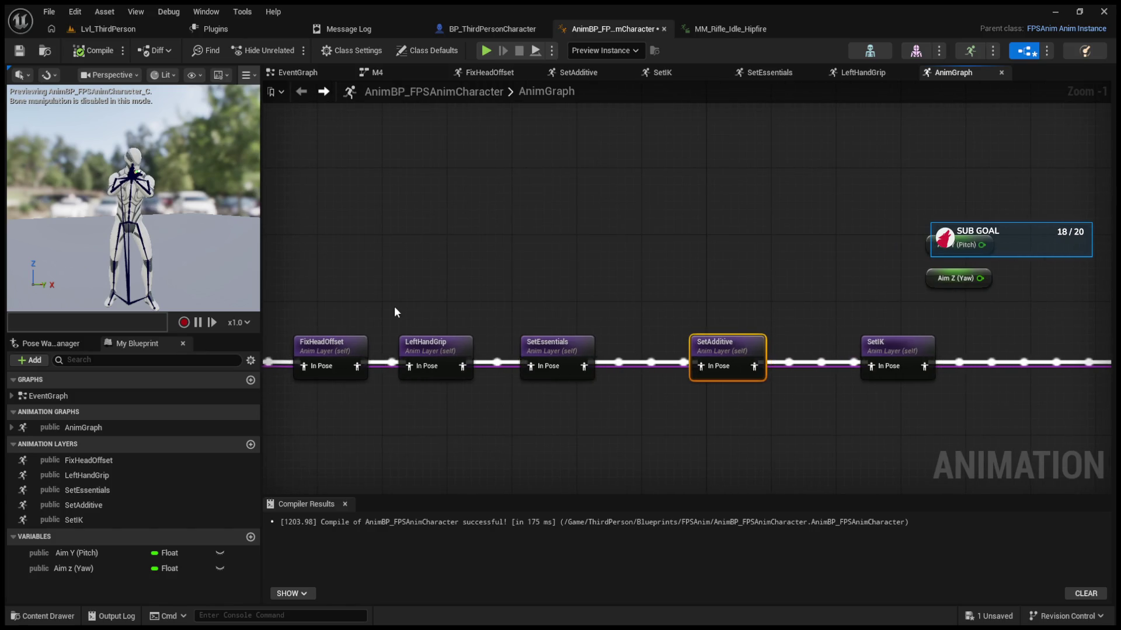
key(alt)
key(Right)
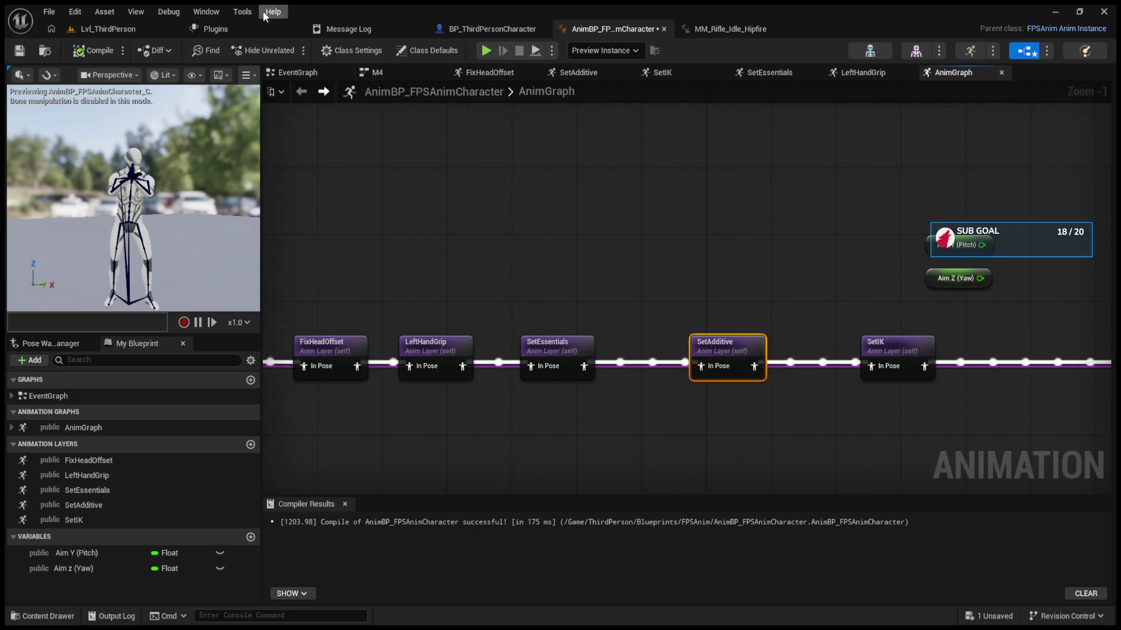
Step: Search the plugins for 'fps', inspect Procedural FPS Animation, and go back to Lvl_ThirdPerson
click(236, 29)
click(412, 50)
text(fps)
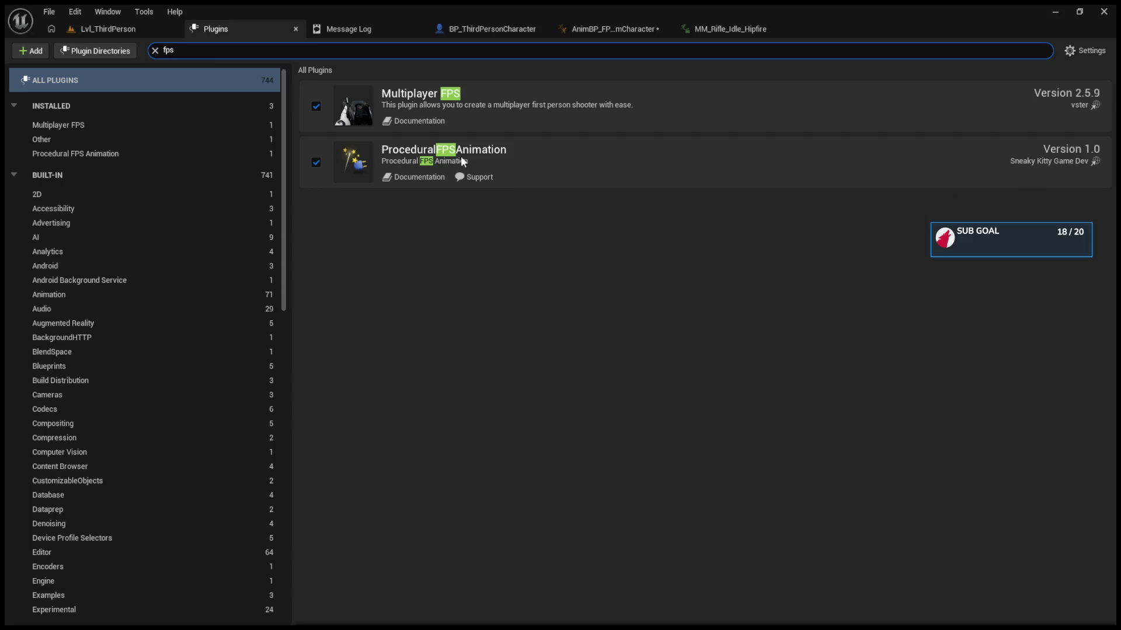
click(411, 176)
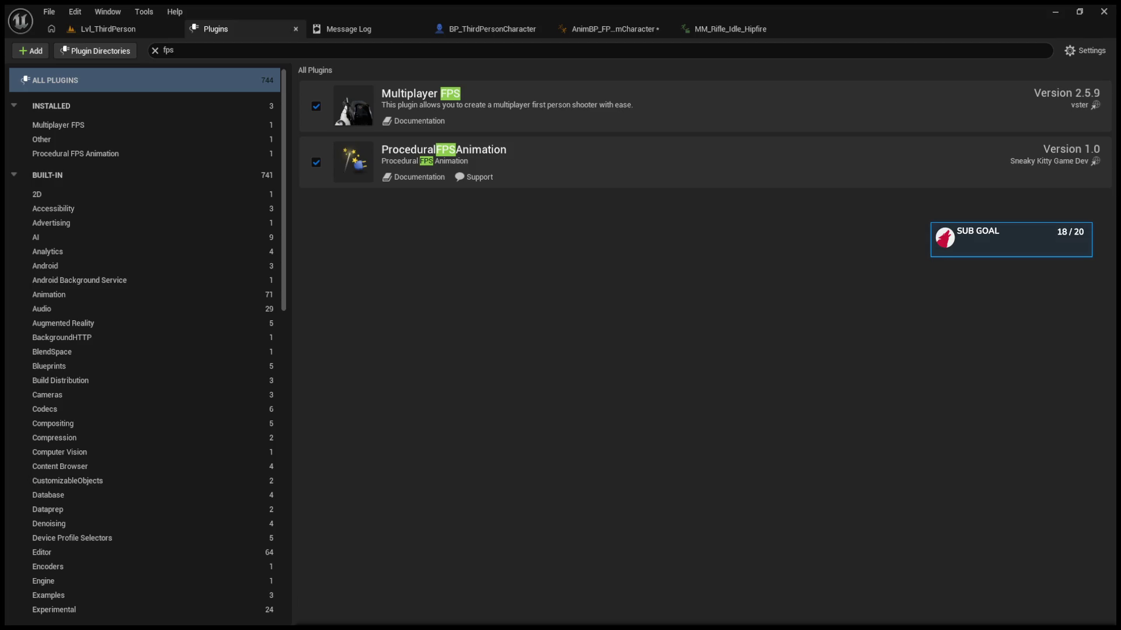
click(108, 29)
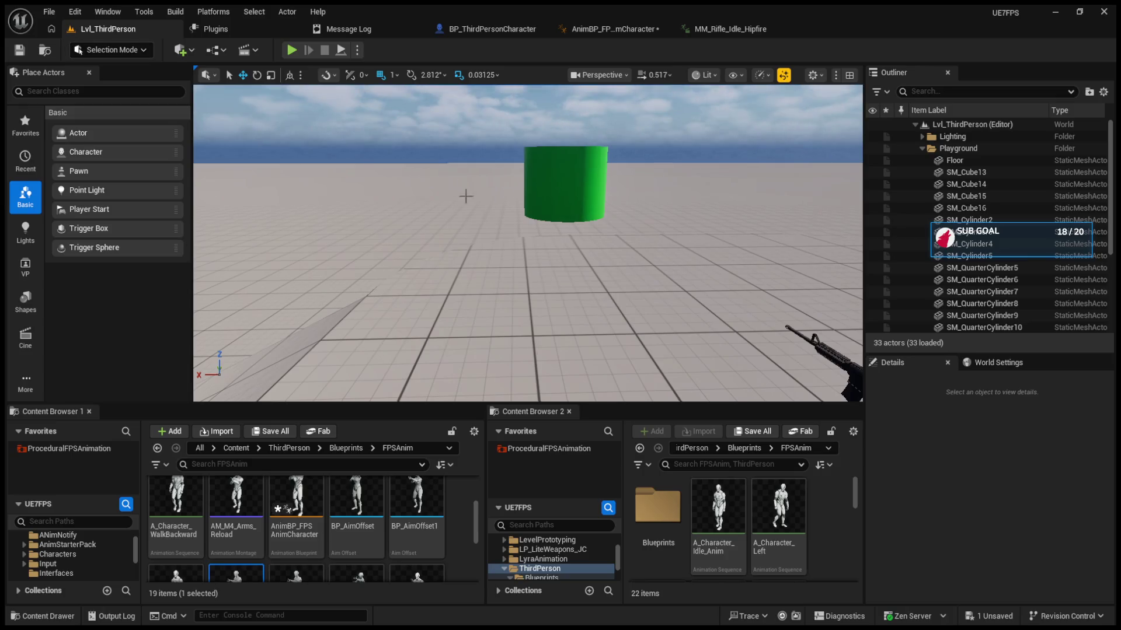
Step: Review the Aiming and FPSAnim preview settings in the AnimGraph and select Aim Y (Pitch)
click(499, 34)
click(590, 30)
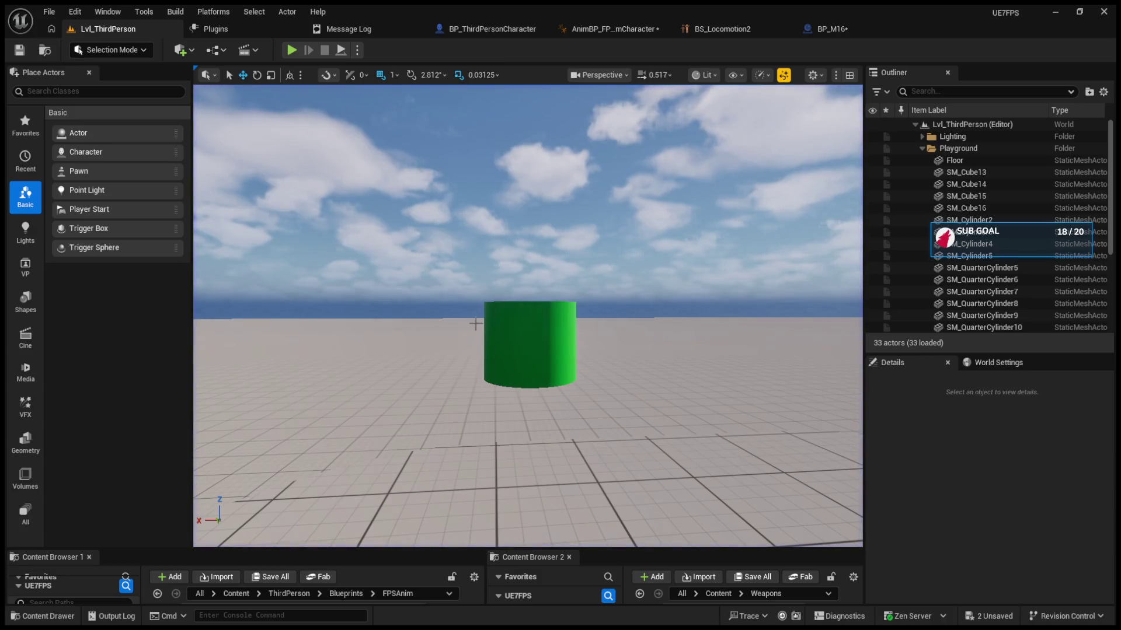
click(500, 32)
click(583, 30)
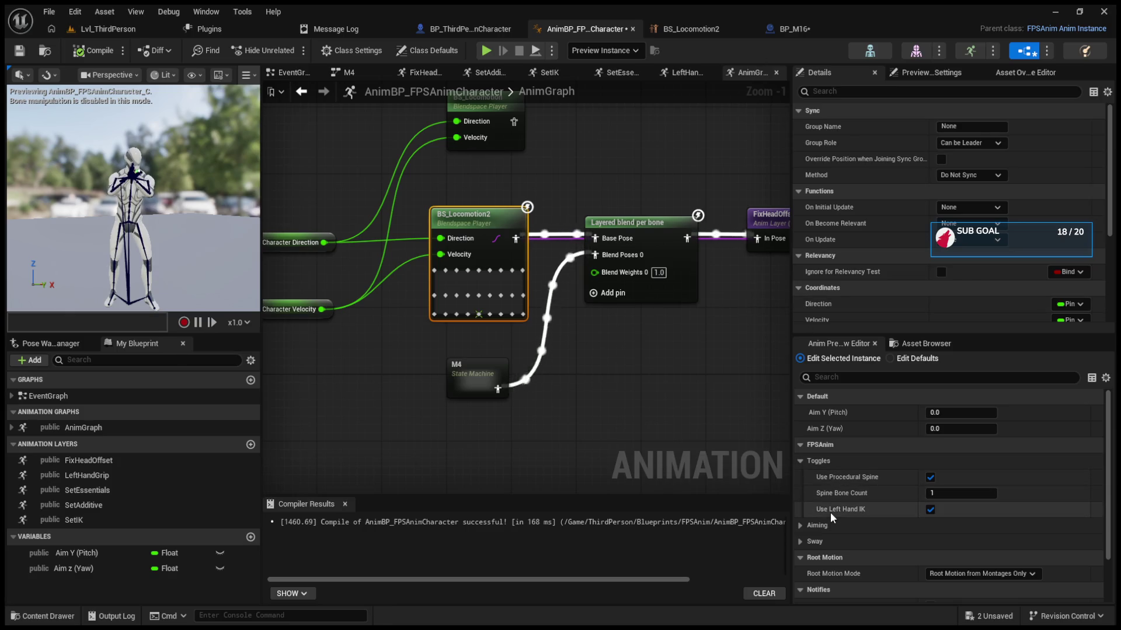
click(801, 527)
scroll(802, 534, down, 2)
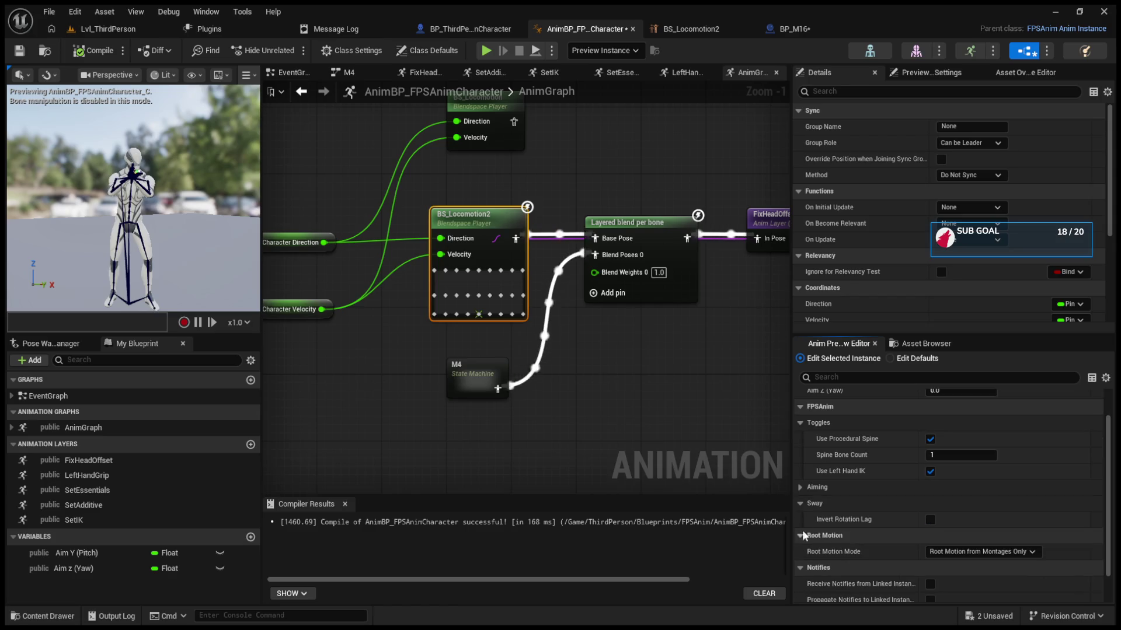
click(803, 490)
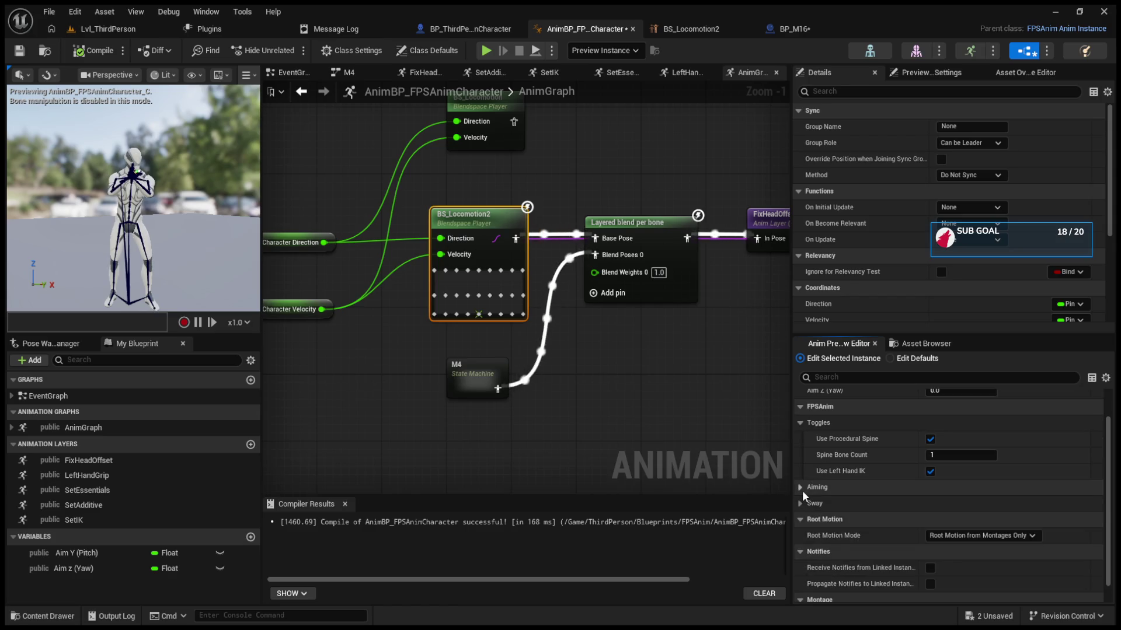
click(797, 460)
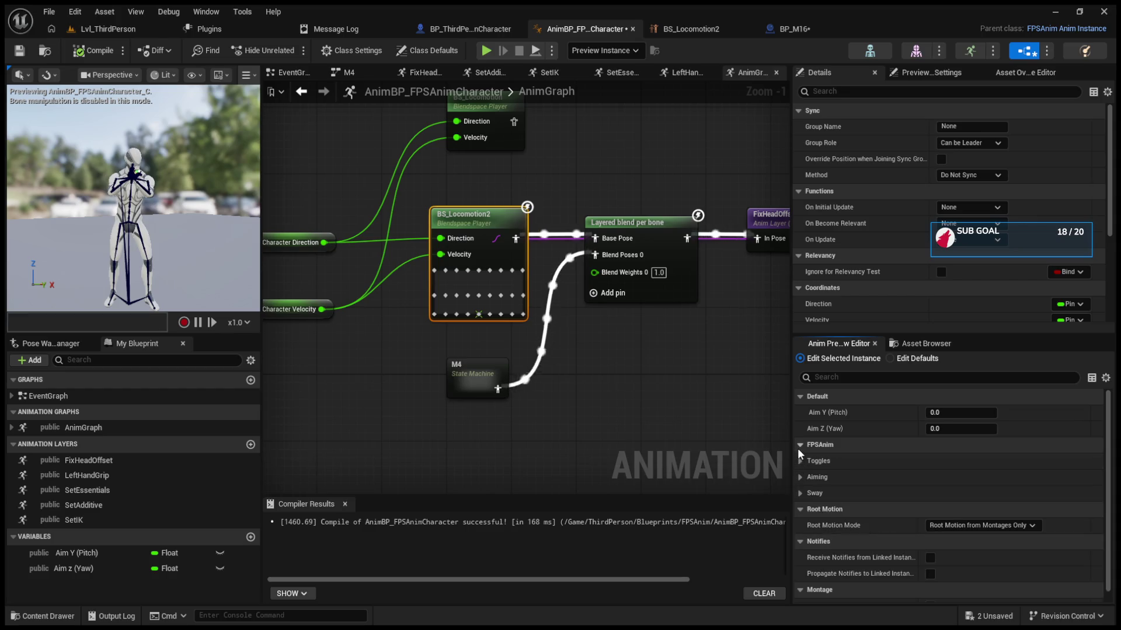
click(798, 446)
click(127, 555)
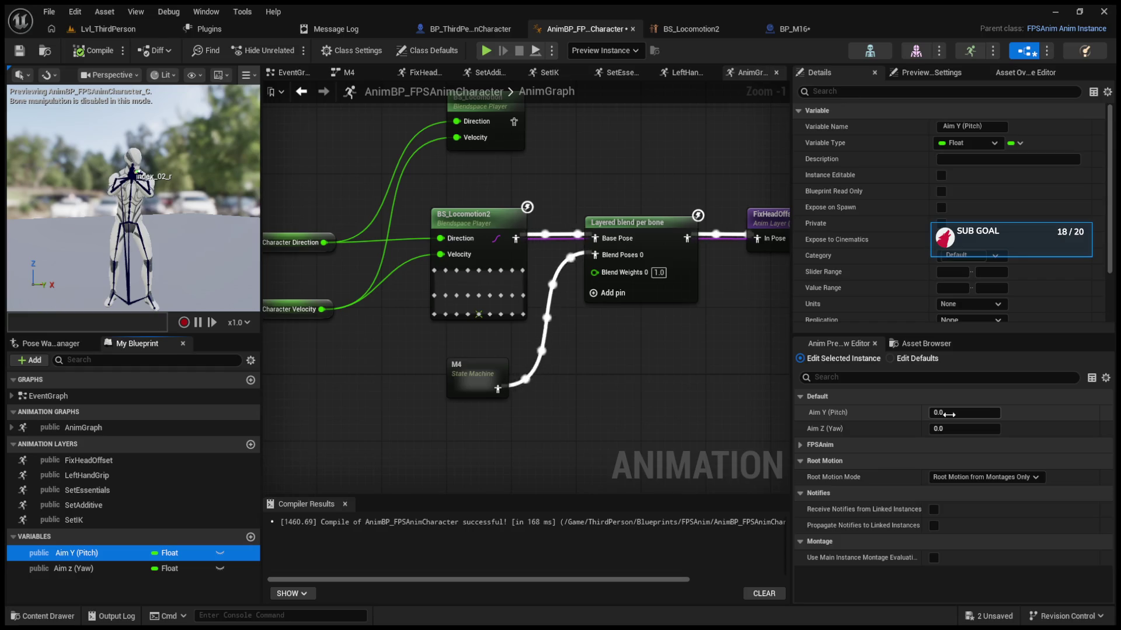
Step: In Edit Defaults under FPSAnim > Toggles, uncheck Use Procedural Spine, then Play in the level
click(913, 361)
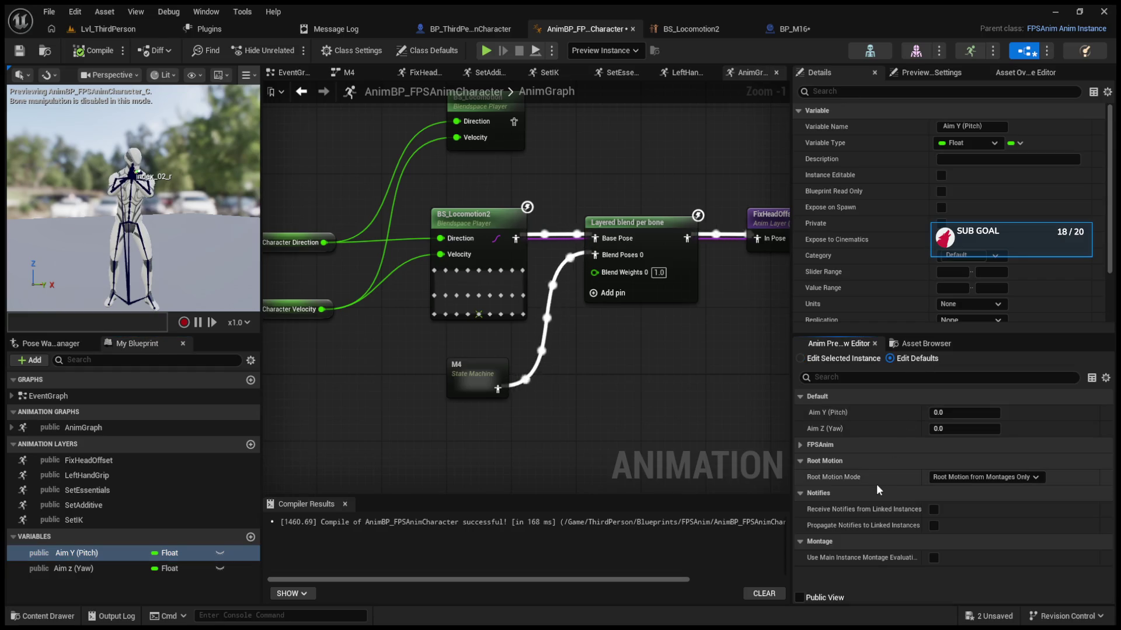
click(801, 445)
click(805, 462)
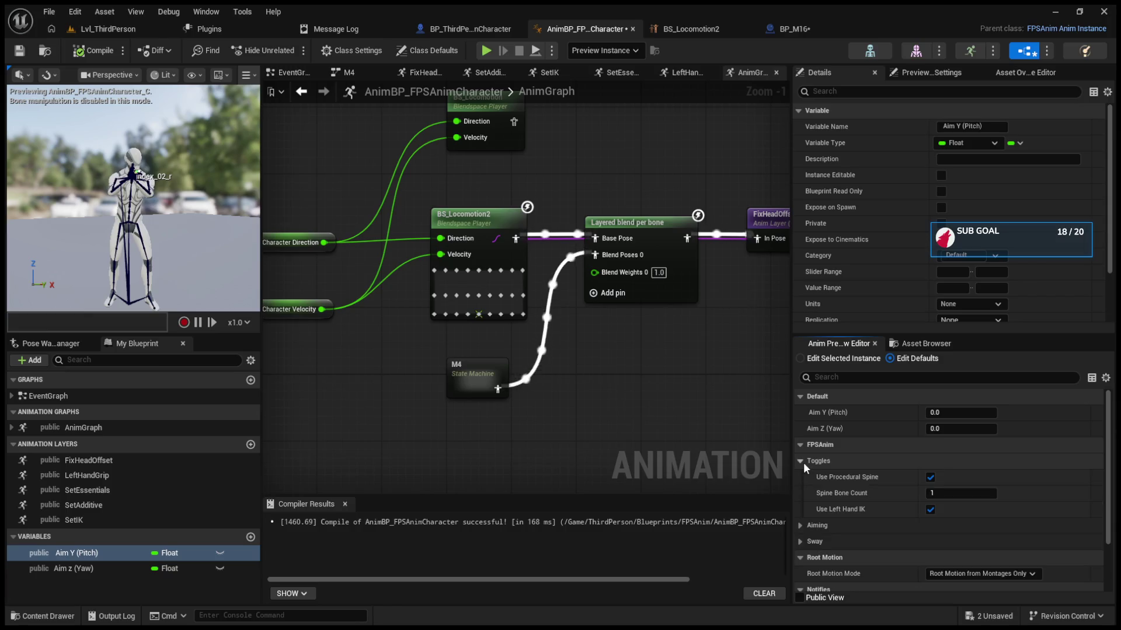
click(930, 477)
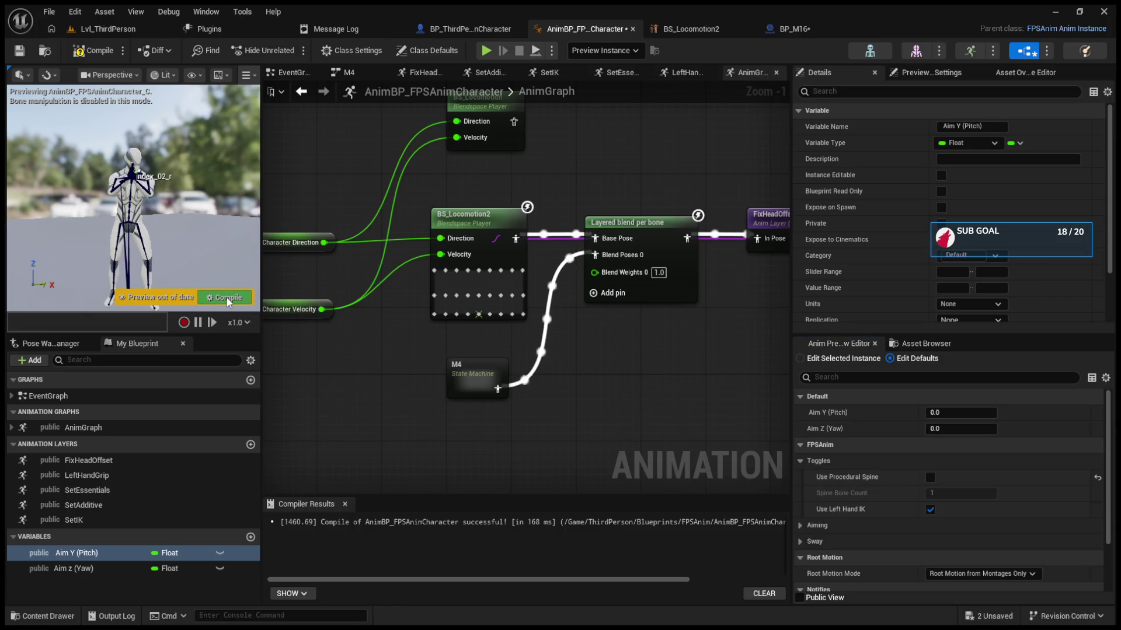
click(119, 27)
click(291, 51)
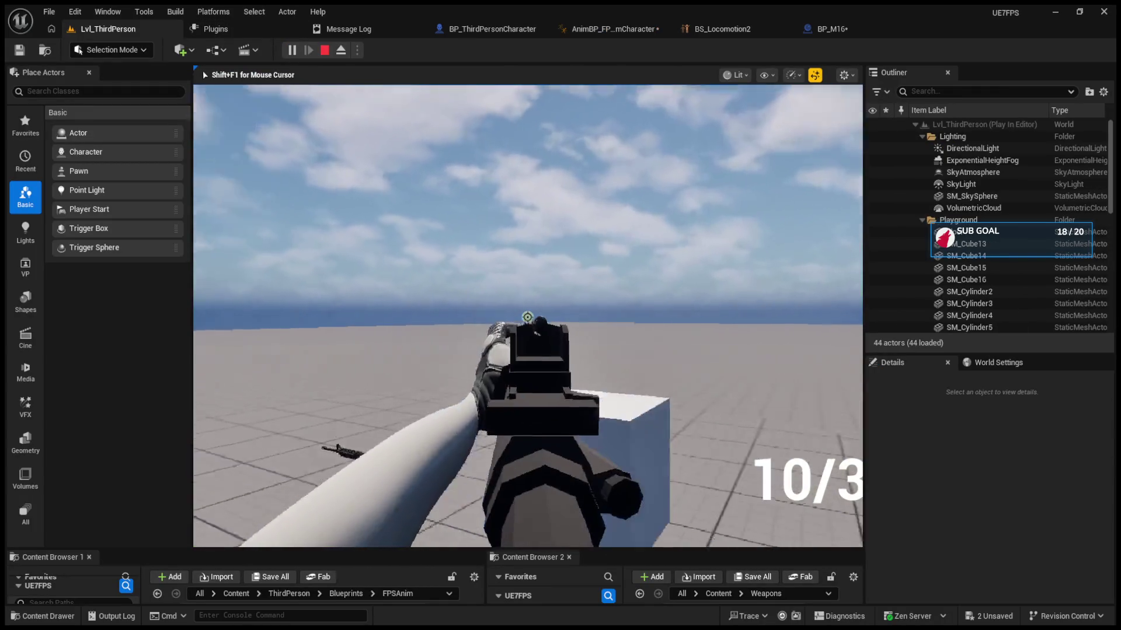
Step: Fire at the green cylinder until the ammo reads 0/35, then stop the test
click(527, 317)
click(527, 317)
click(527, 317)
click(527, 317)
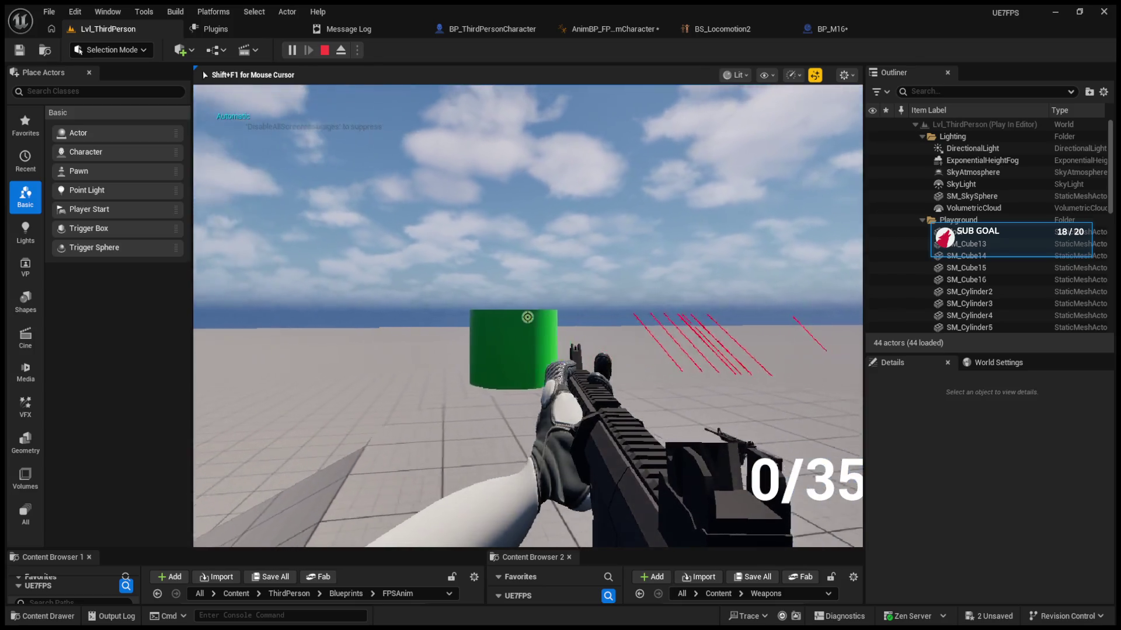
key(Escape)
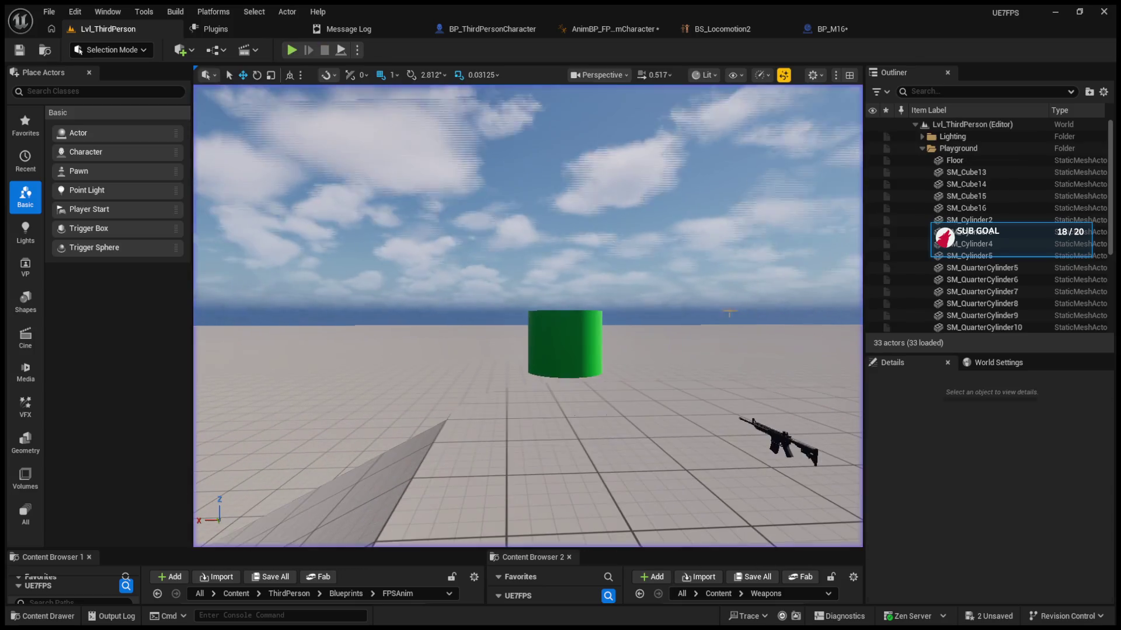
Step: Close the BS_Locomotion2 blend space and return to the AnimBP_FPSAnimCharacter AnimGraph
click(753, 30)
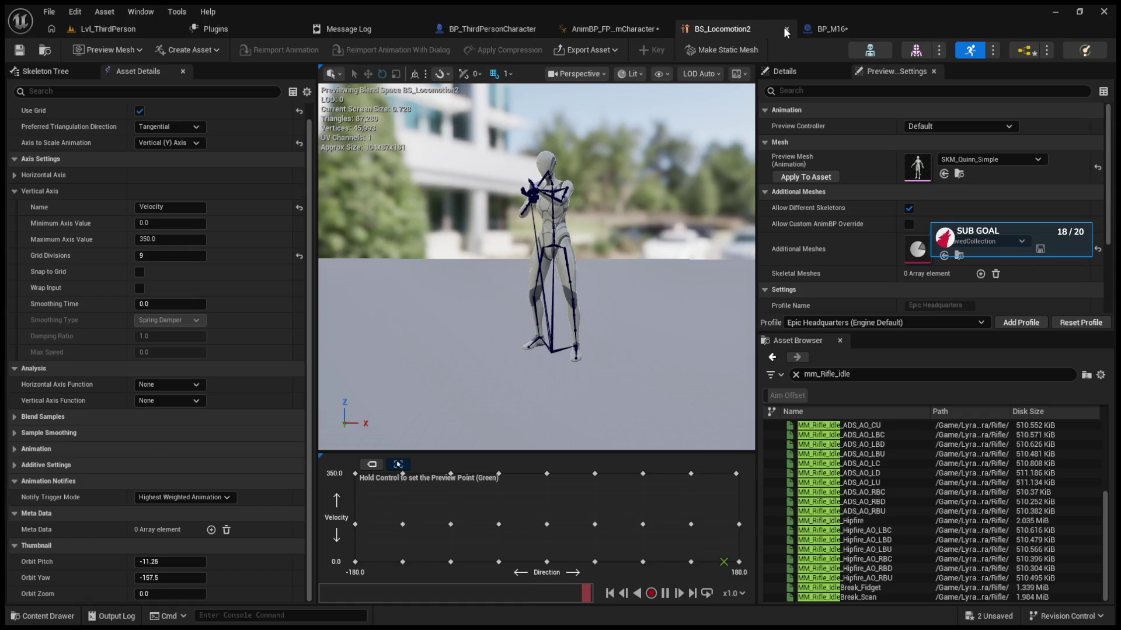
click(786, 29)
scroll(630, 242, down, 2)
scroll(631, 242, down, 3)
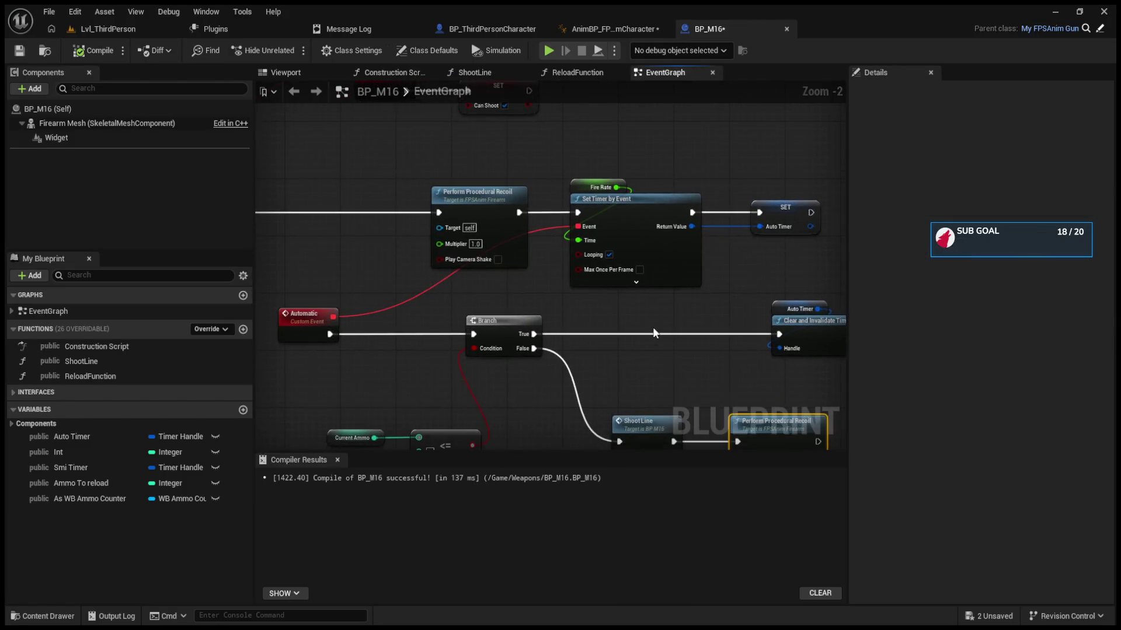
click(649, 26)
scroll(393, 298, up, 3)
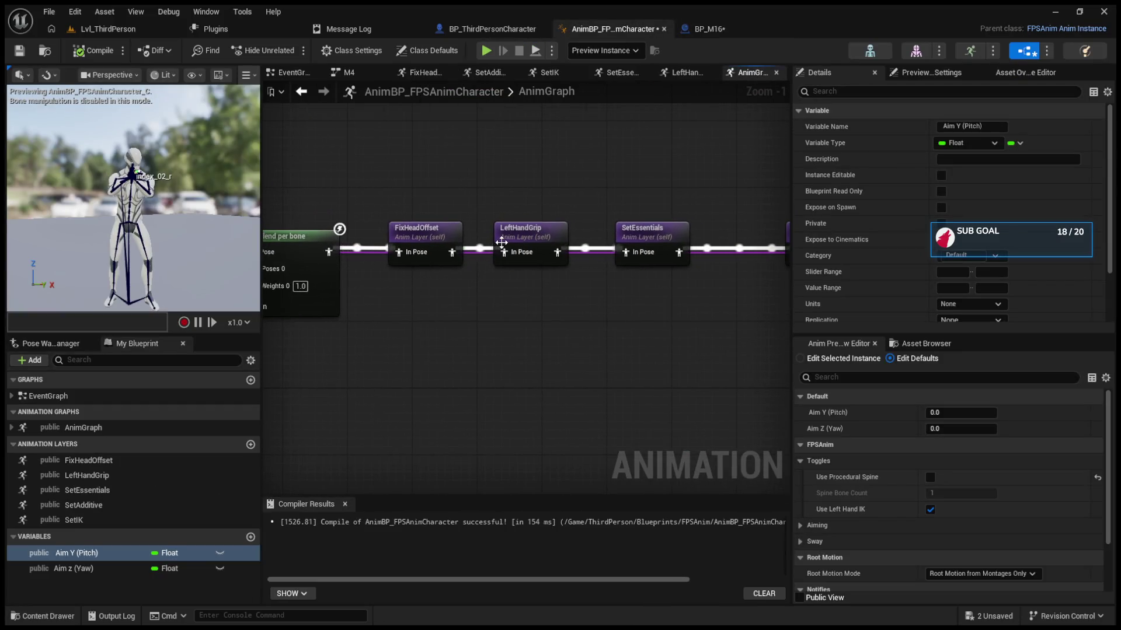
Step: Glance into the LeftHandGrip layer graph, then open the SetEssentials layer graph
double_click(537, 240)
click(301, 92)
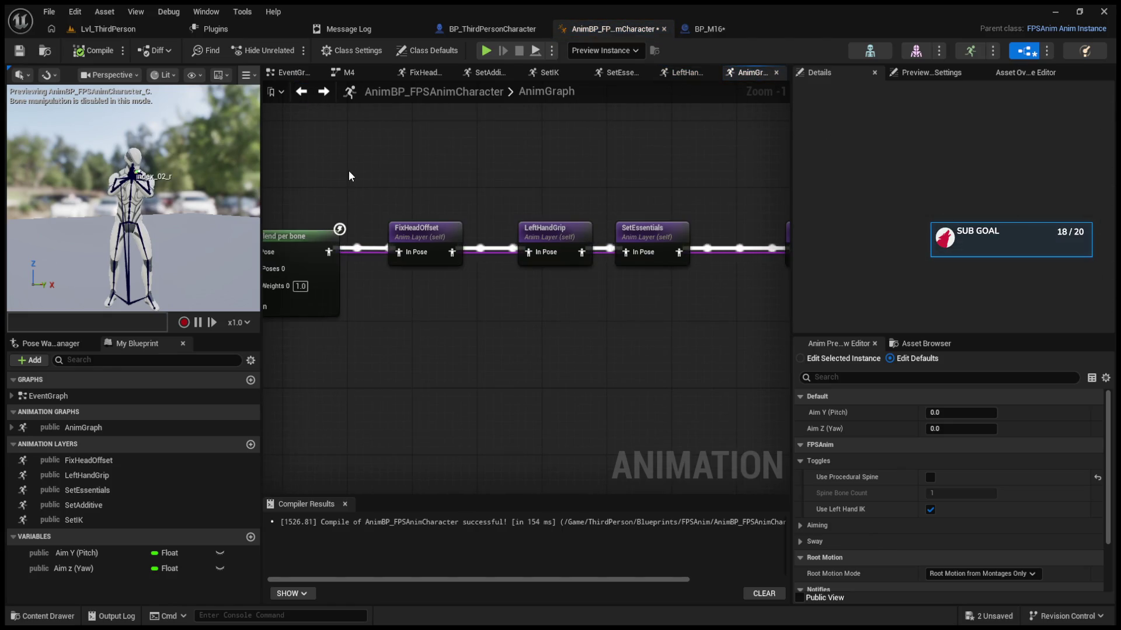
alt+click(678, 252)
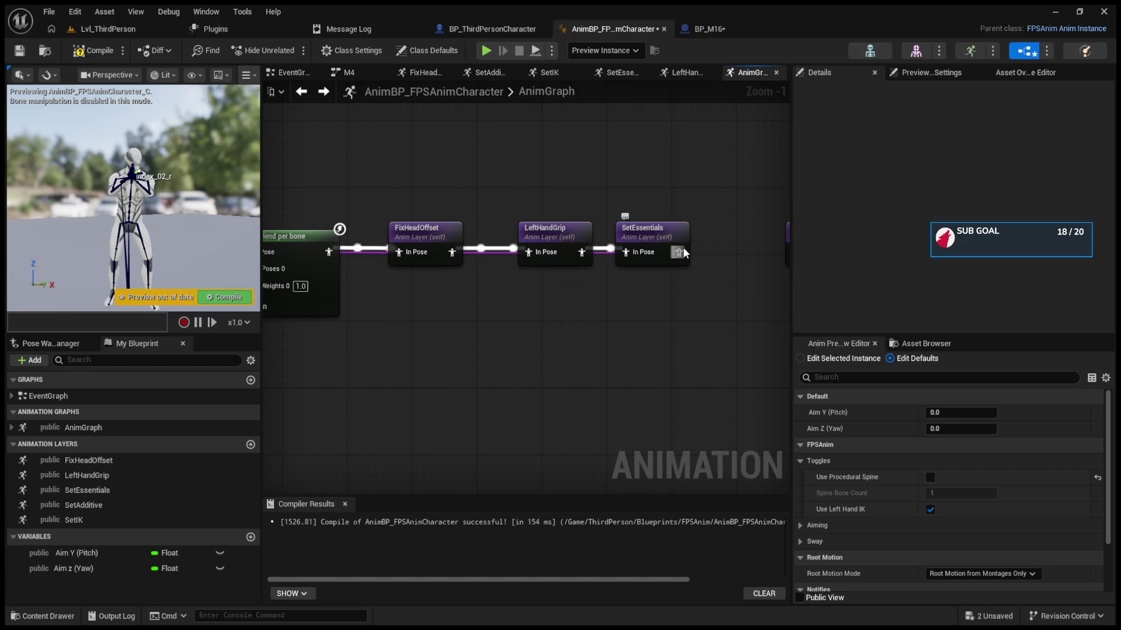
alt+click(581, 253)
alt+click(529, 252)
double_click(549, 239)
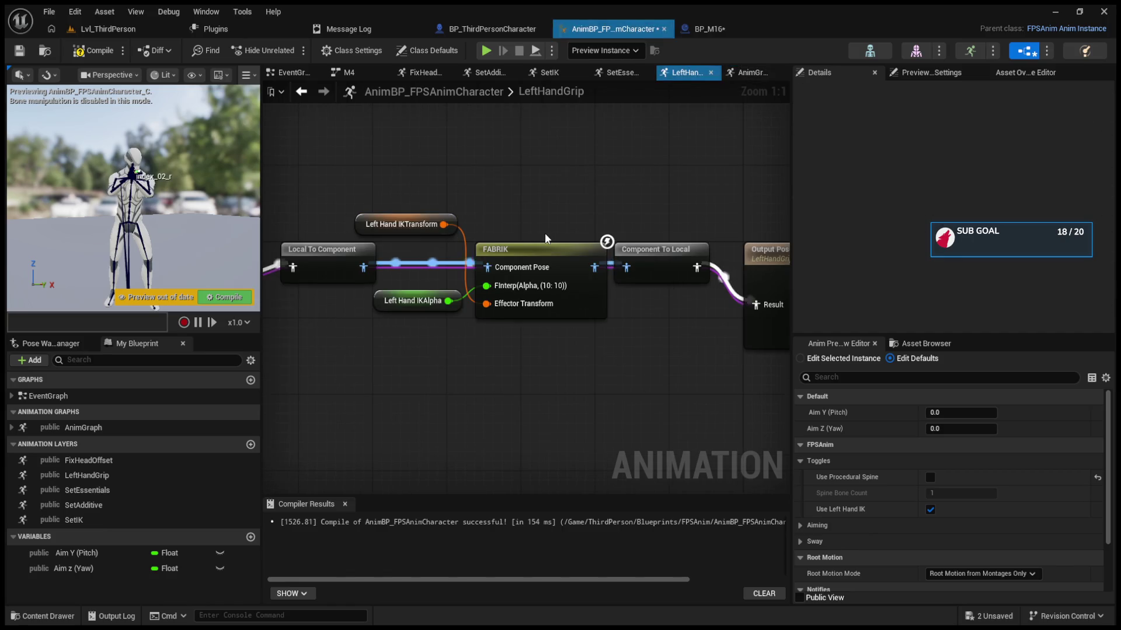
click(301, 92)
double_click(651, 235)
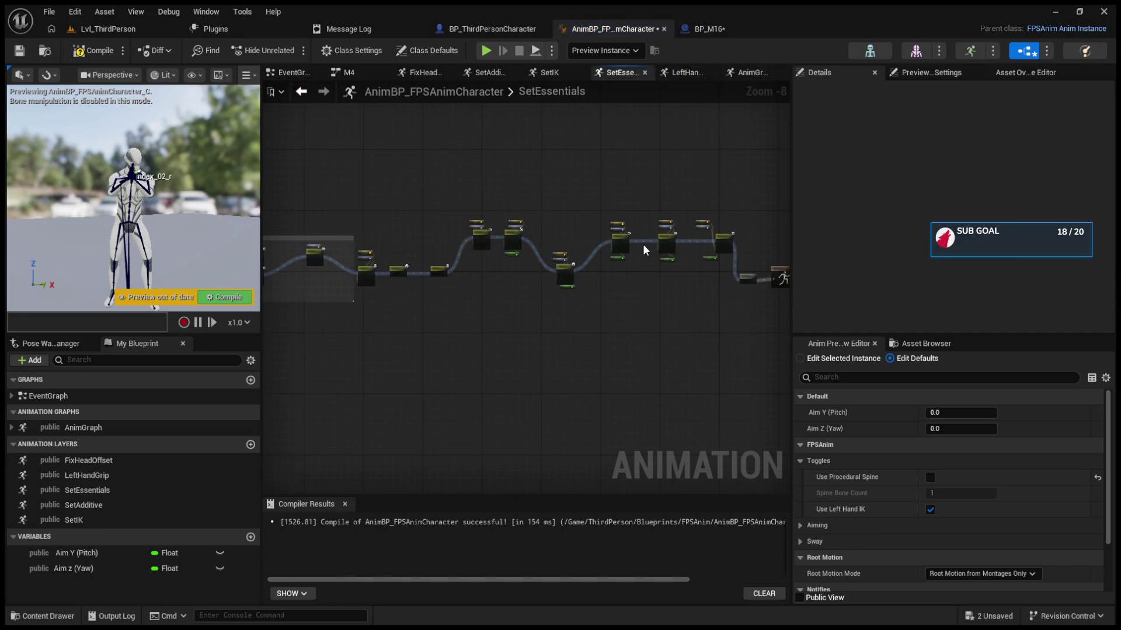
scroll(422, 257, up, 4)
scroll(414, 385, down, 4)
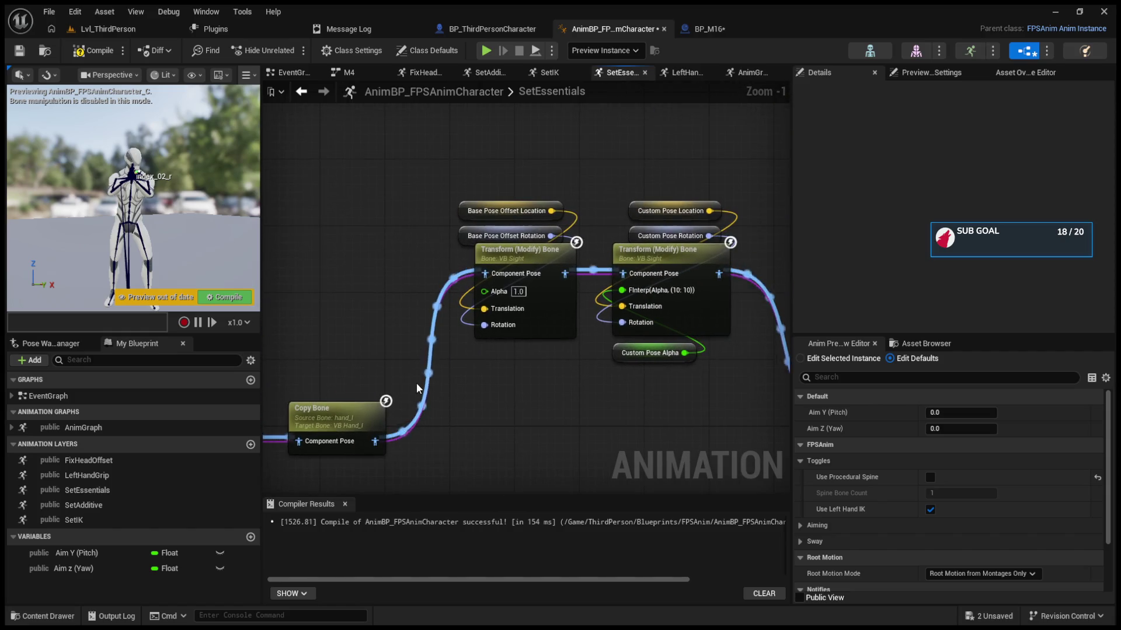
scroll(435, 345, up, 3)
scroll(421, 381, down, 3)
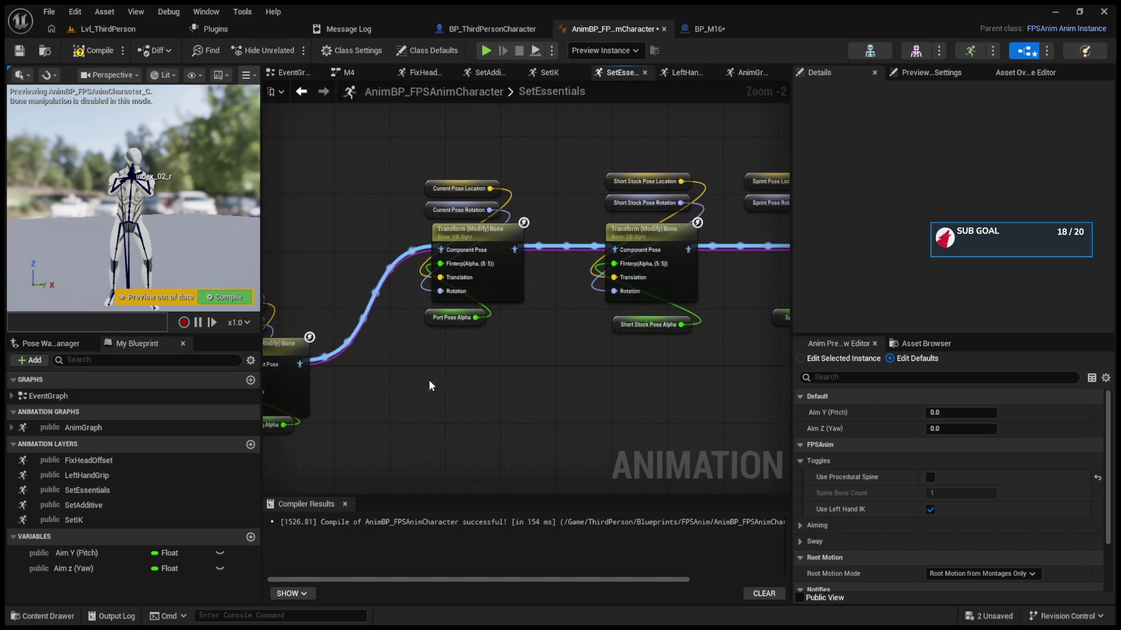
mouse_move(363, 255)
mouse_down()
mouse_move(633, 346)
mouse_move(584, 352)
mouse_move(598, 310)
mouse_move(604, 388)
mouse_up()
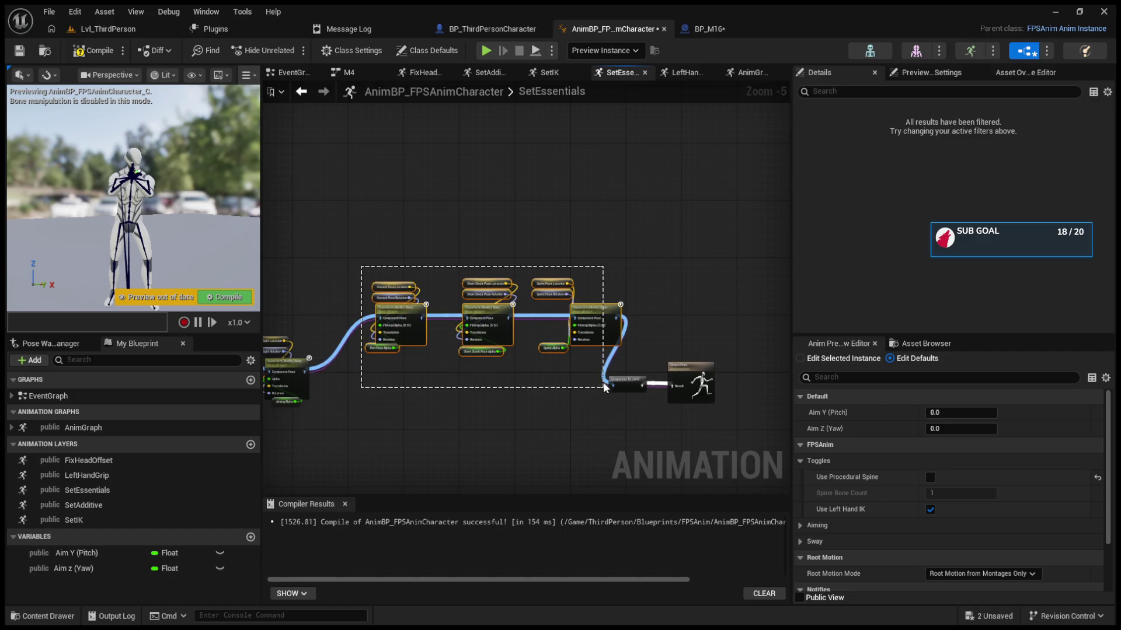
drag(590, 320, 570, 368)
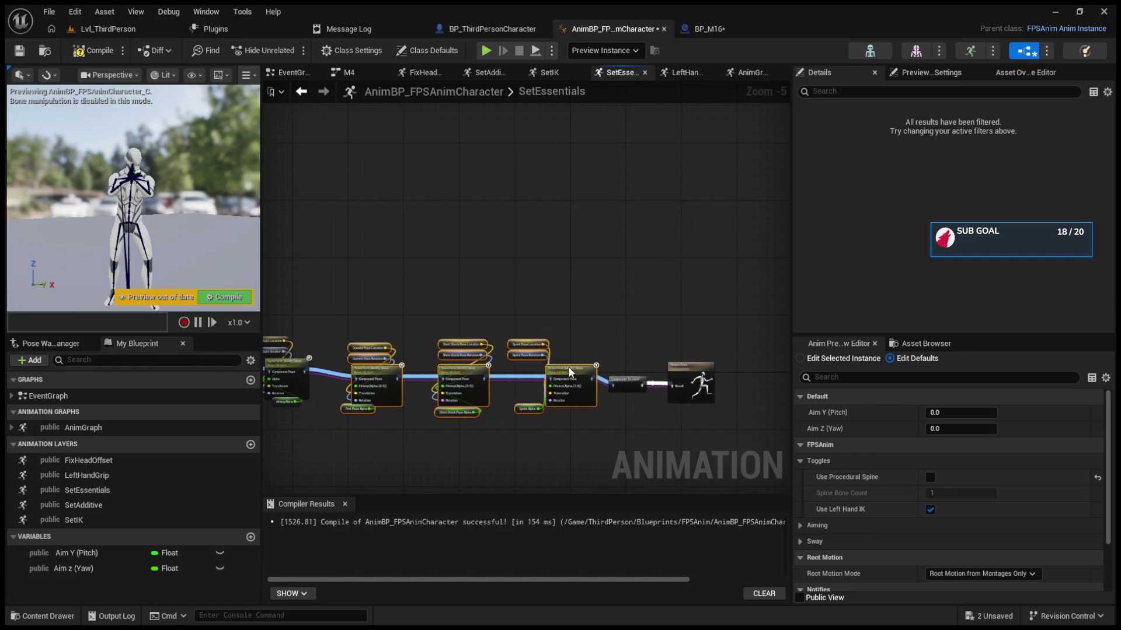
click(499, 444)
scroll(529, 385, up, 4)
click(528, 385)
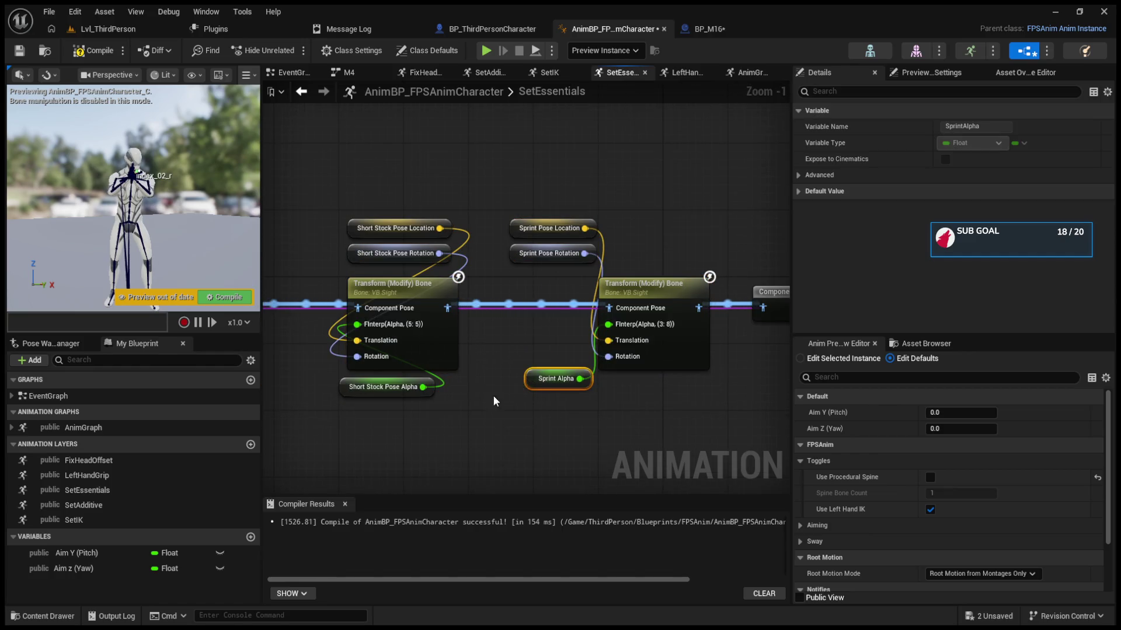
drag(497, 394, 593, 383)
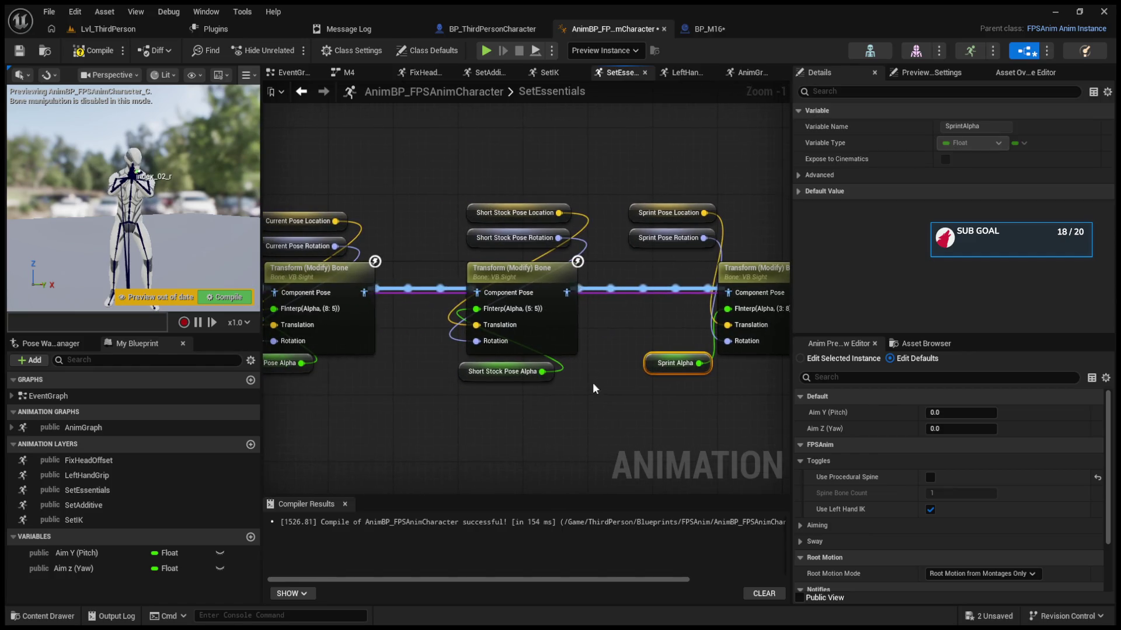
click(798, 192)
click(746, 271)
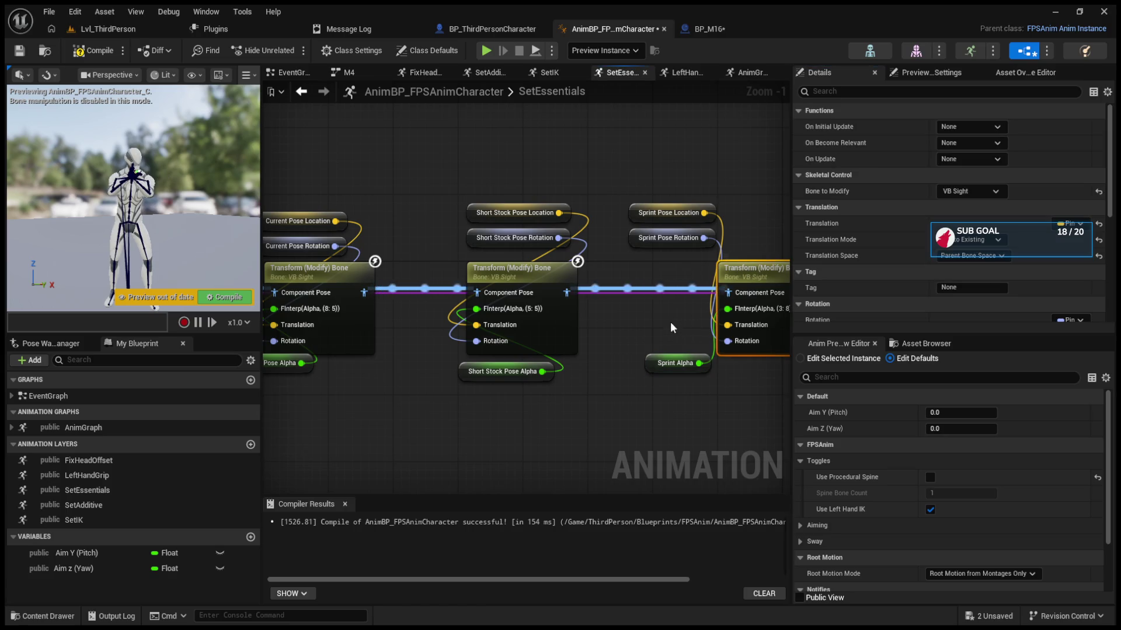
scroll(873, 231, down, 5)
click(527, 276)
mouse_move(333, 276)
mouse_down()
mouse_move(568, 279)
mouse_move(394, 224)
mouse_move(478, 226)
mouse_up()
click(377, 231)
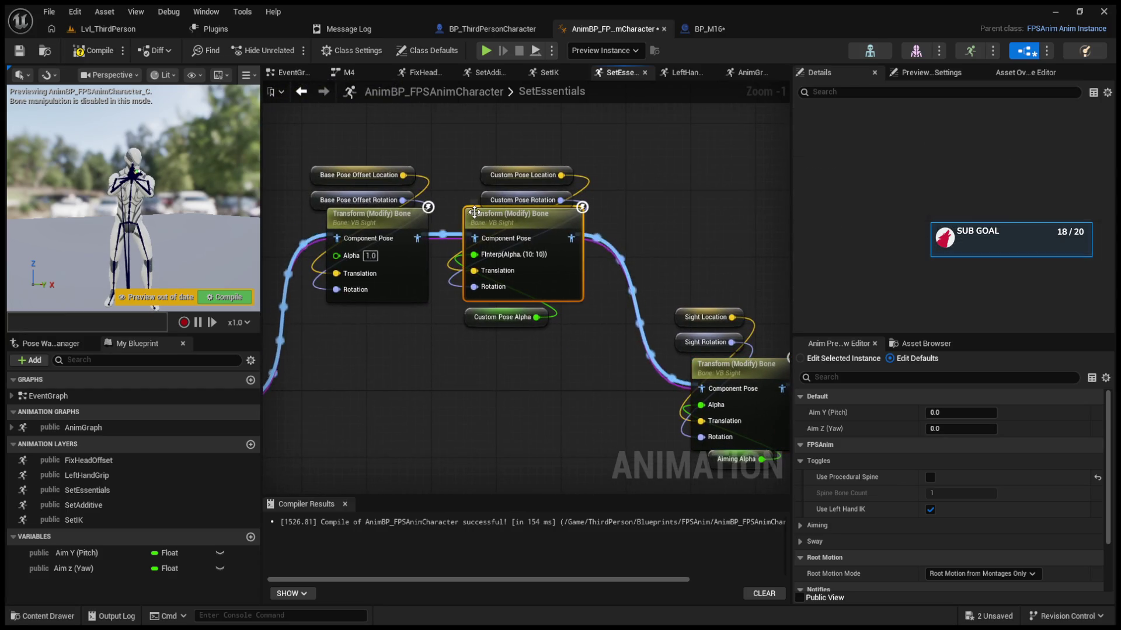
mouse_move(376, 230)
mouse_down()
mouse_move(616, 225)
mouse_move(541, 323)
mouse_move(505, 312)
mouse_move(637, 303)
mouse_up()
click(541, 323)
click(506, 312)
click(486, 305)
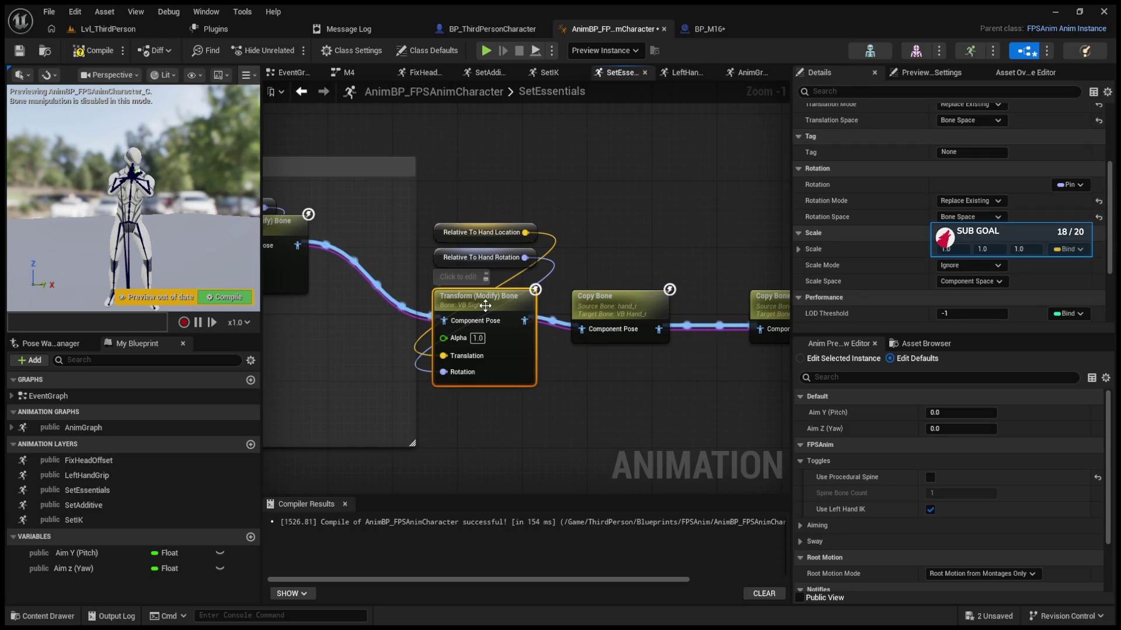
scroll(852, 248, up, 5)
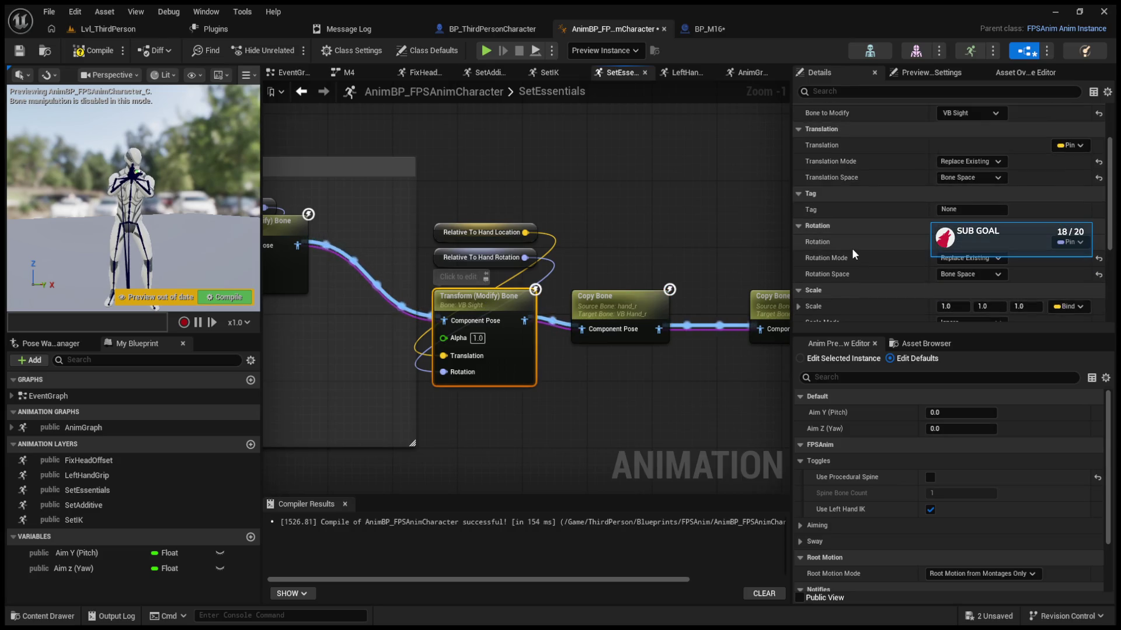
mouse_move(782, 245)
mouse_down()
mouse_move(605, 240)
mouse_move(599, 328)
mouse_up()
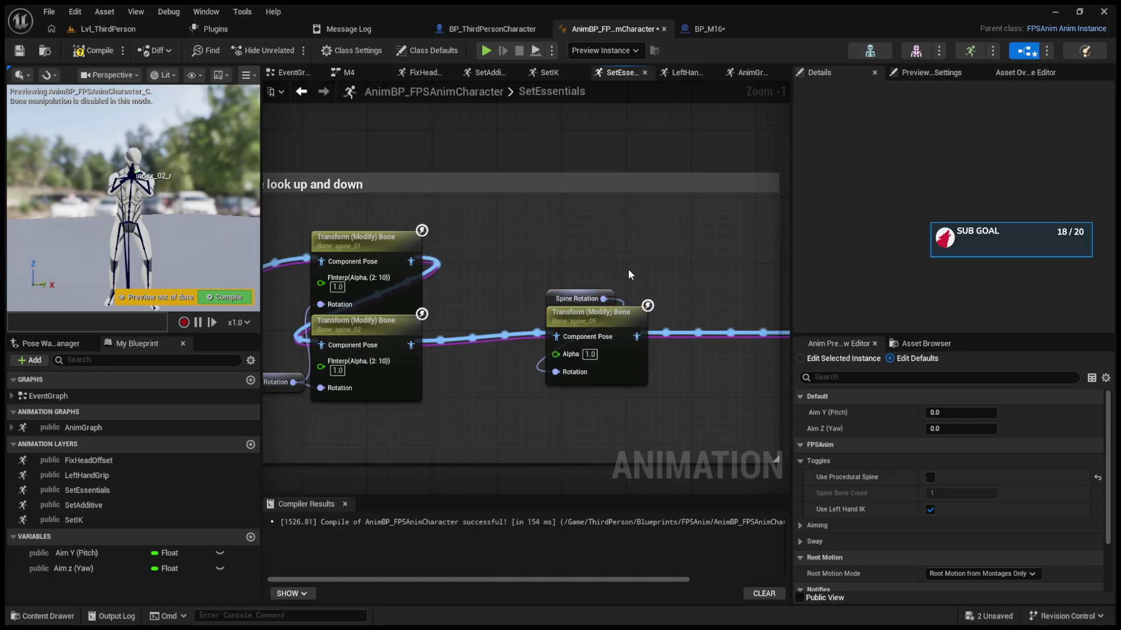
scroll(784, 239, down, 2)
scroll(785, 239, up, 2)
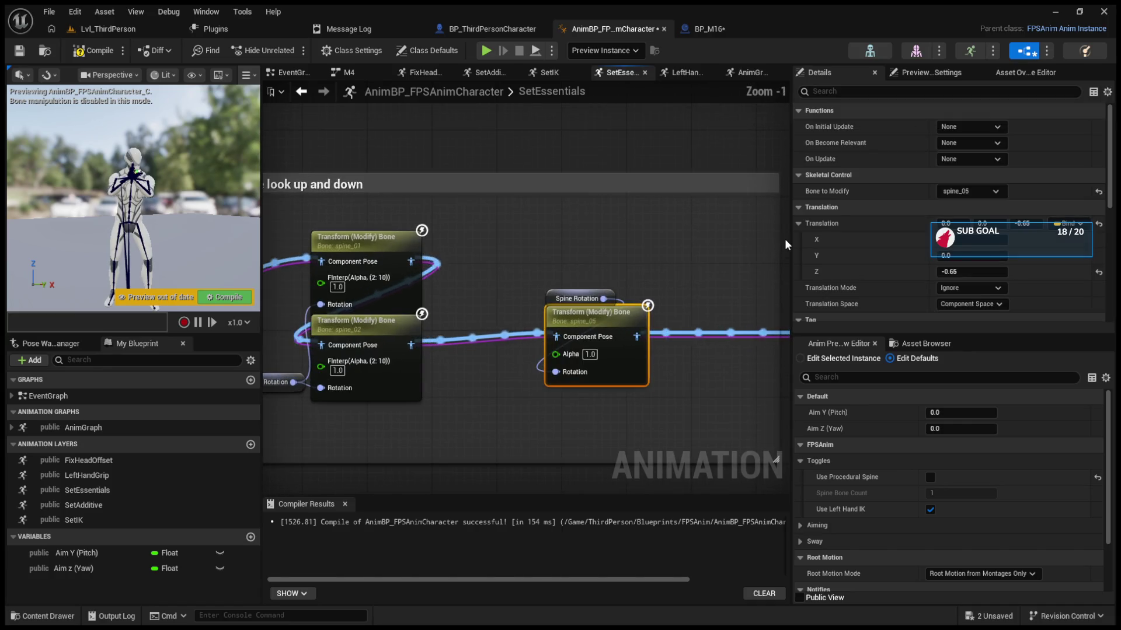
mouse_move(513, 320)
mouse_down()
mouse_move(730, 333)
mouse_move(782, 292)
mouse_move(578, 316)
mouse_move(677, 272)
mouse_move(642, 350)
mouse_move(635, 314)
mouse_up()
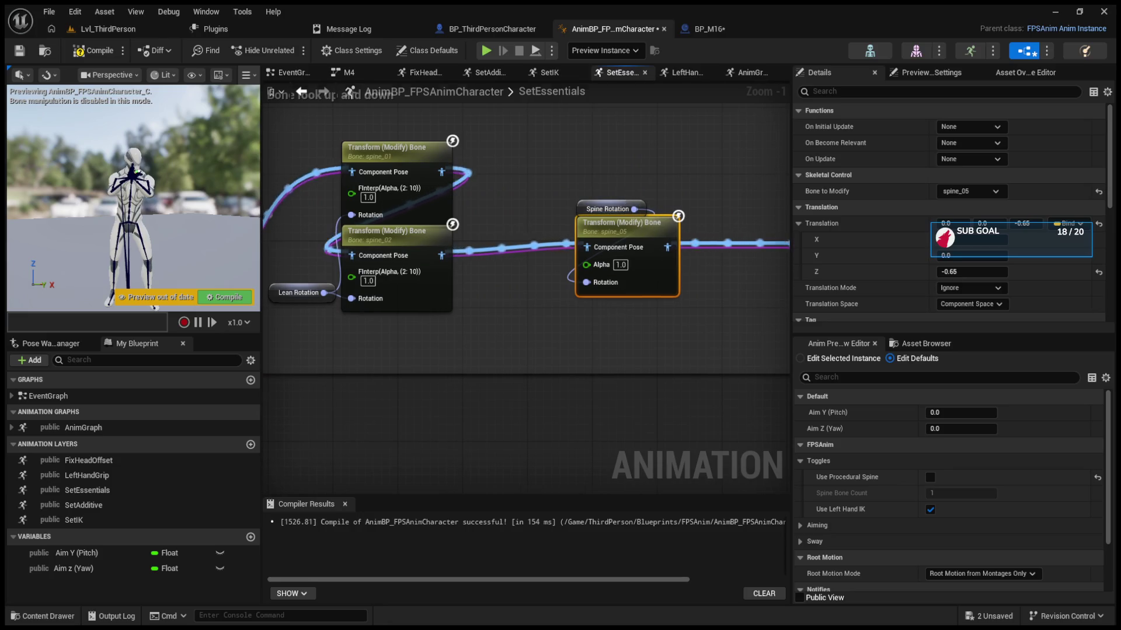
drag(749, 222, 488, 278)
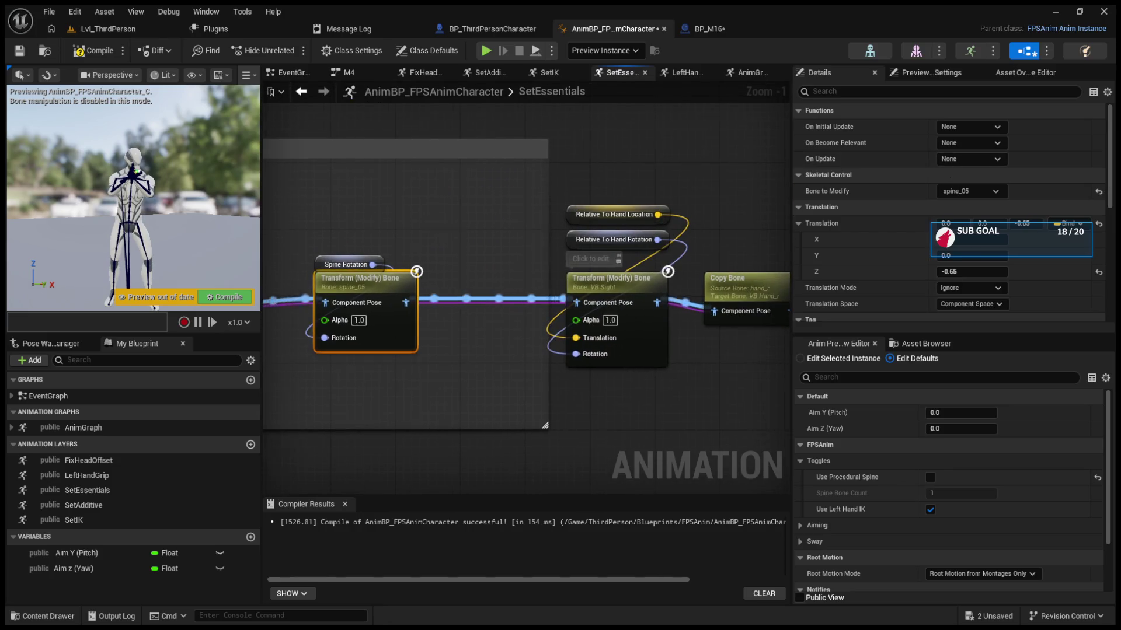
drag(687, 160, 491, 209)
drag(678, 268, 314, 321)
drag(547, 359, 461, 366)
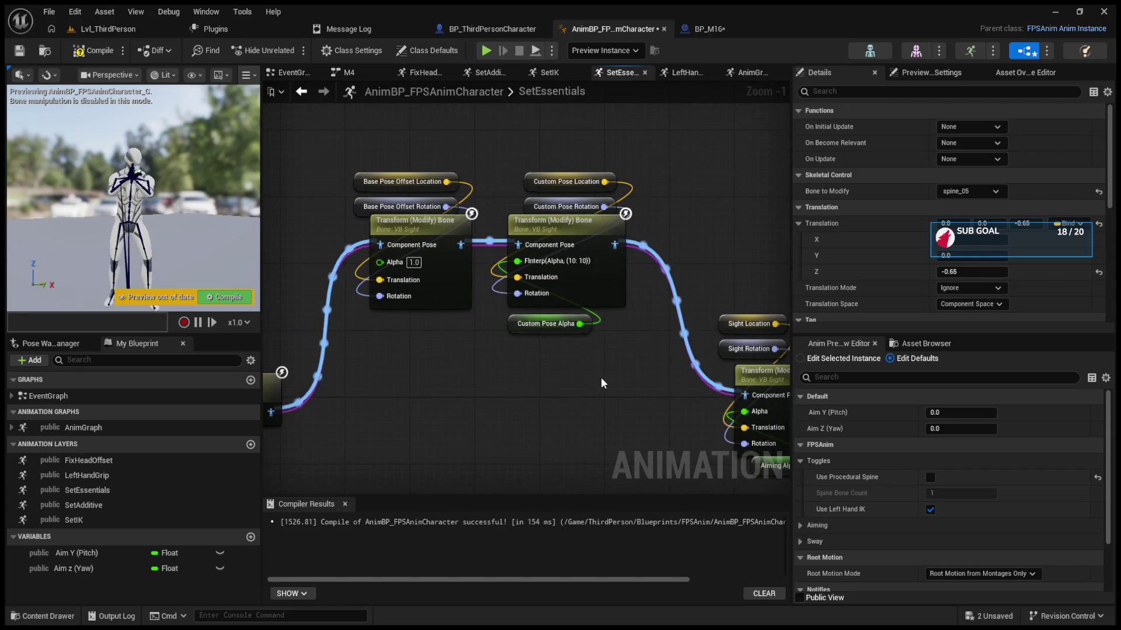
drag(600, 377, 397, 340)
drag(642, 304, 400, 254)
drag(759, 234, 614, 226)
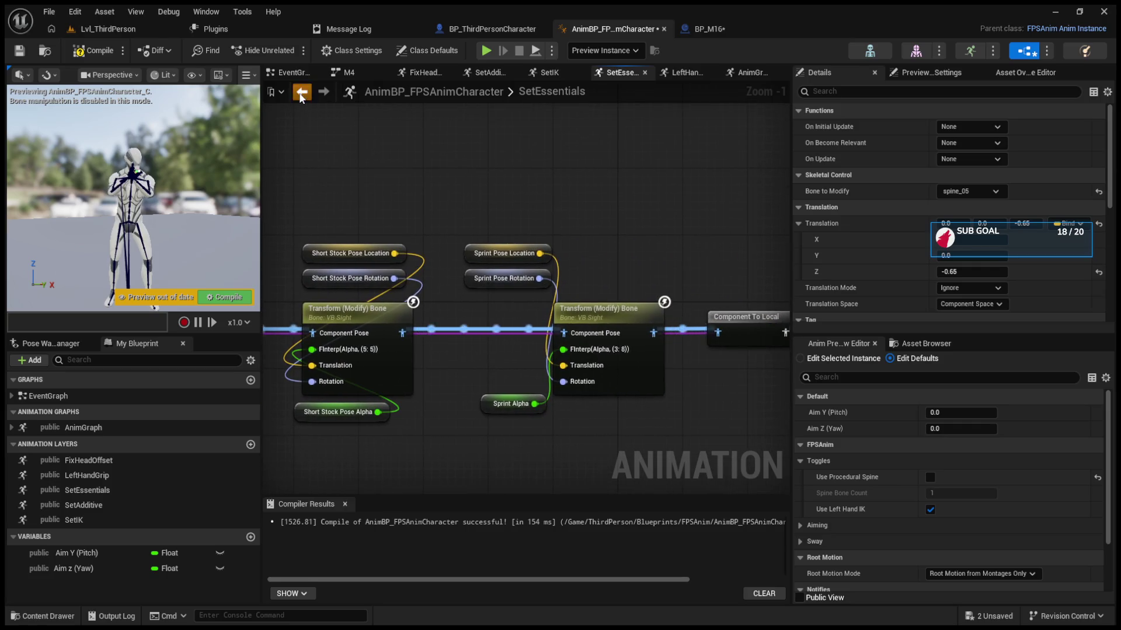
click(301, 94)
Step: Inspect the FixHeadOffset graph's Is Aiming blend and head correction node chain
double_click(426, 243)
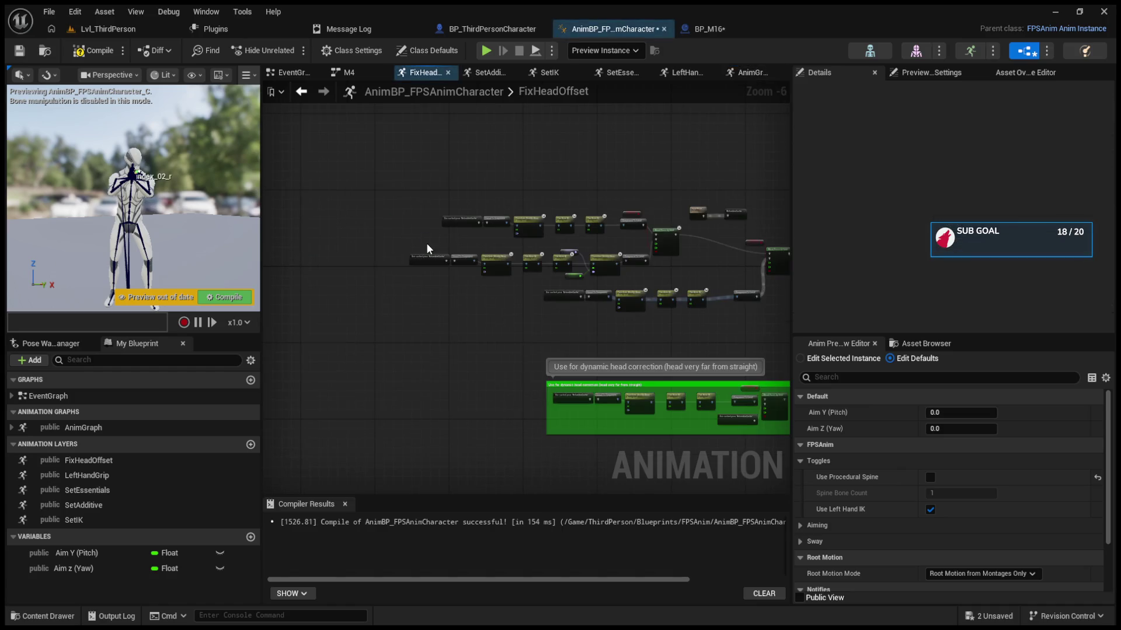
scroll(644, 289, up, 4)
drag(554, 380, 411, 335)
mouse_move(512, 339)
mouse_down()
mouse_move(338, 332)
mouse_move(400, 350)
mouse_move(580, 321)
mouse_move(448, 375)
mouse_up()
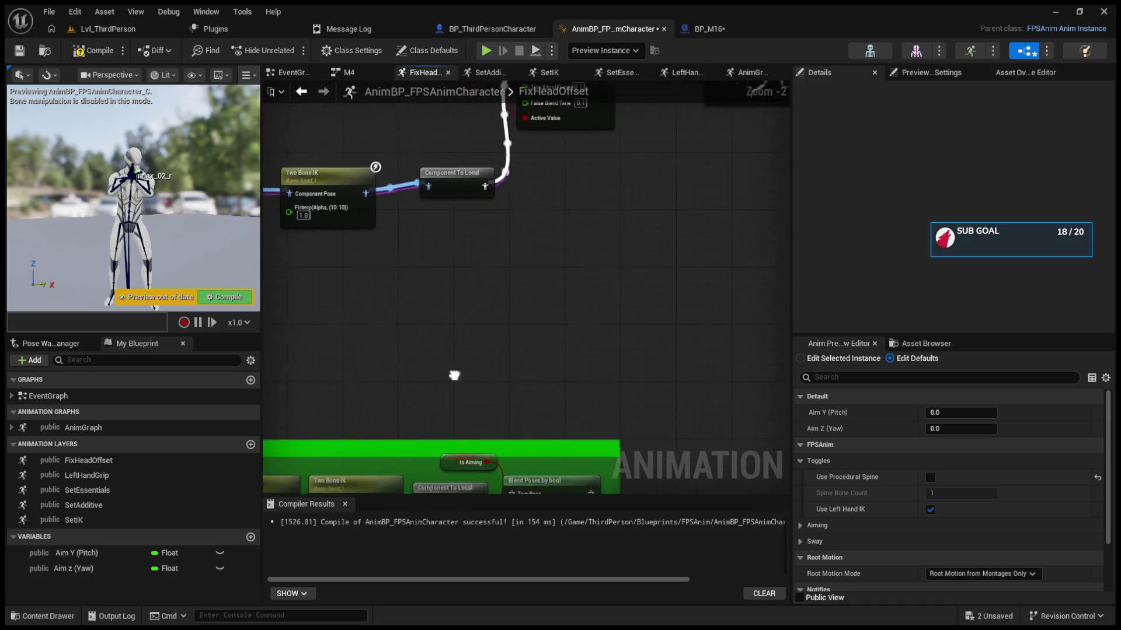
scroll(448, 376, down, 1)
scroll(785, 328, down, 1)
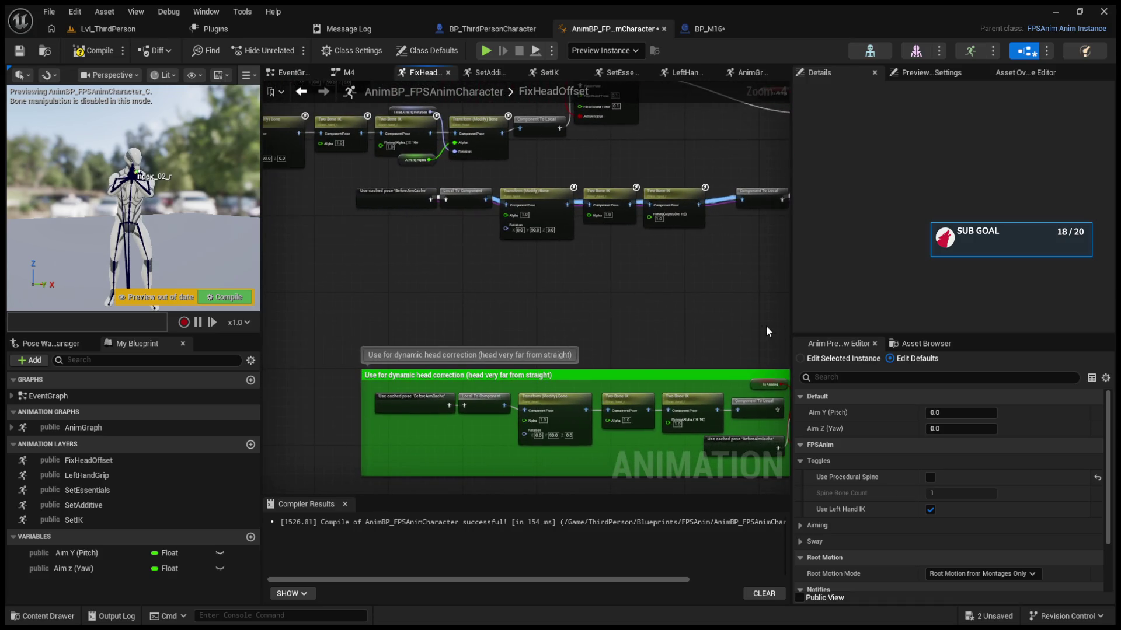
drag(767, 332, 735, 324)
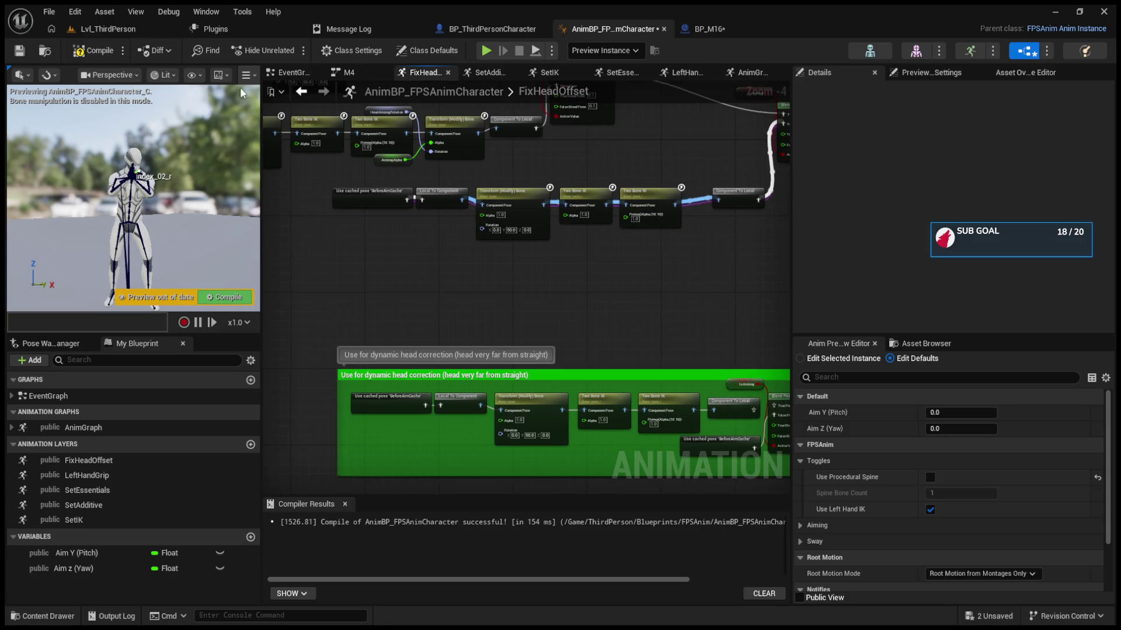
Step: Back in the AnimGraph, open the SetAdditive layer's graph
click(301, 93)
click(537, 229)
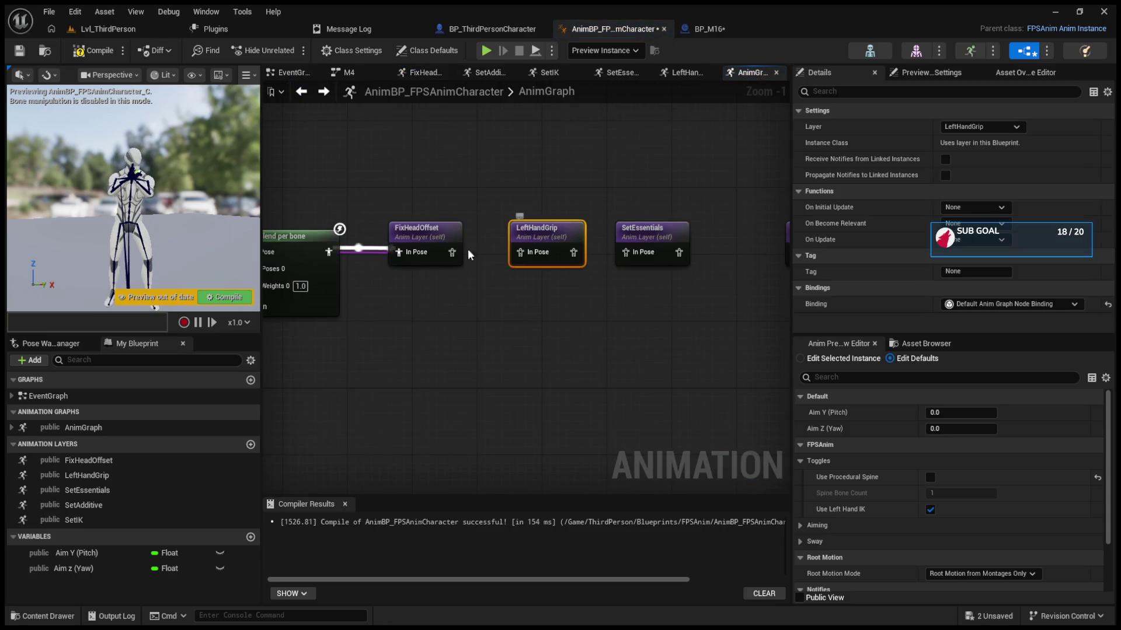
drag(517, 251, 355, 260)
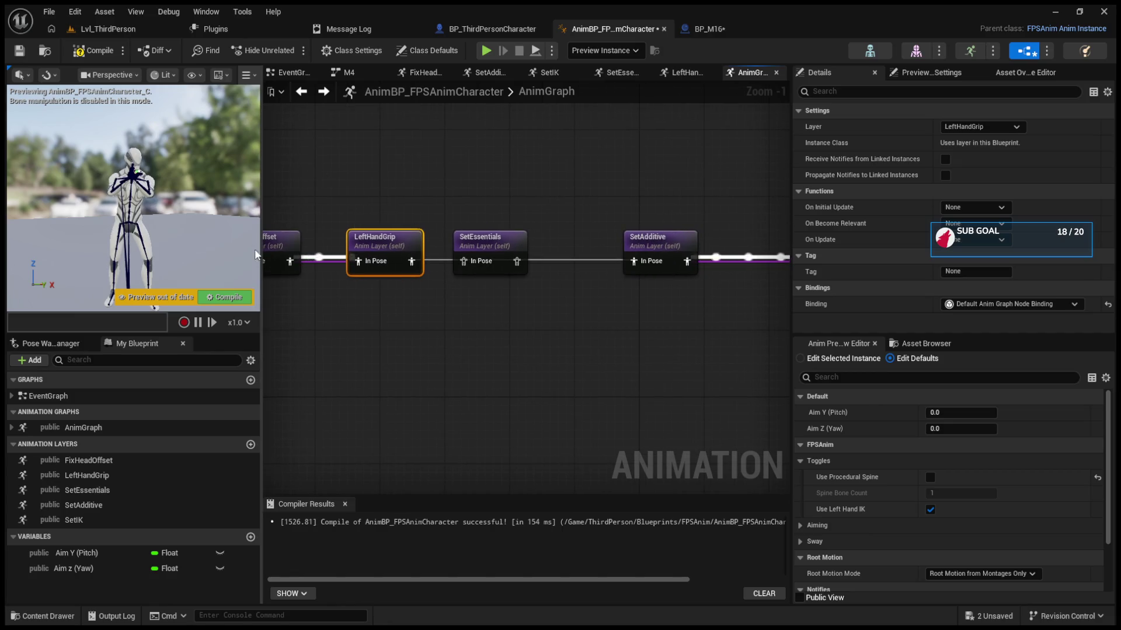
double_click(638, 246)
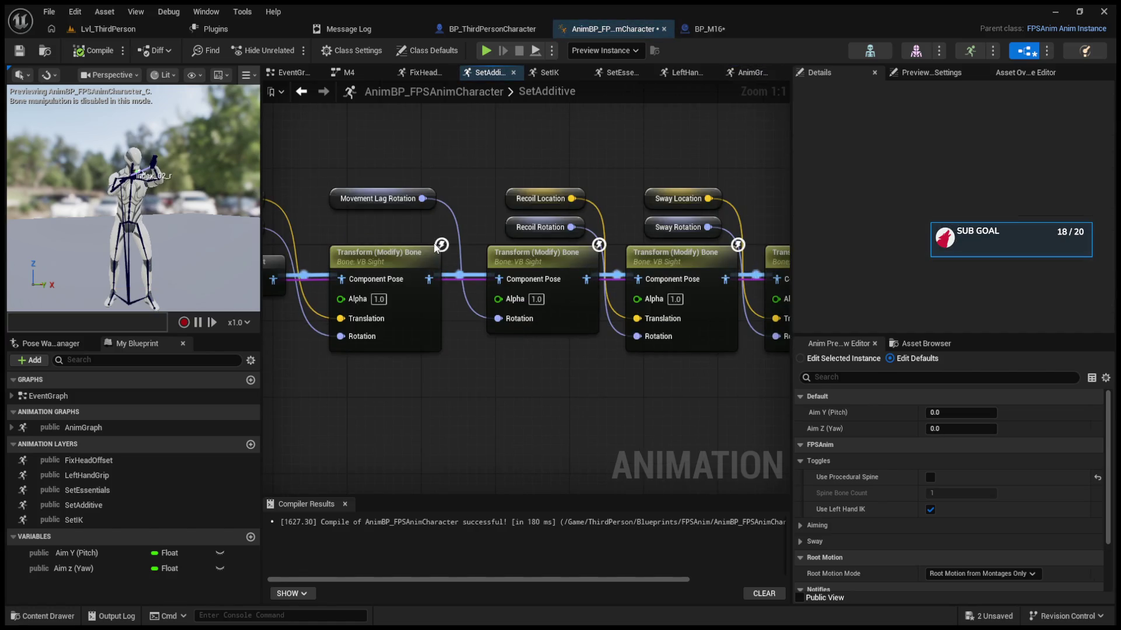
Step: Compare the translation space settings of the recoil, sway and other VB Sight bone transforms
mouse_move(638, 246)
mouse_down()
mouse_move(686, 226)
mouse_move(427, 227)
mouse_up()
click(513, 253)
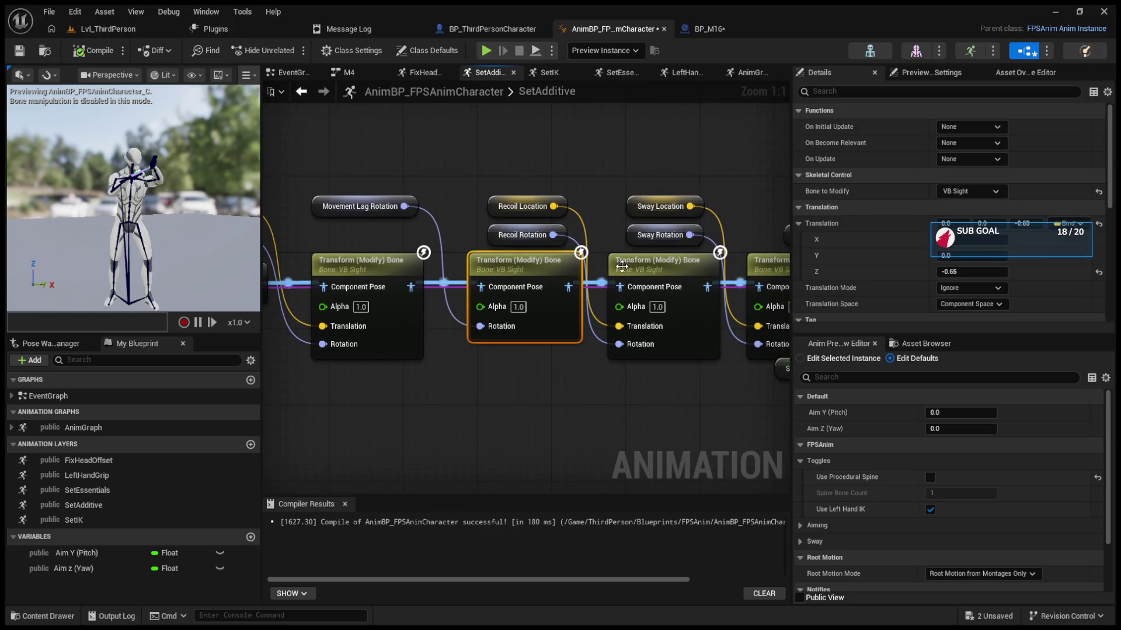
click(648, 266)
drag(648, 266, 500, 264)
click(626, 264)
click(529, 267)
click(610, 266)
click(527, 266)
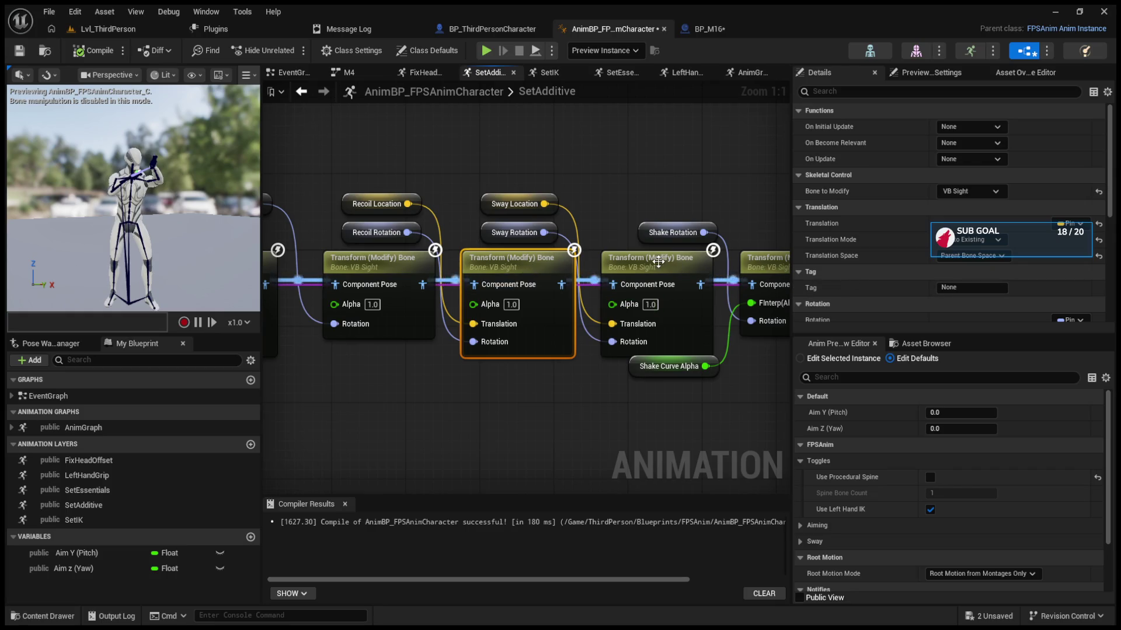
Step: Set the middle bone transform's Translation Space to Component Space, compile, and return to the level
click(756, 255)
click(514, 260)
click(950, 254)
click(955, 275)
click(218, 295)
click(92, 26)
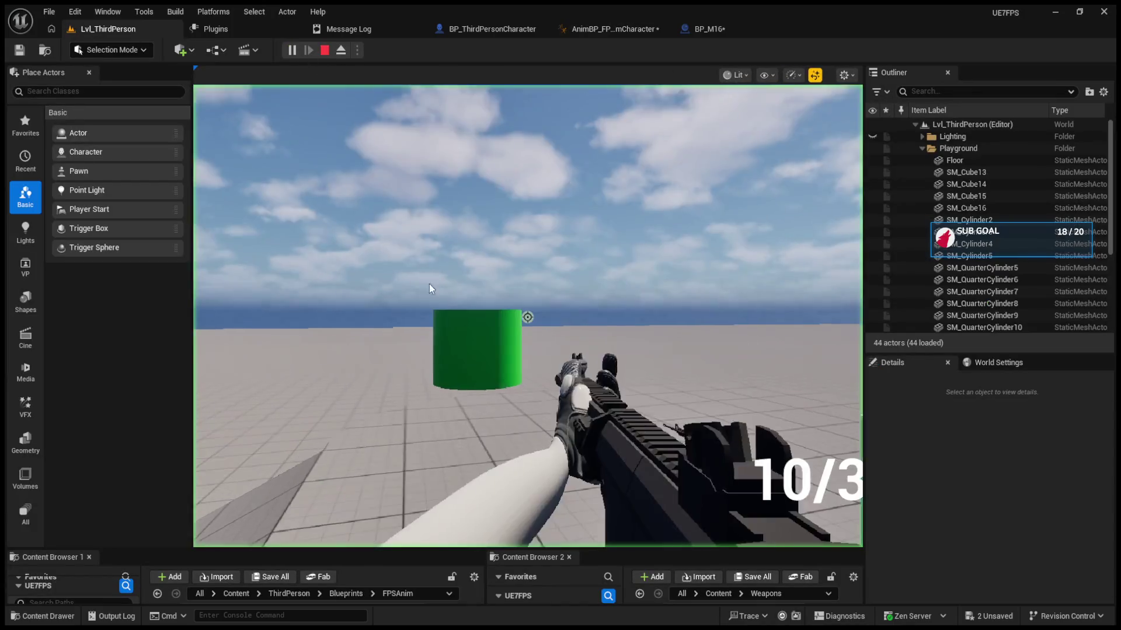
Step: Test rifle recoil with Component Space, then set Translation Space back to Parent Bone Space
click(427, 277)
click(427, 276)
click(427, 277)
click(427, 277)
click(428, 277)
click(427, 277)
click(427, 276)
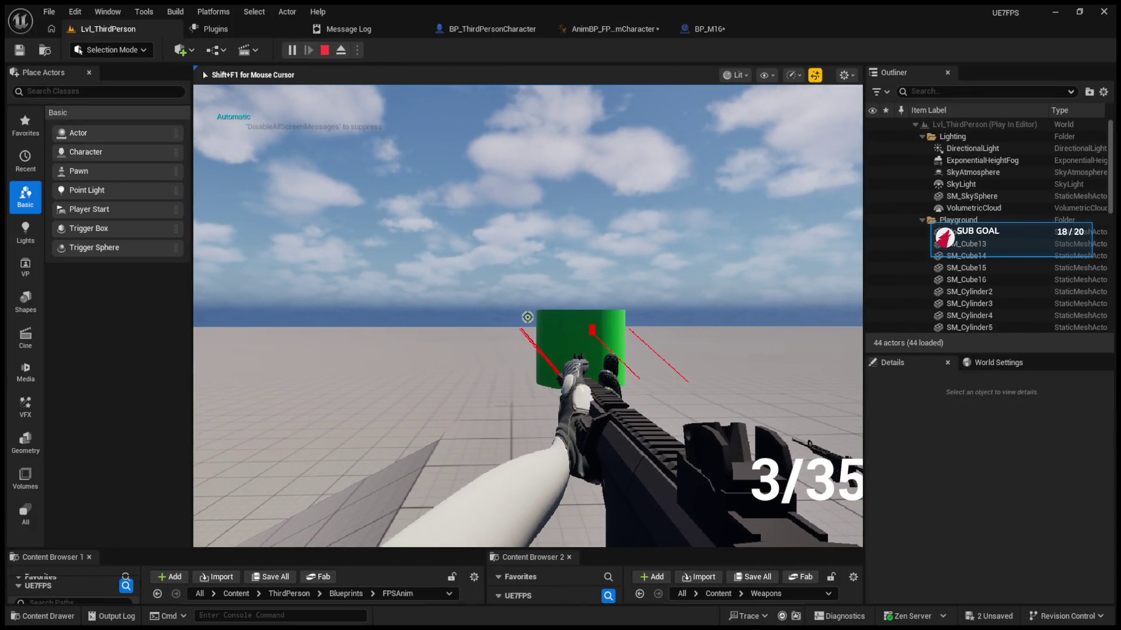
key(Escape)
click(591, 27)
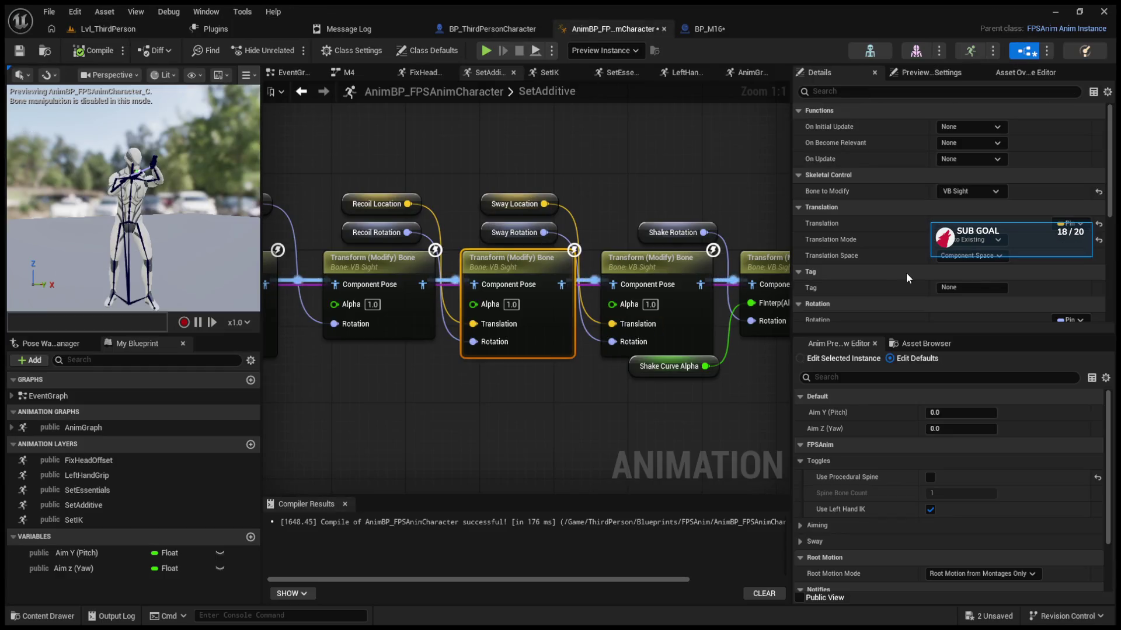
click(951, 292)
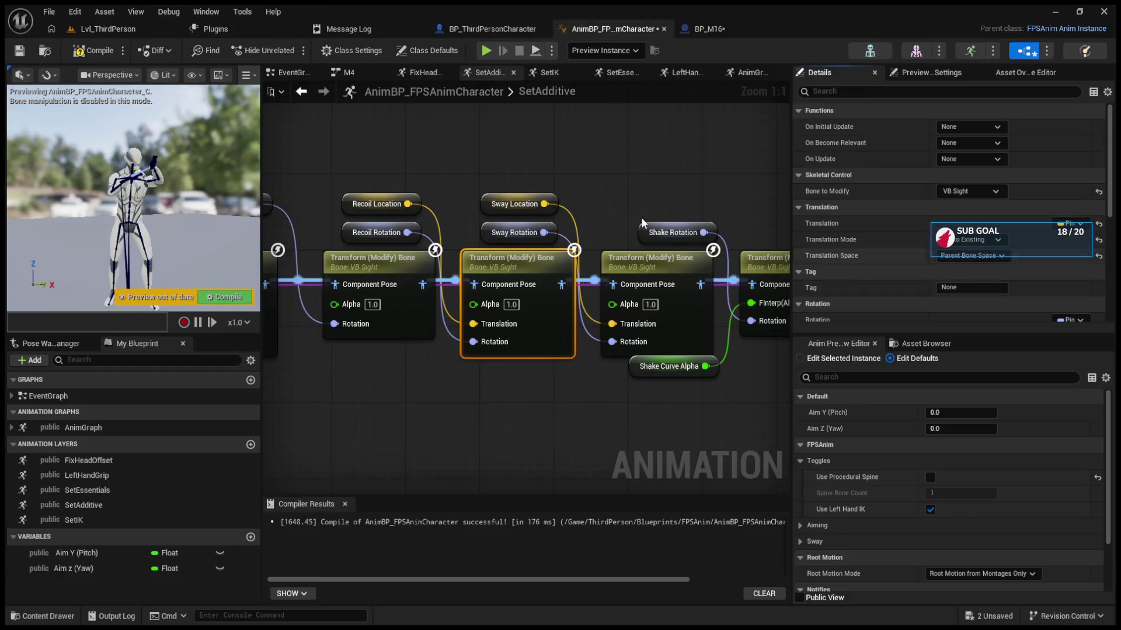
Step: Playtest firing the rifle again to check recoil, then return to the animation blueprint
click(111, 29)
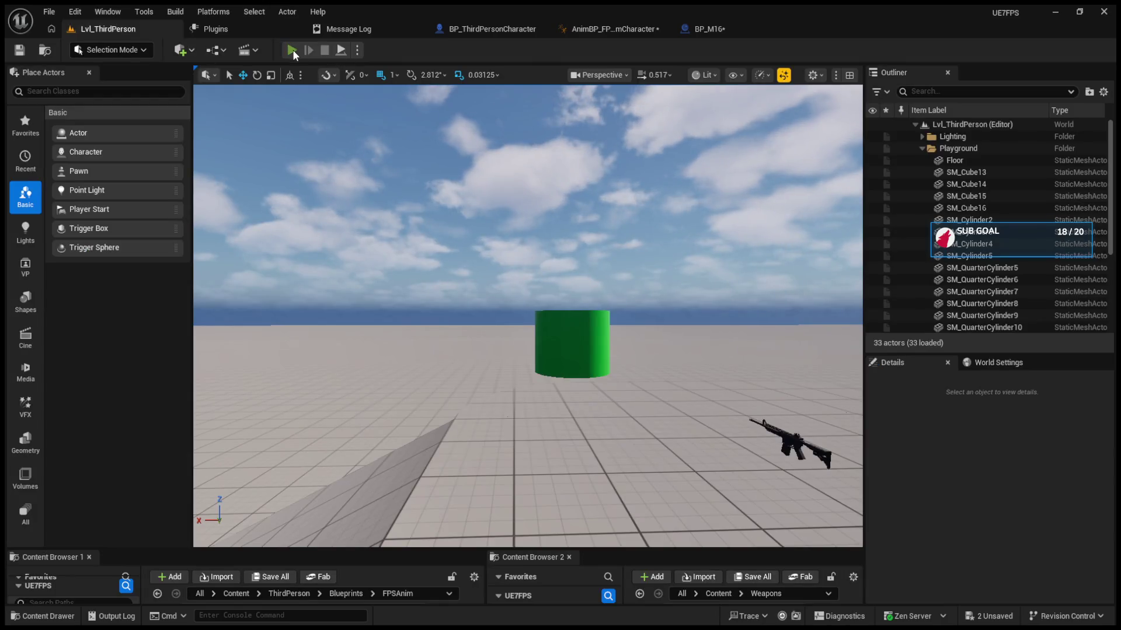
click(292, 50)
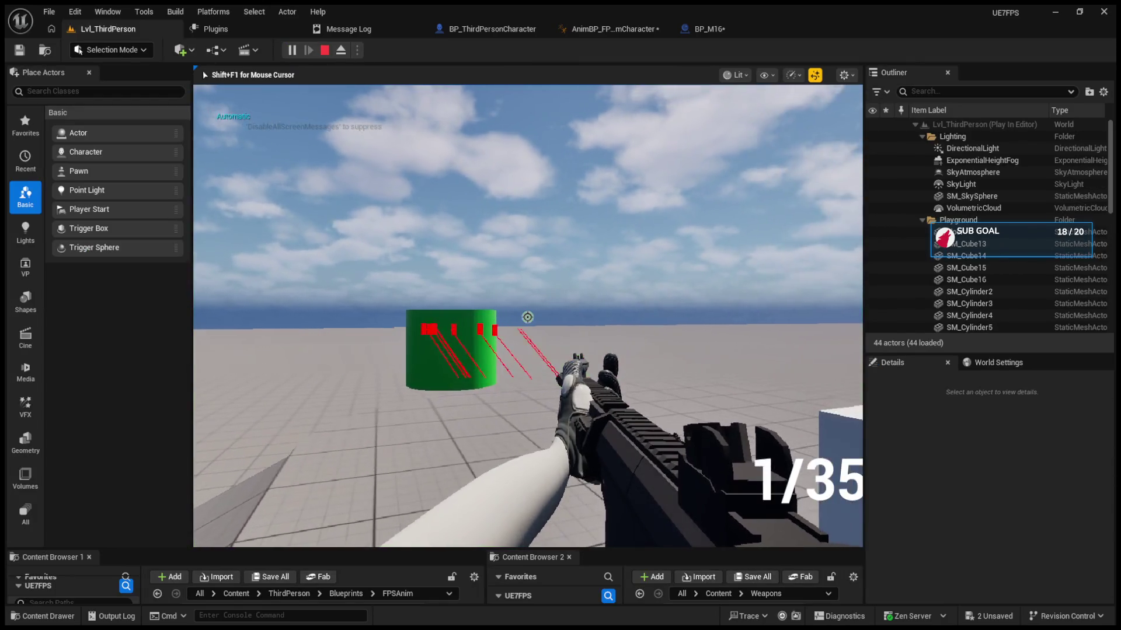
click(527, 317)
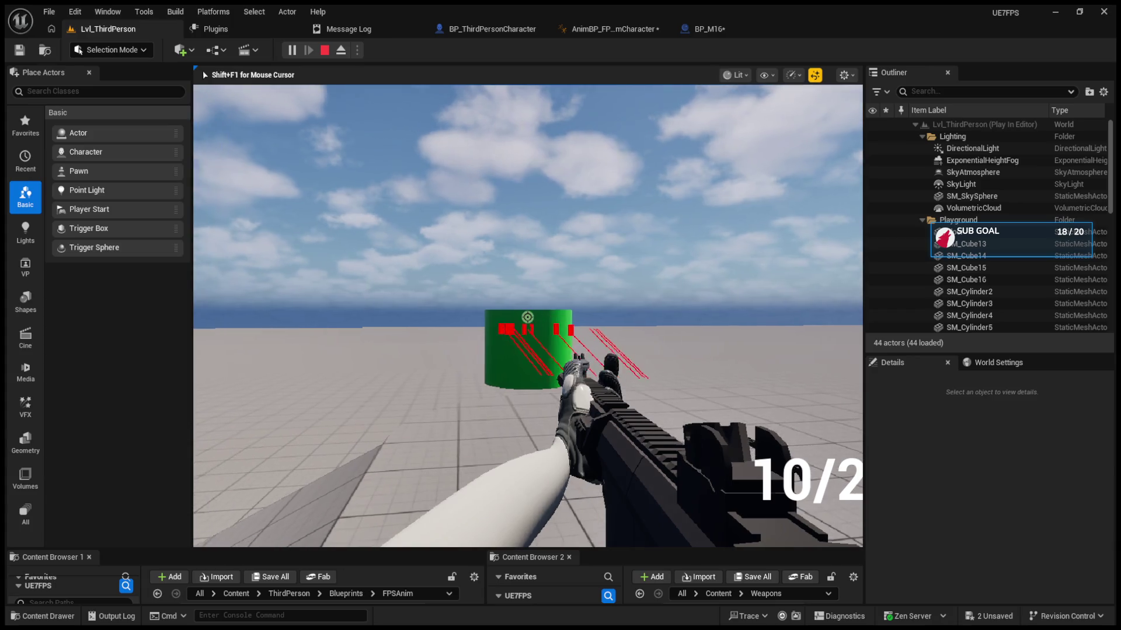
click(527, 317)
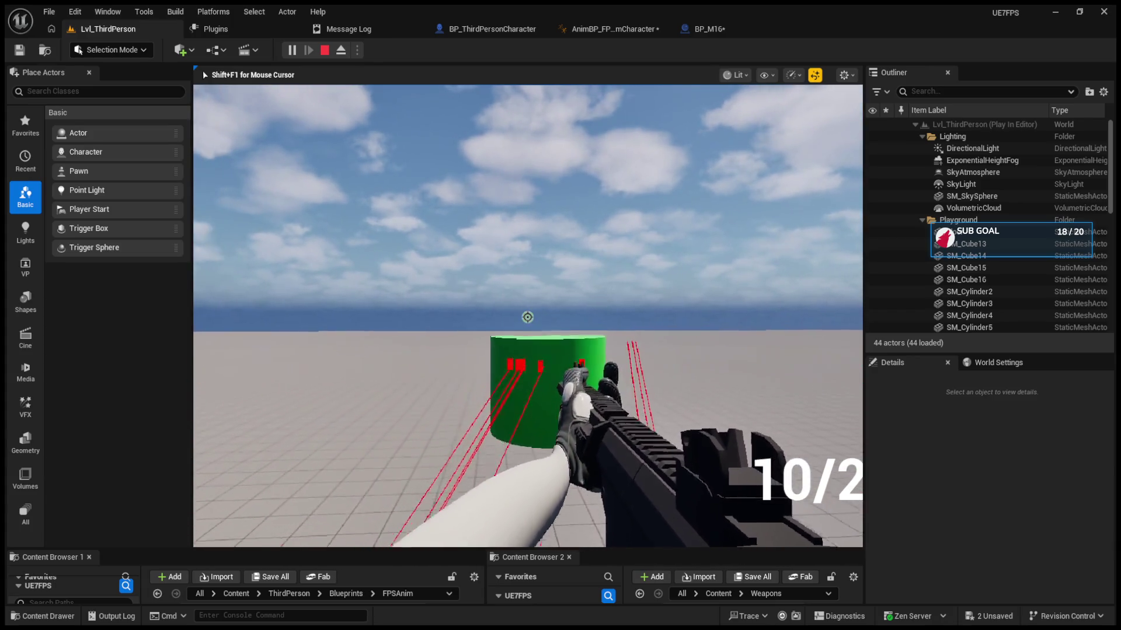
key(Escape)
click(497, 29)
click(588, 29)
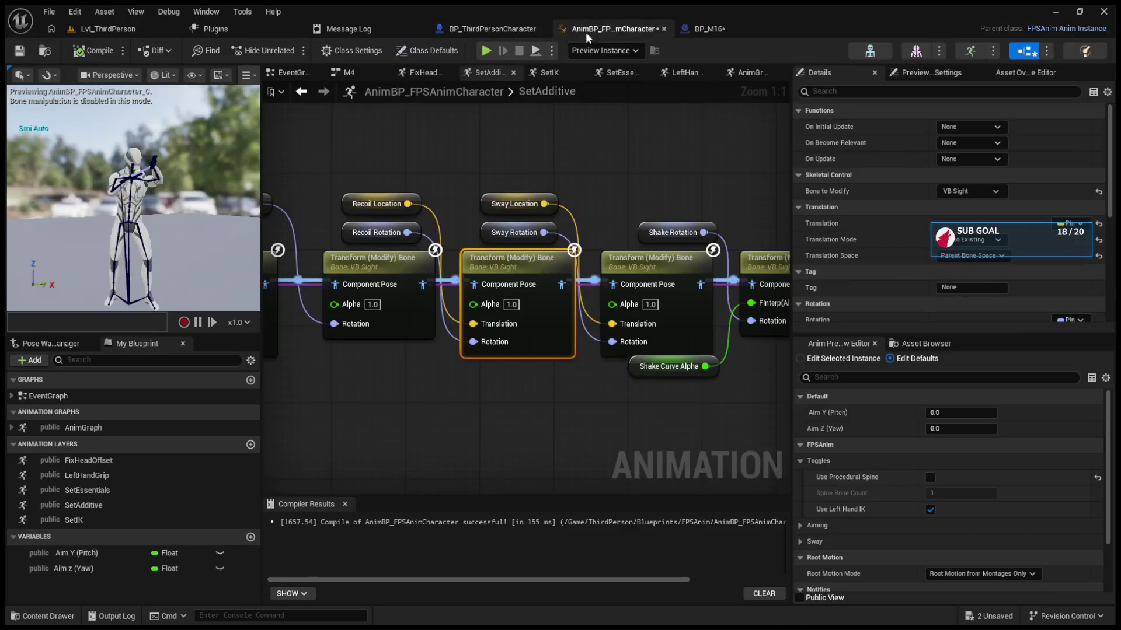
Step: Wire LeftHandGrip's output pose directly into SetAdditive, bypassing SetEssentials
scroll(501, 199, down, 5)
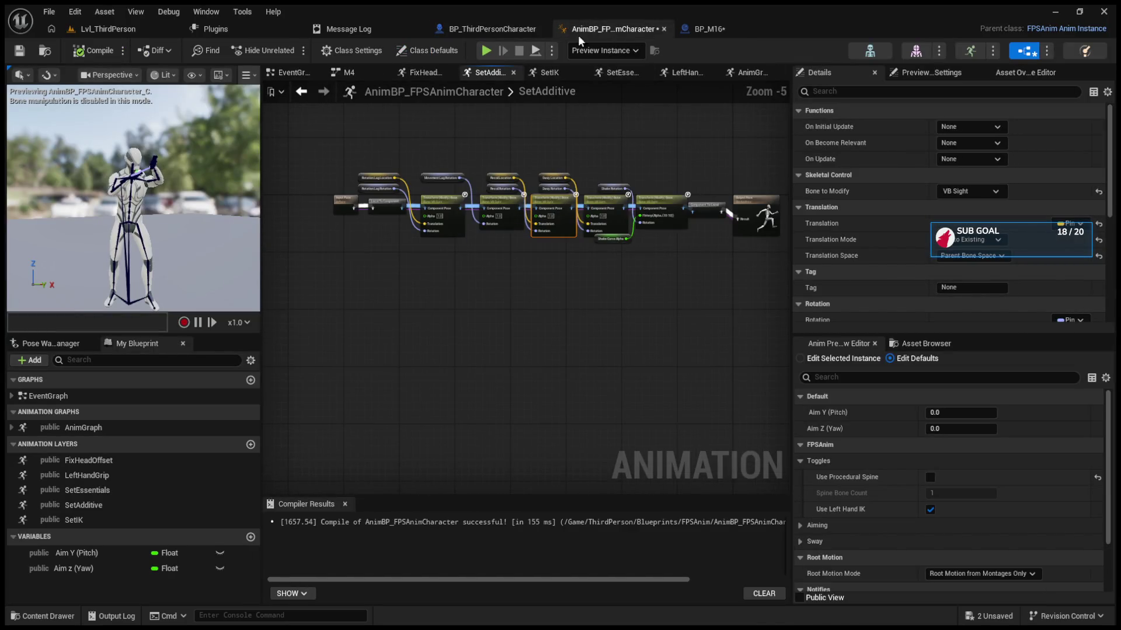
click(298, 97)
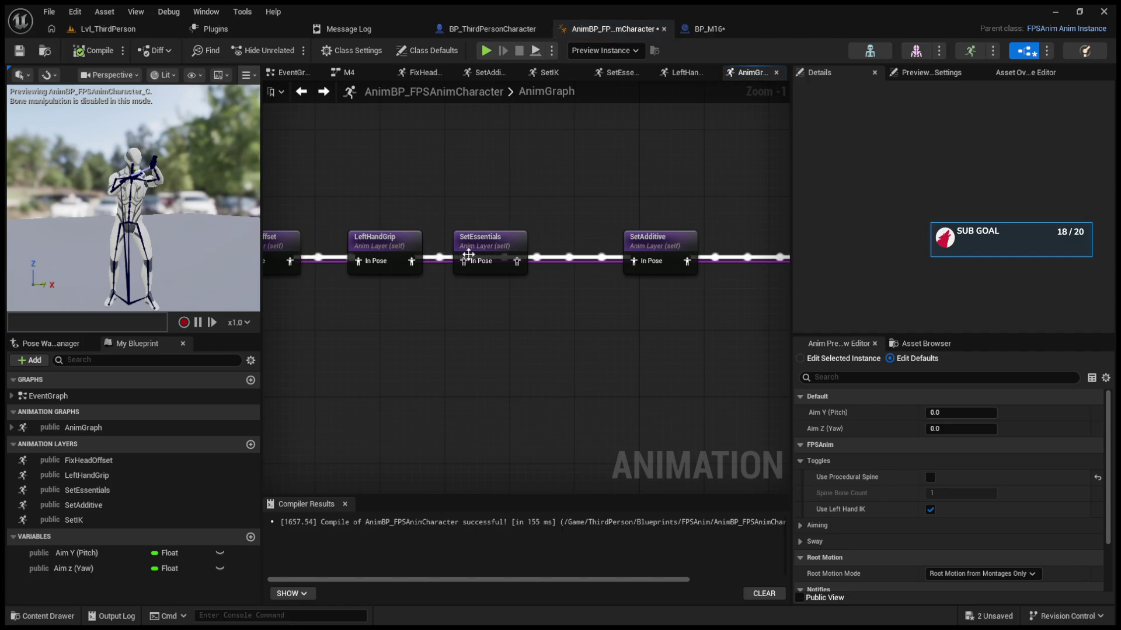
drag(415, 260, 636, 266)
Step: In the M4 state, delete the aim offset nodes and the MF_Rifle_Idle ADS and Hipfire players
scroll(553, 322, up, 3)
double_click(553, 301)
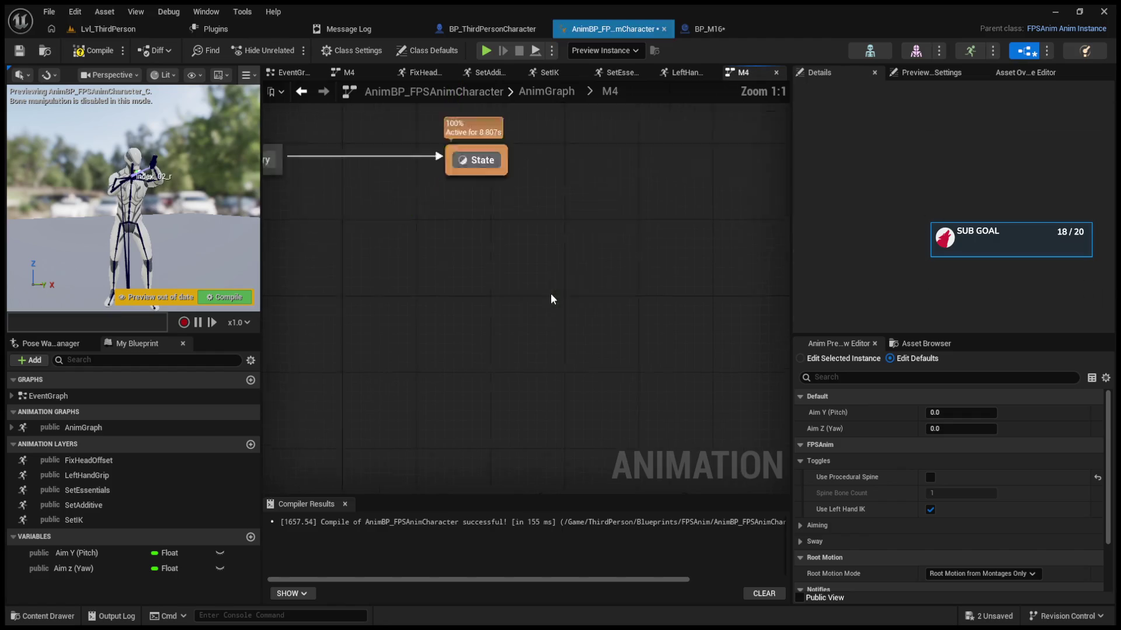
double_click(647, 287)
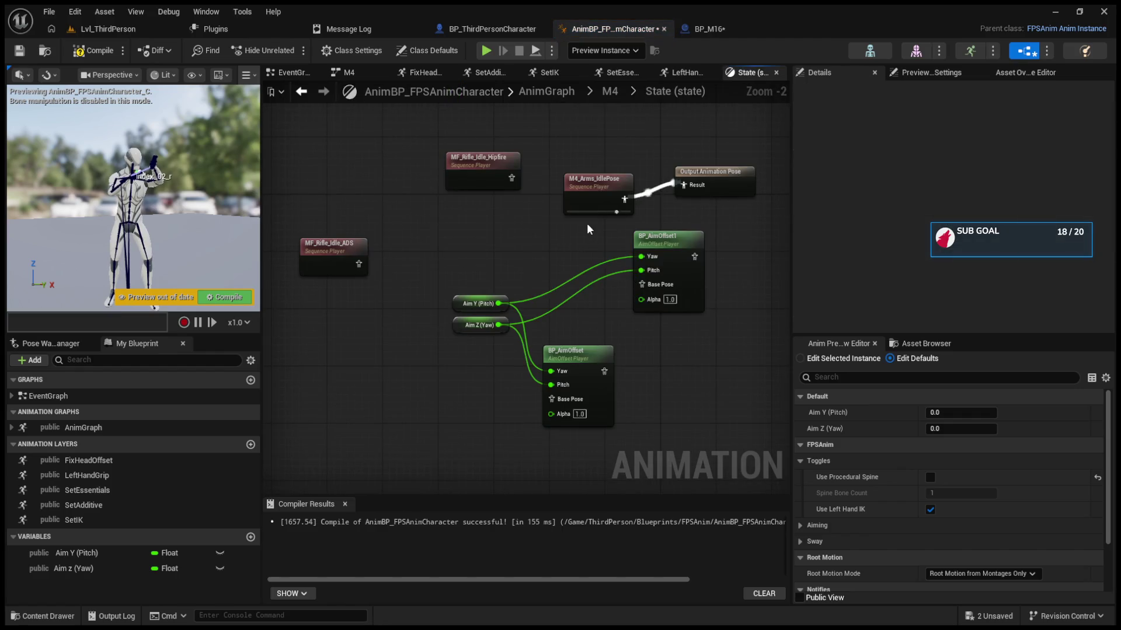
click(593, 171)
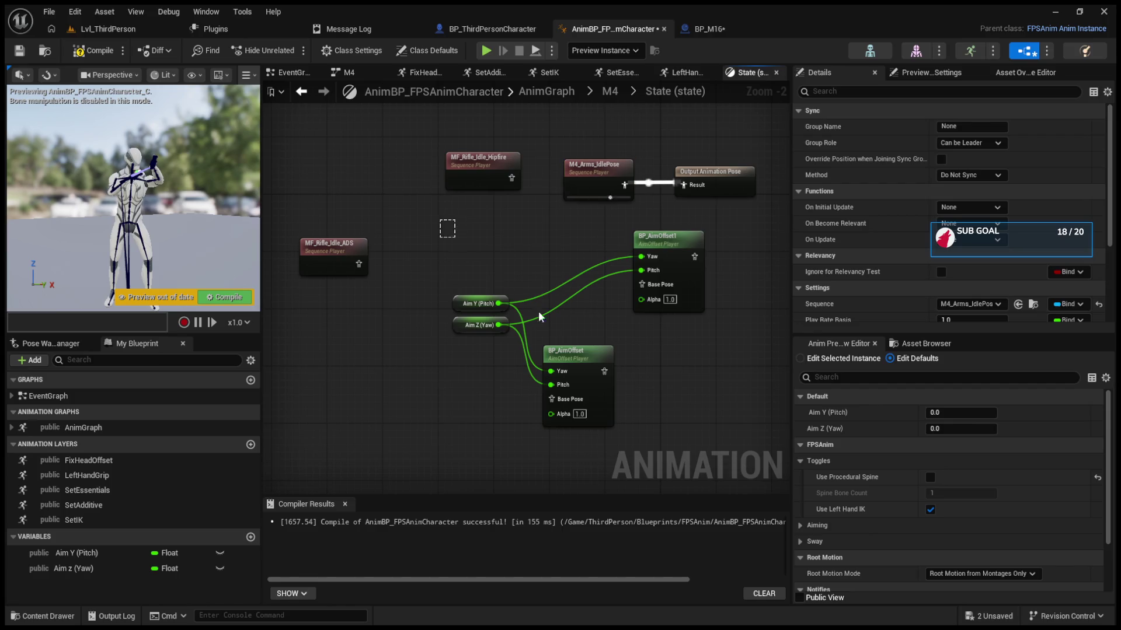
drag(506, 284, 709, 432)
key(Delete)
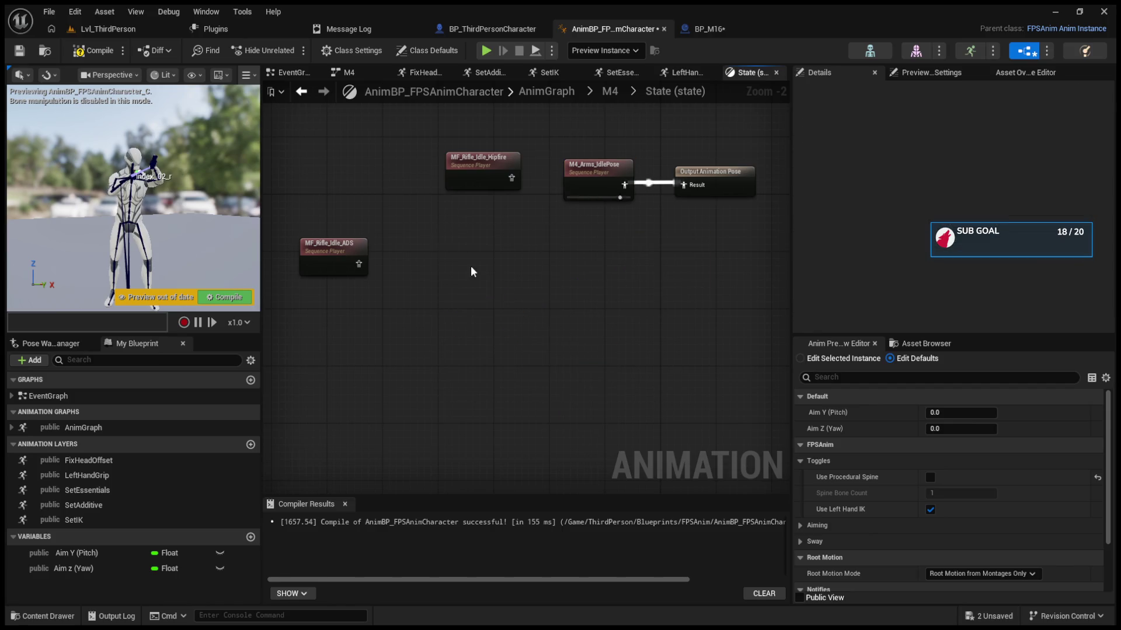
drag(297, 124, 432, 250)
drag(330, 131, 513, 356)
key(Delete)
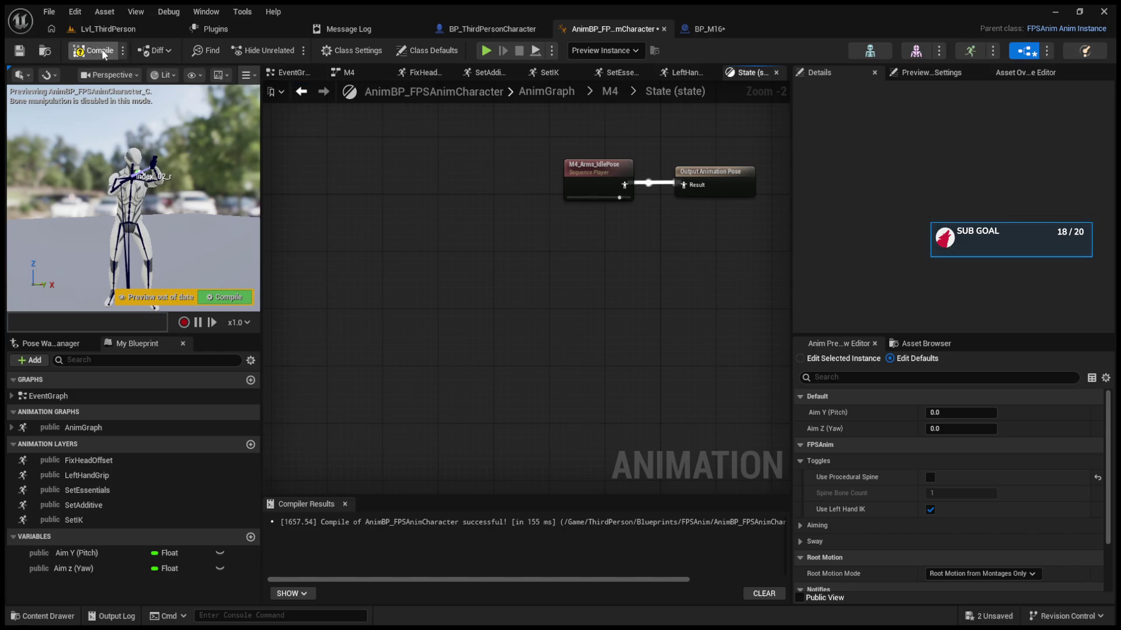
Step: Recompile the animation blueprint and return to the LeftHandGrip layer's FABRIK node
click(88, 51)
click(301, 91)
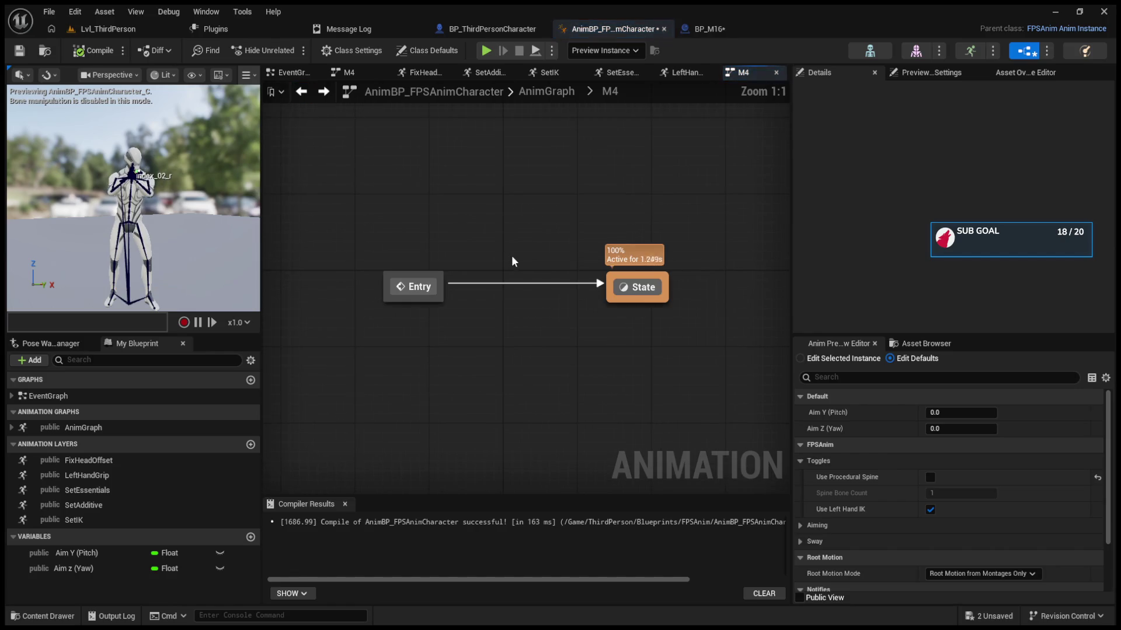
click(301, 91)
click(301, 91)
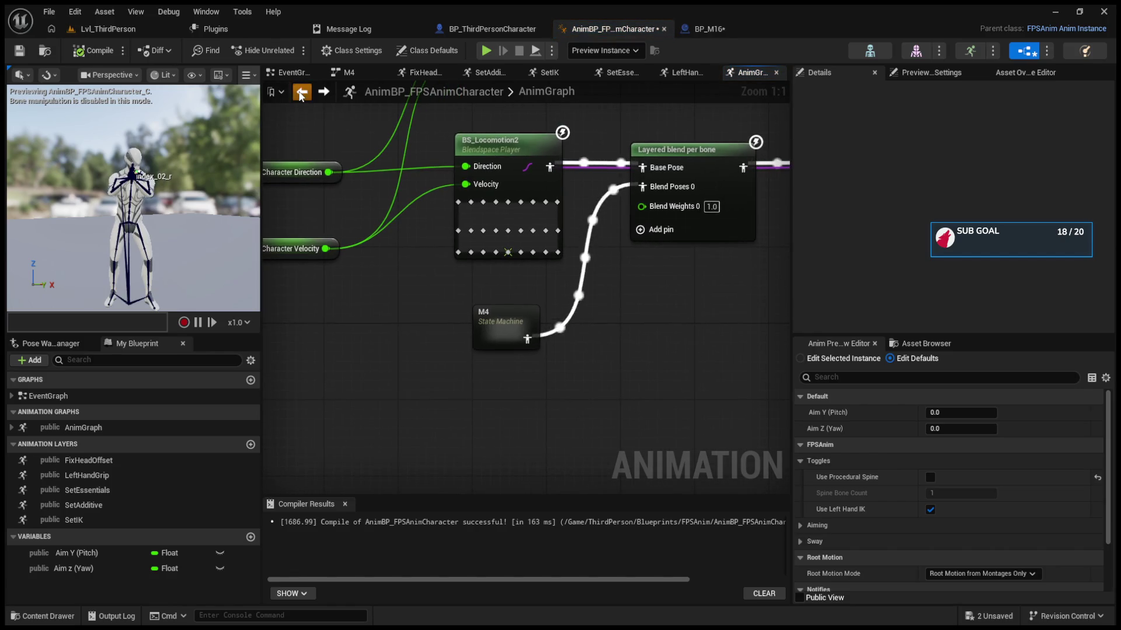
click(301, 91)
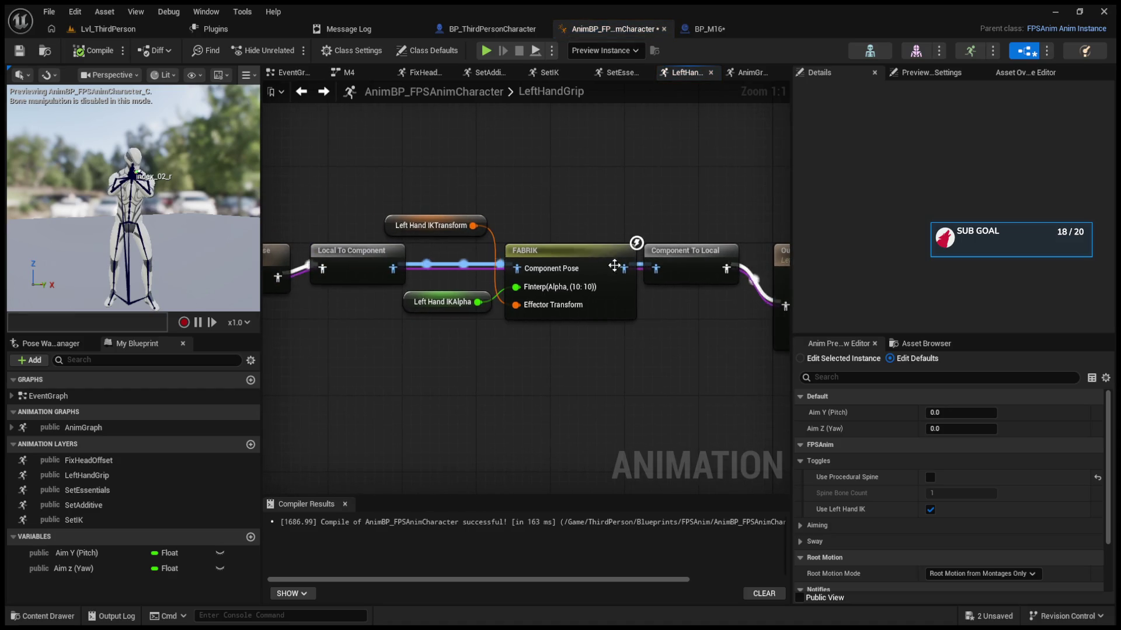
click(608, 258)
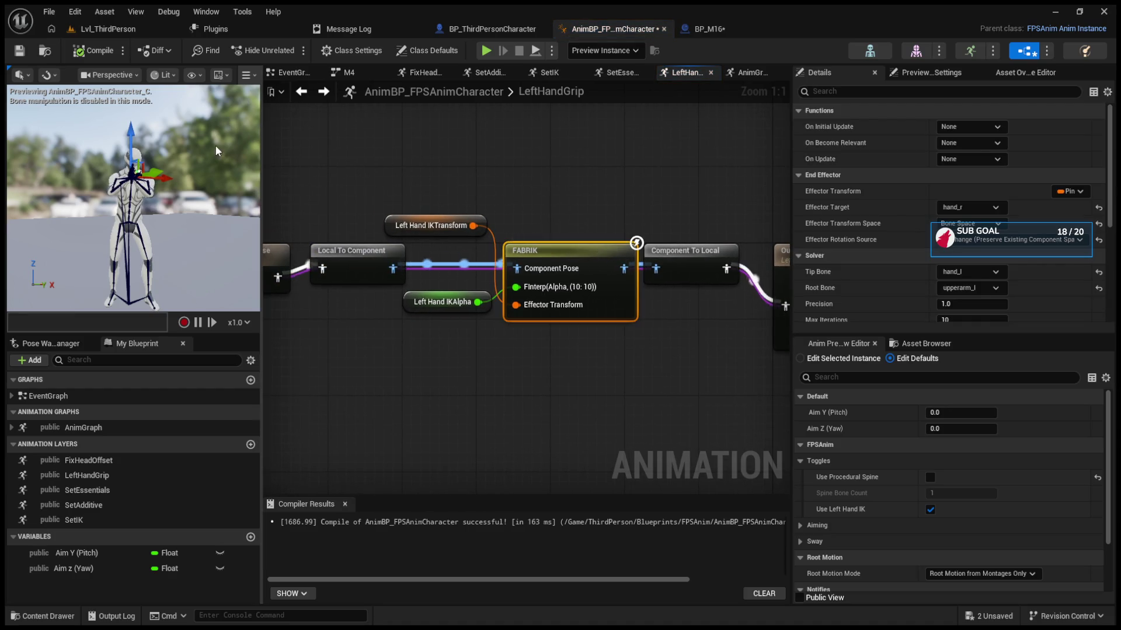
Step: Play-test the level, fire two shots at the green cylinder, then return to BP_ThirdPersonCharacter
click(302, 92)
scroll(517, 296, up, 5)
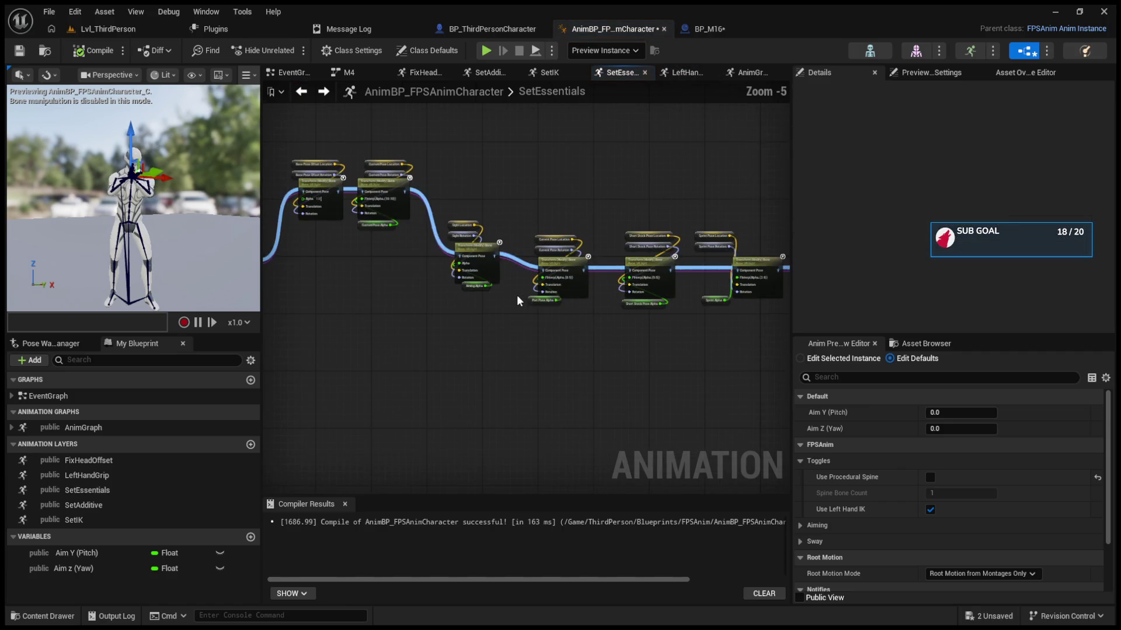
click(122, 32)
click(291, 50)
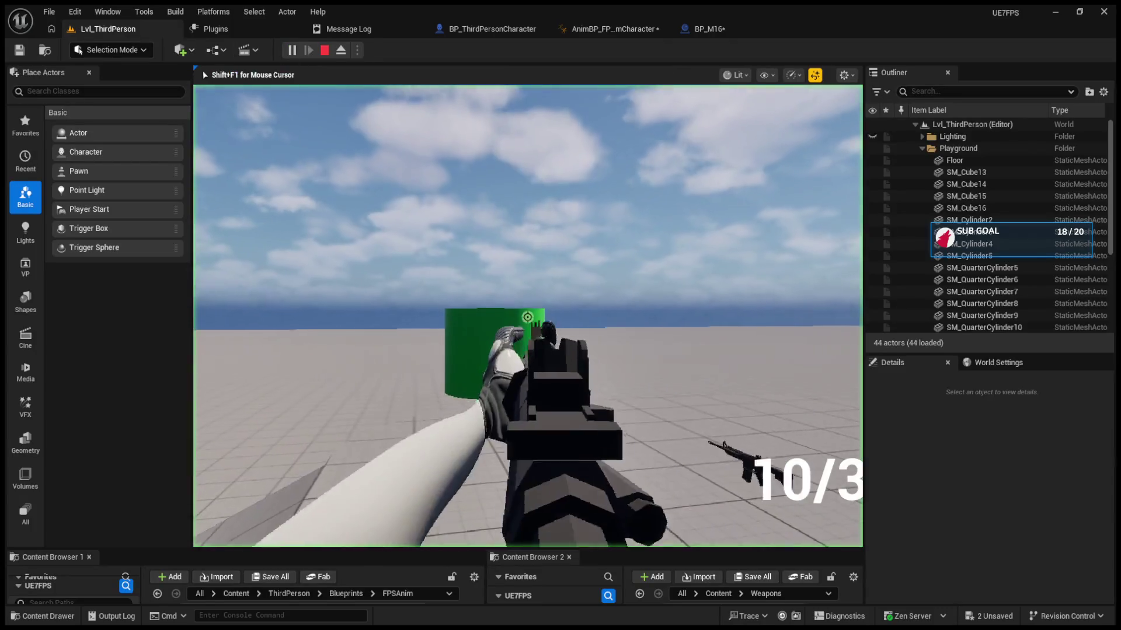
click(528, 317)
click(528, 317)
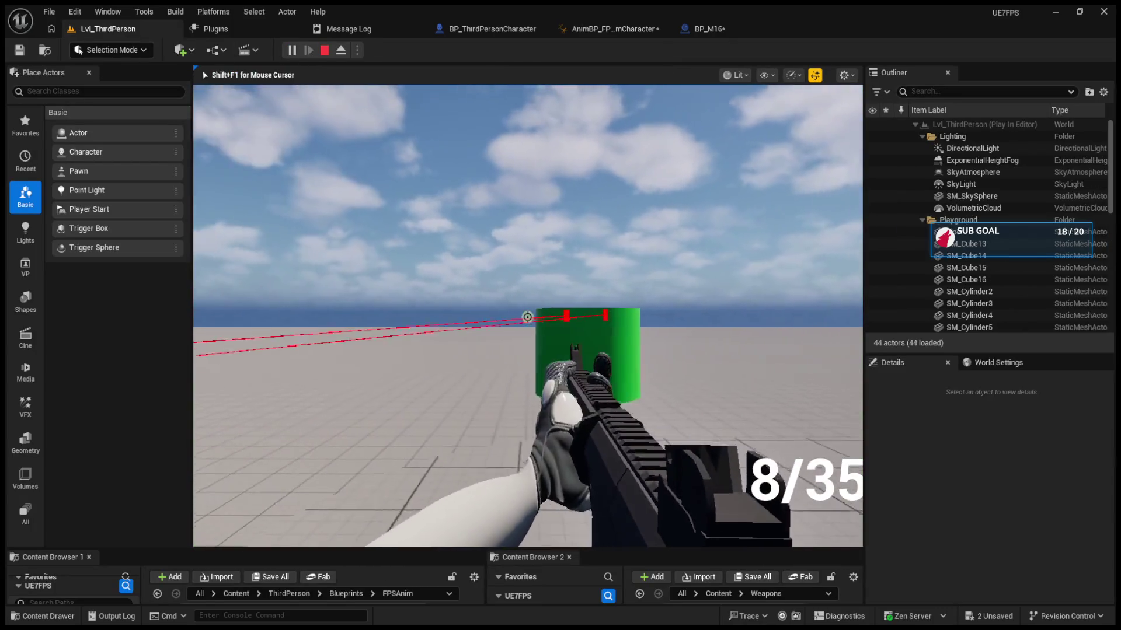
key(Escape)
click(506, 29)
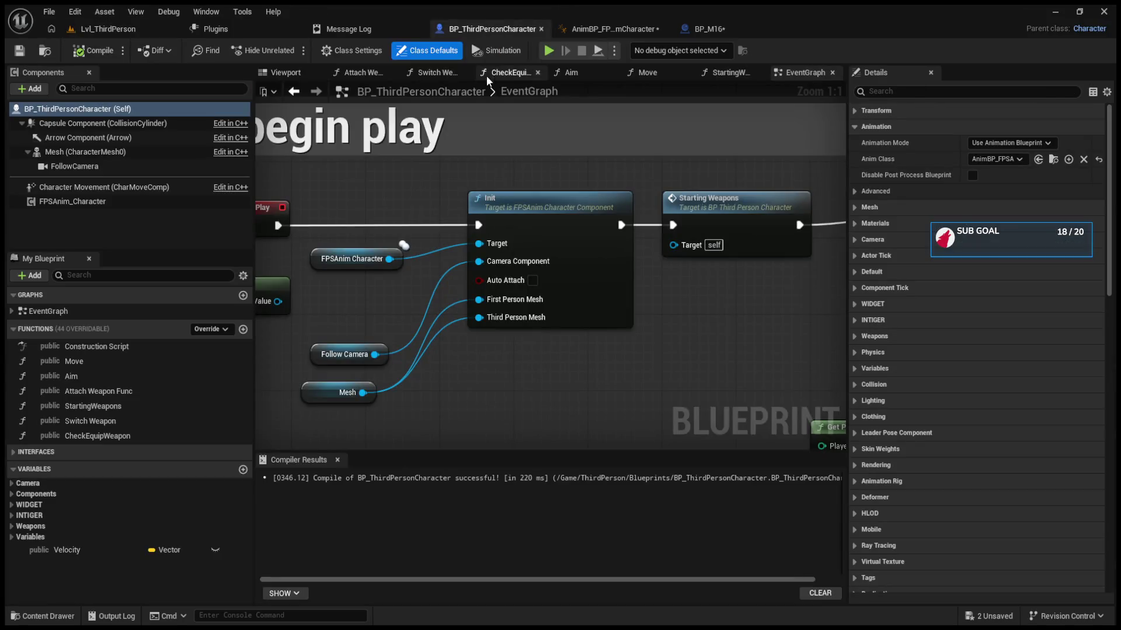
Step: Enable Use Firearm Collision on FPSAnim_Character with the WeaponProbe channel, then play-test the level
click(96, 202)
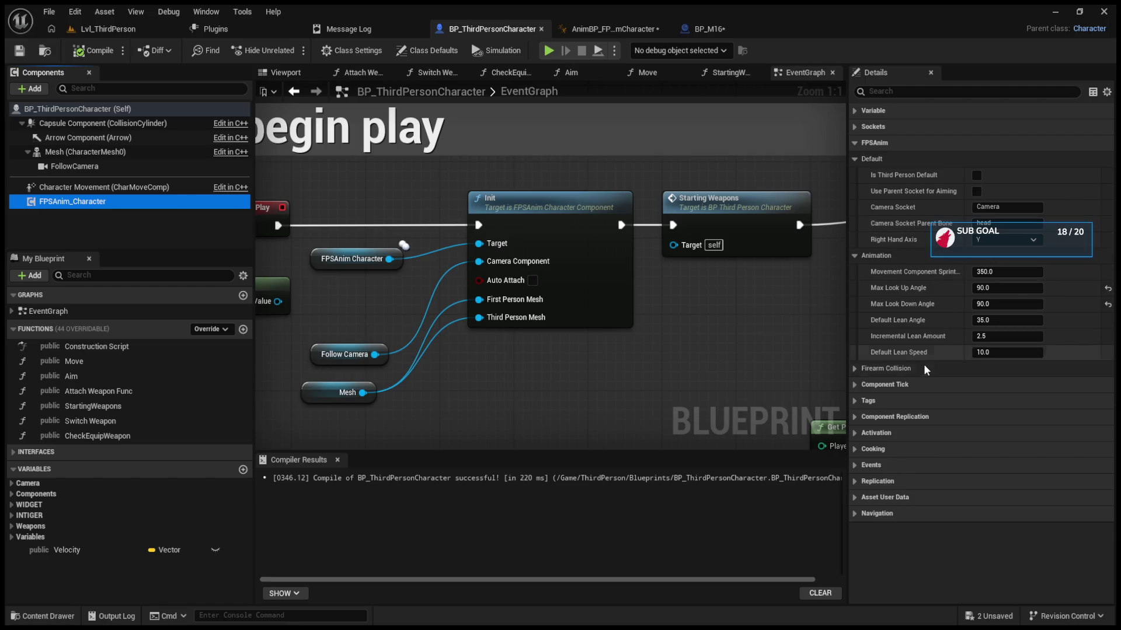
click(853, 369)
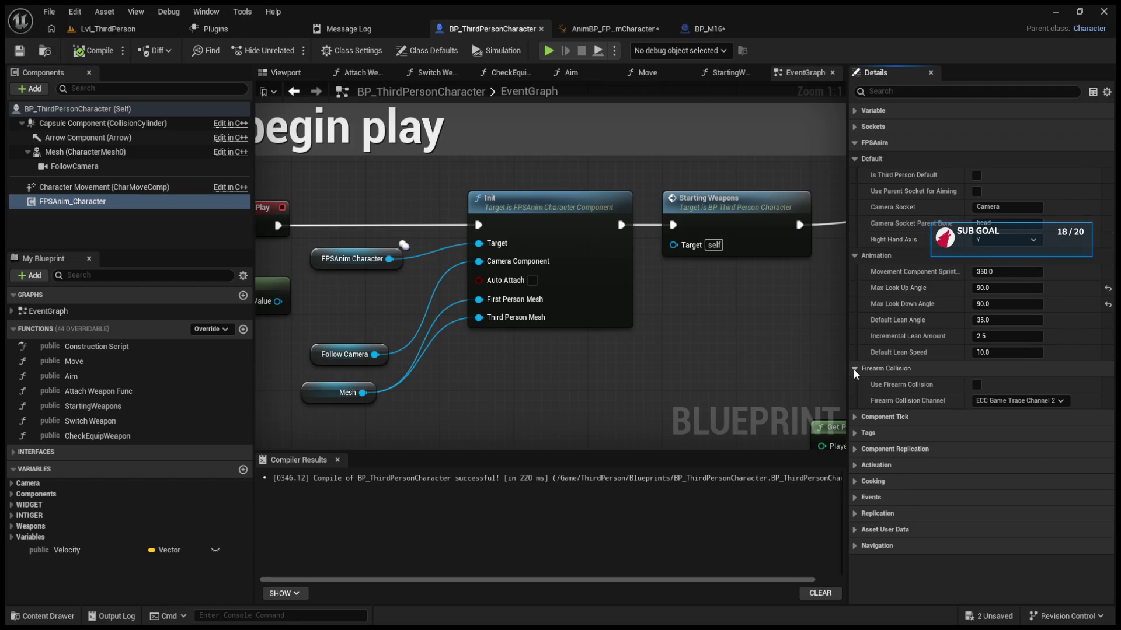
click(975, 384)
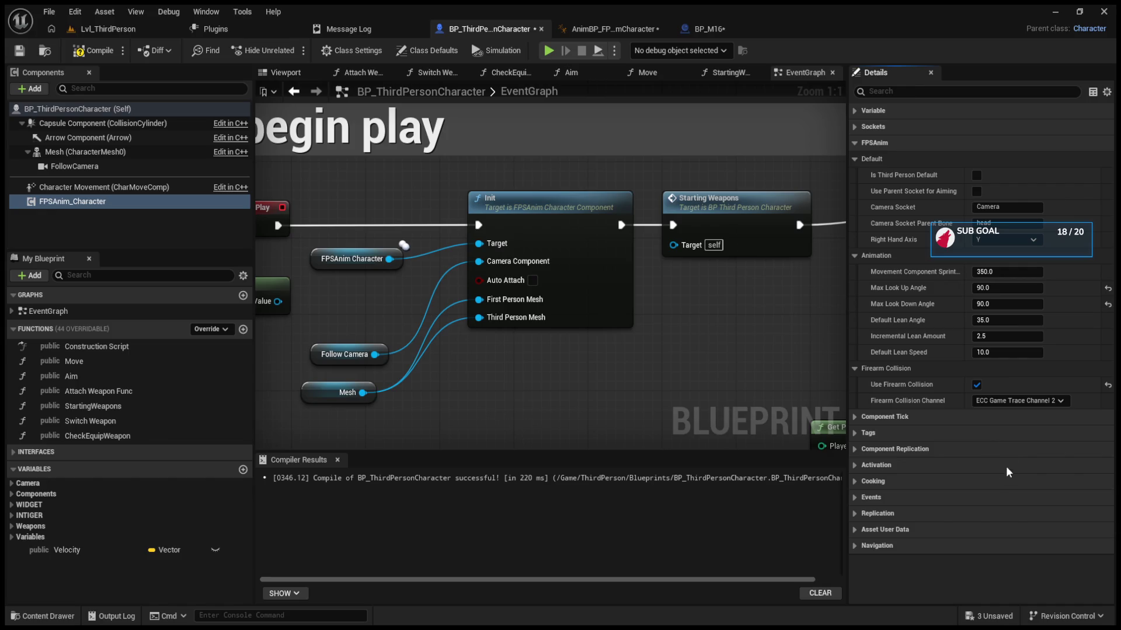
click(1003, 501)
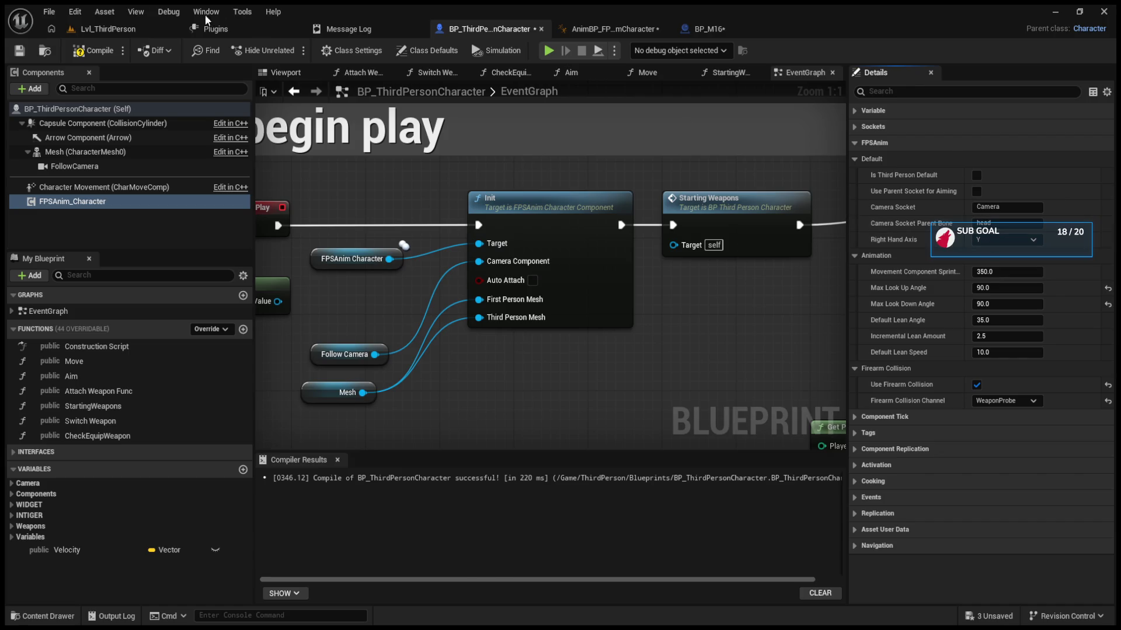
click(118, 28)
key(alt+p)
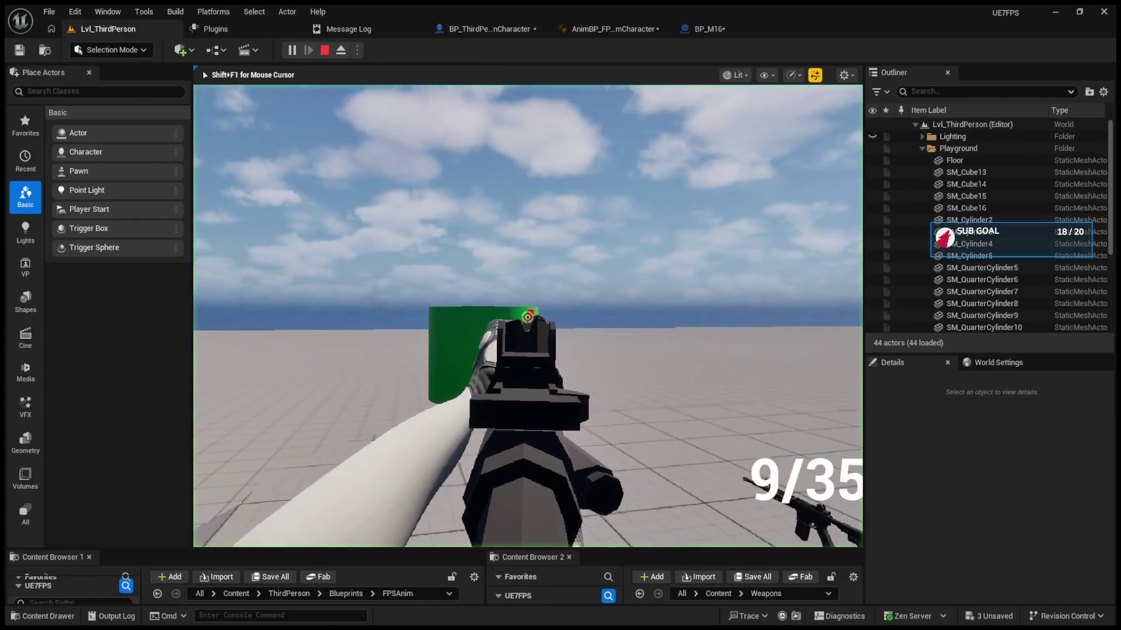
Step: Fire until the ammo counter reads 0/35, stop the playtest, and switch to SK_Mannequin
click(527, 317)
click(527, 317)
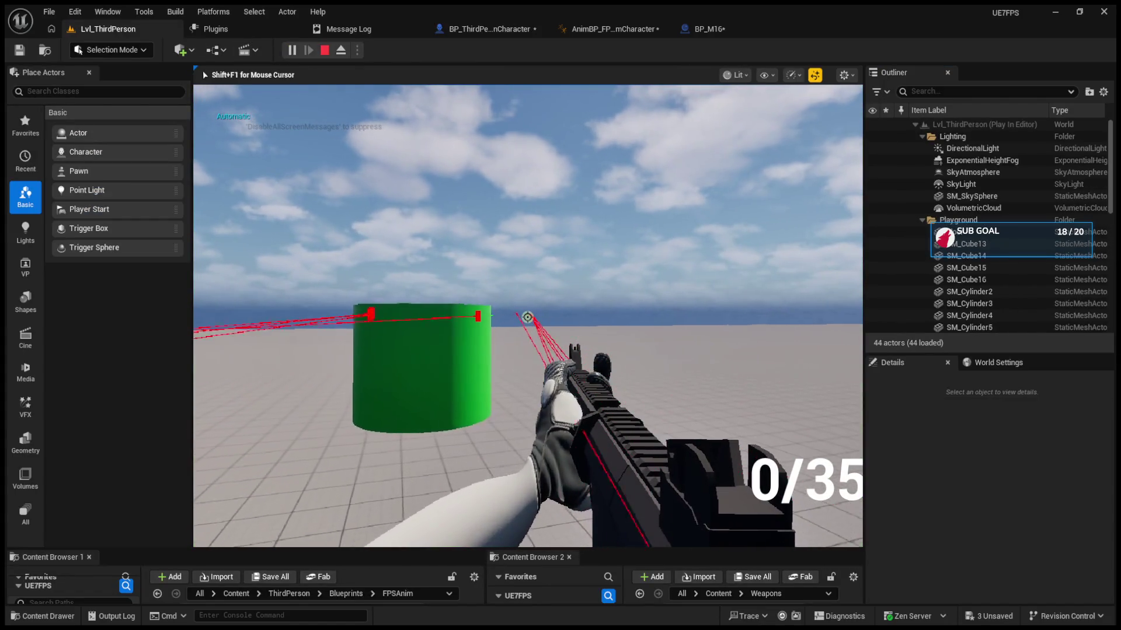
key(Escape)
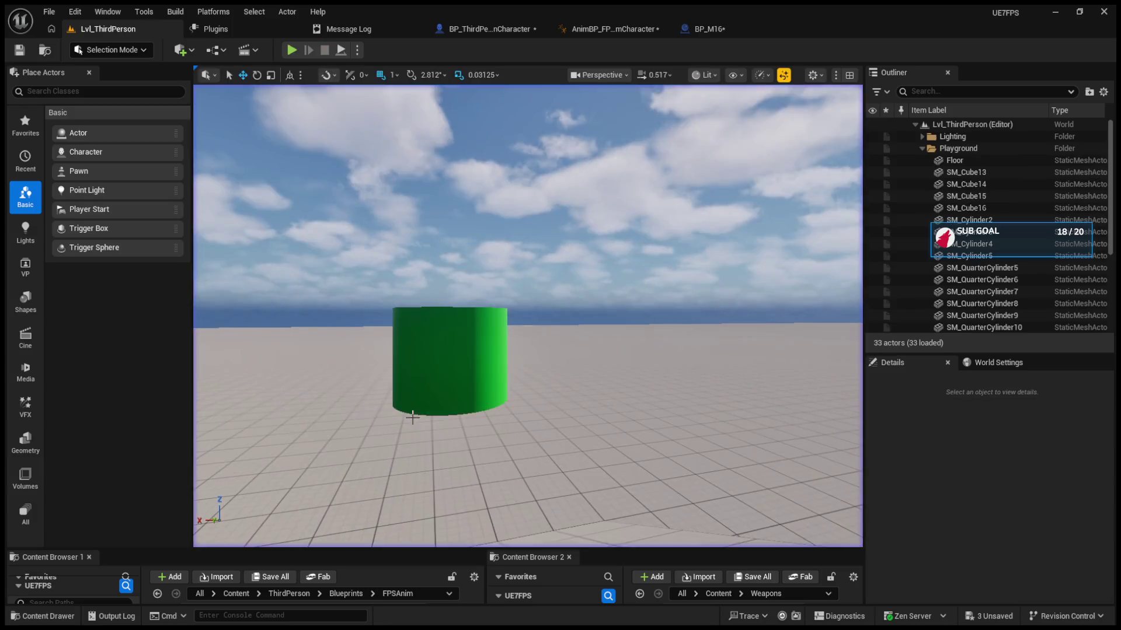
click(583, 30)
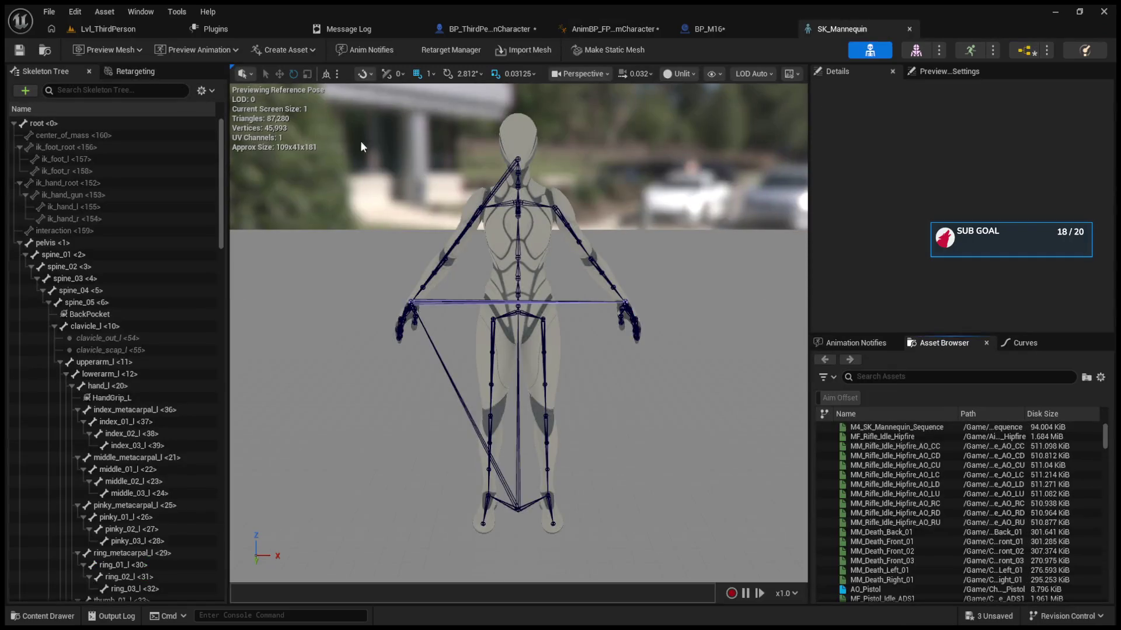
Step: Collapse both clavicle branches and check that the Camera socket sits under the head bone
click(55, 327)
click(53, 362)
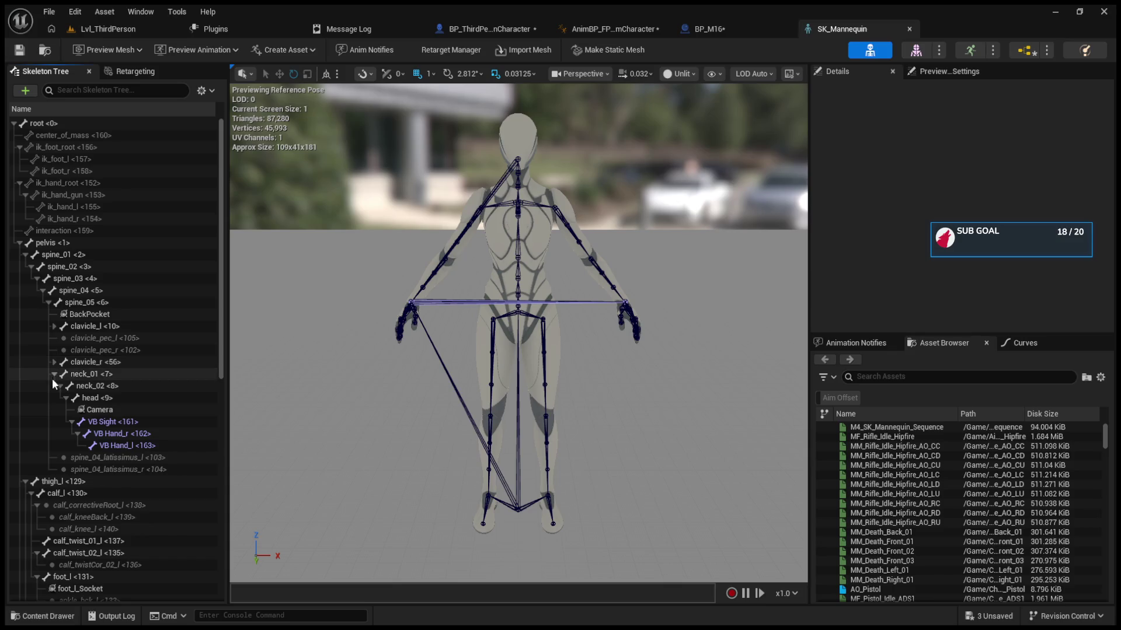
click(100, 411)
click(107, 399)
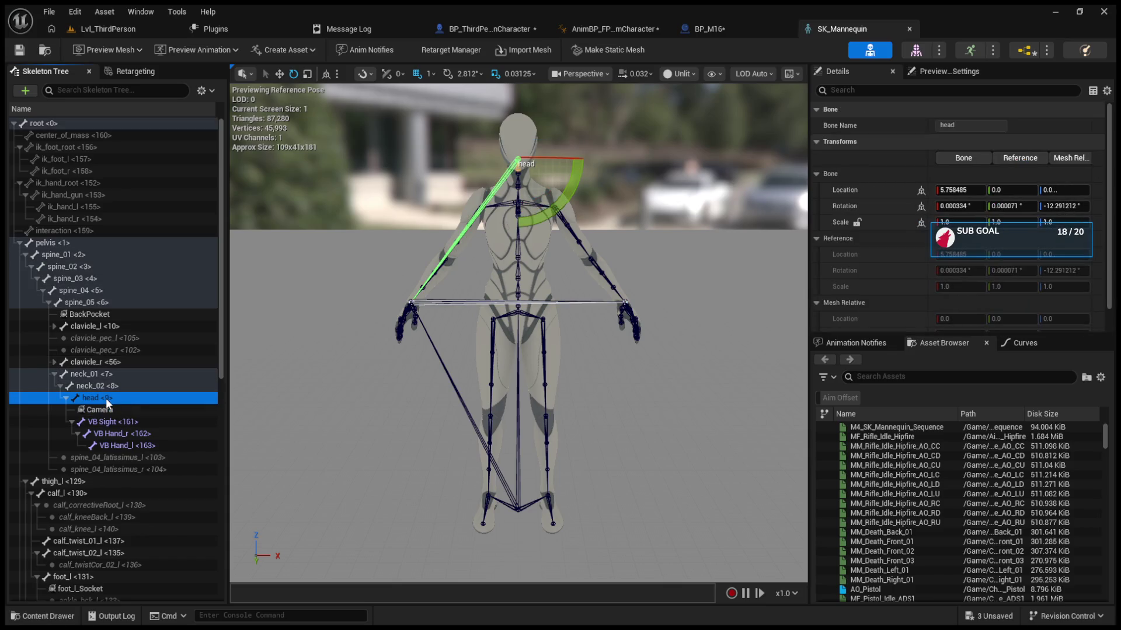
click(99, 409)
click(107, 399)
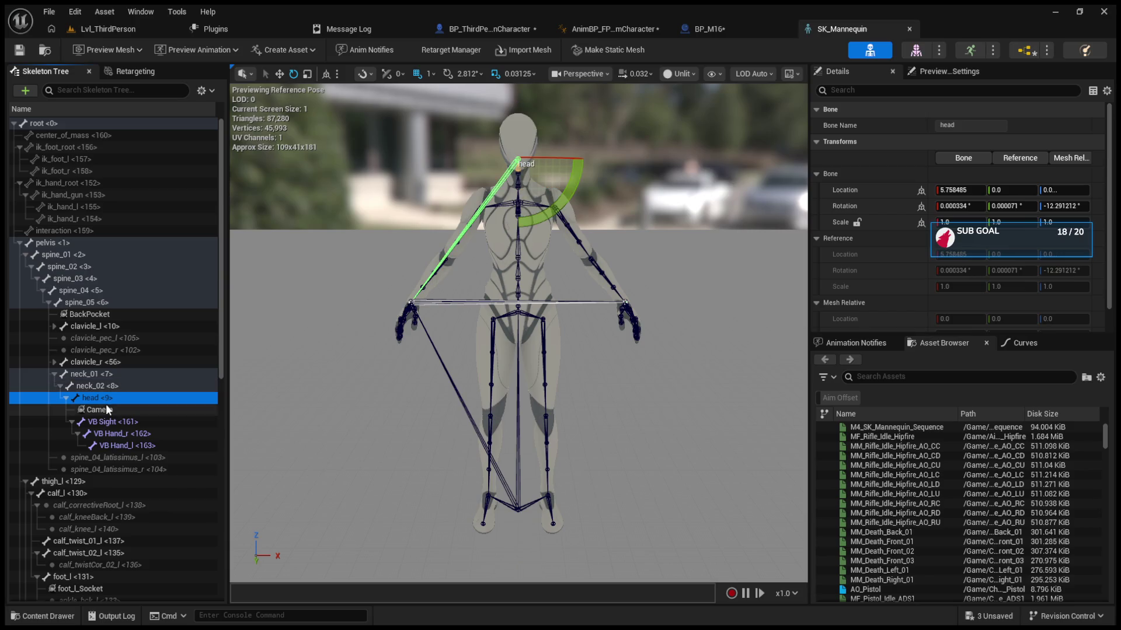
click(107, 411)
click(106, 399)
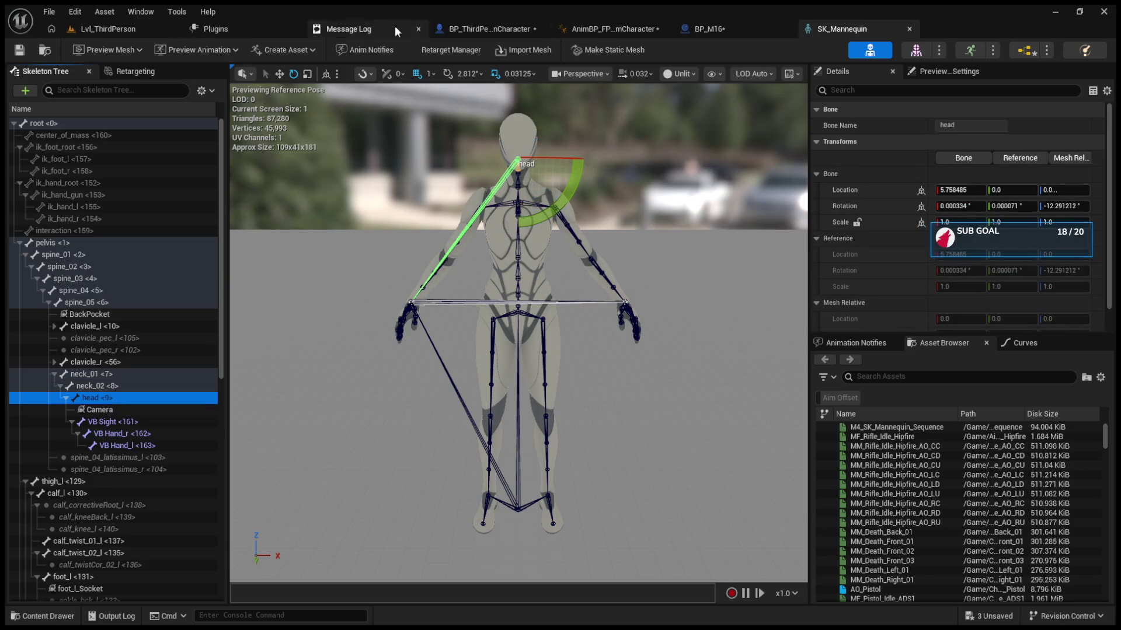
Step: Turn off Show Bone Index in the SK_Mannequin skeleton tree
click(499, 30)
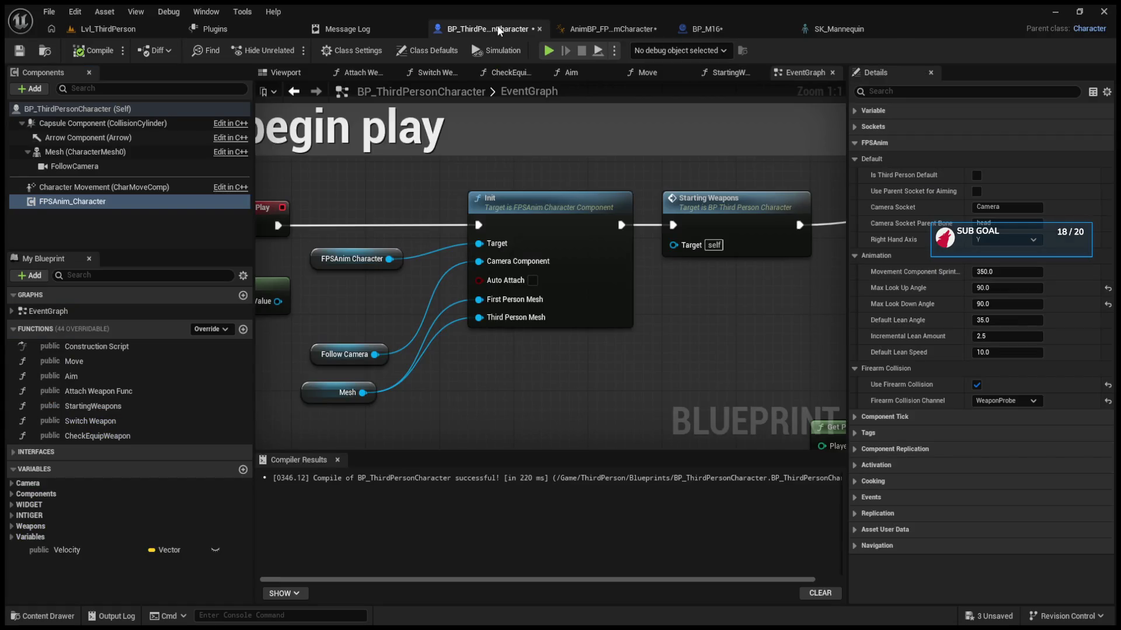
click(863, 31)
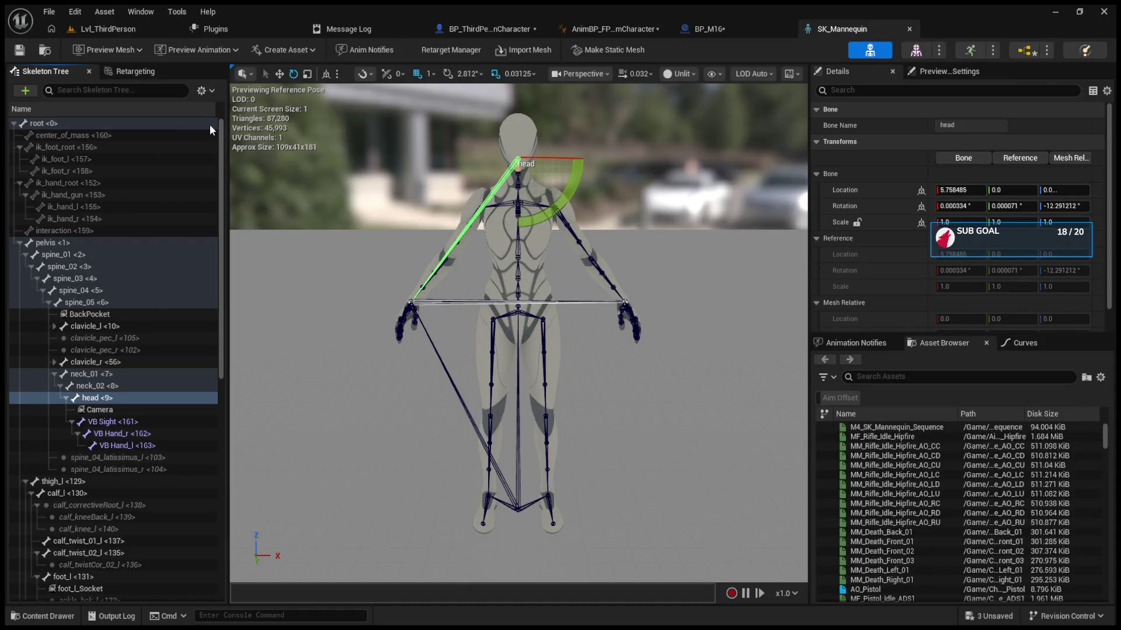
click(212, 202)
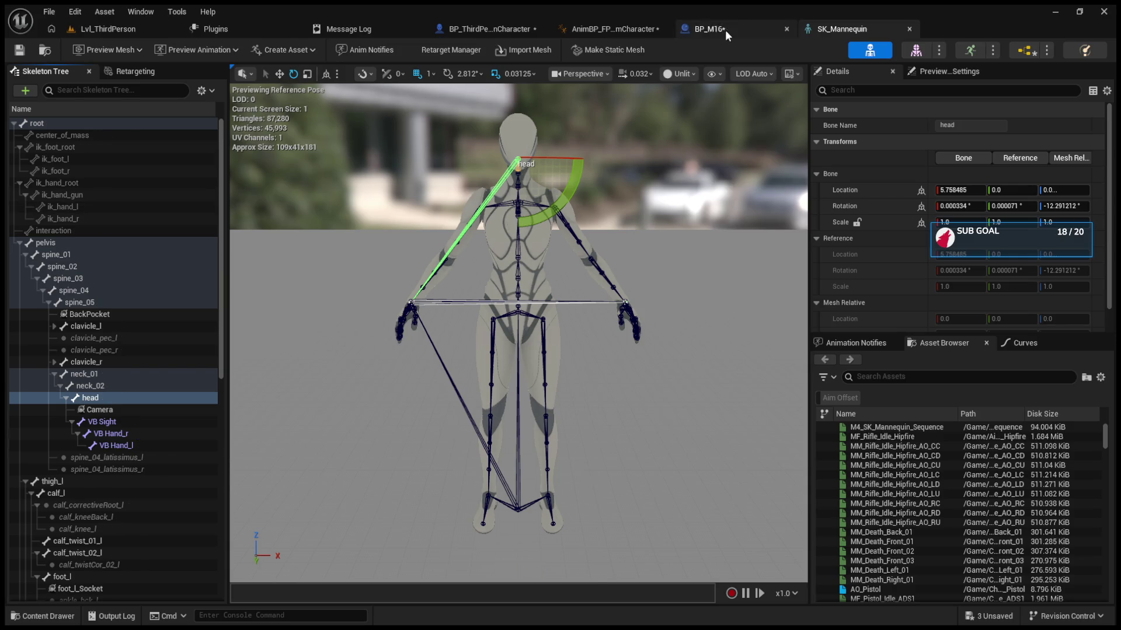
Step: Move the M4 state machine node up toward the Layered blend per bone node
click(725, 30)
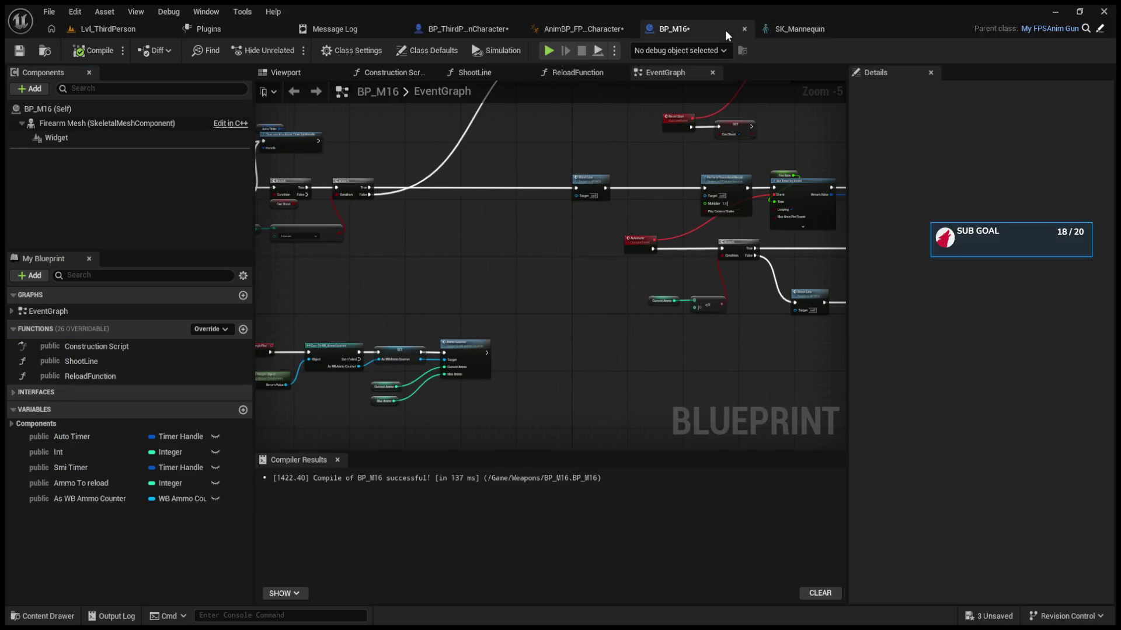
click(568, 28)
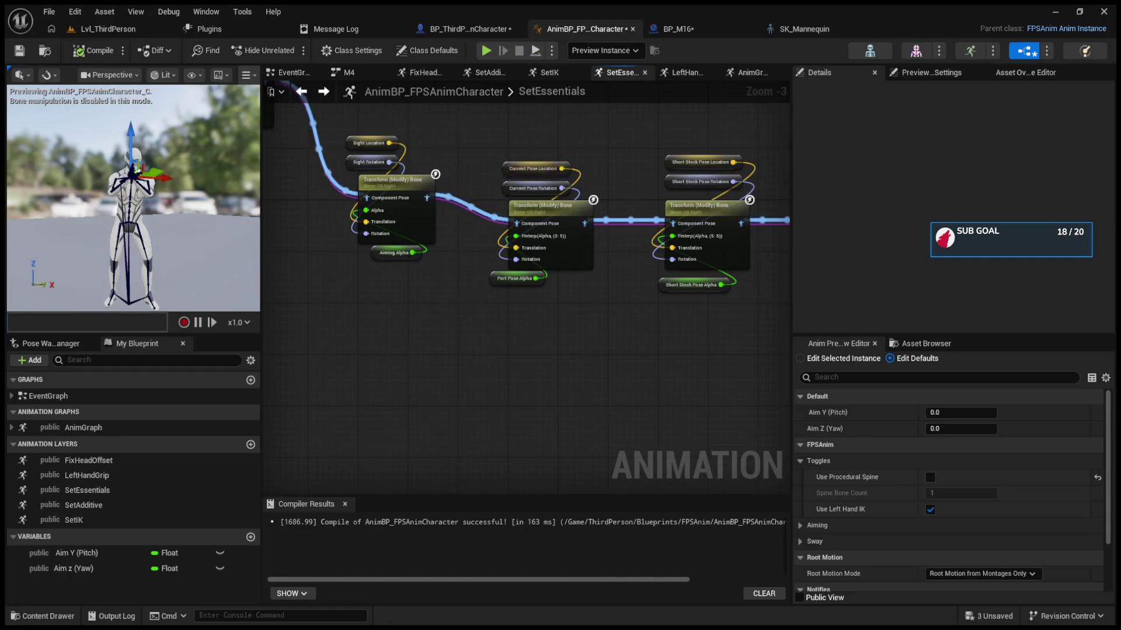
click(302, 92)
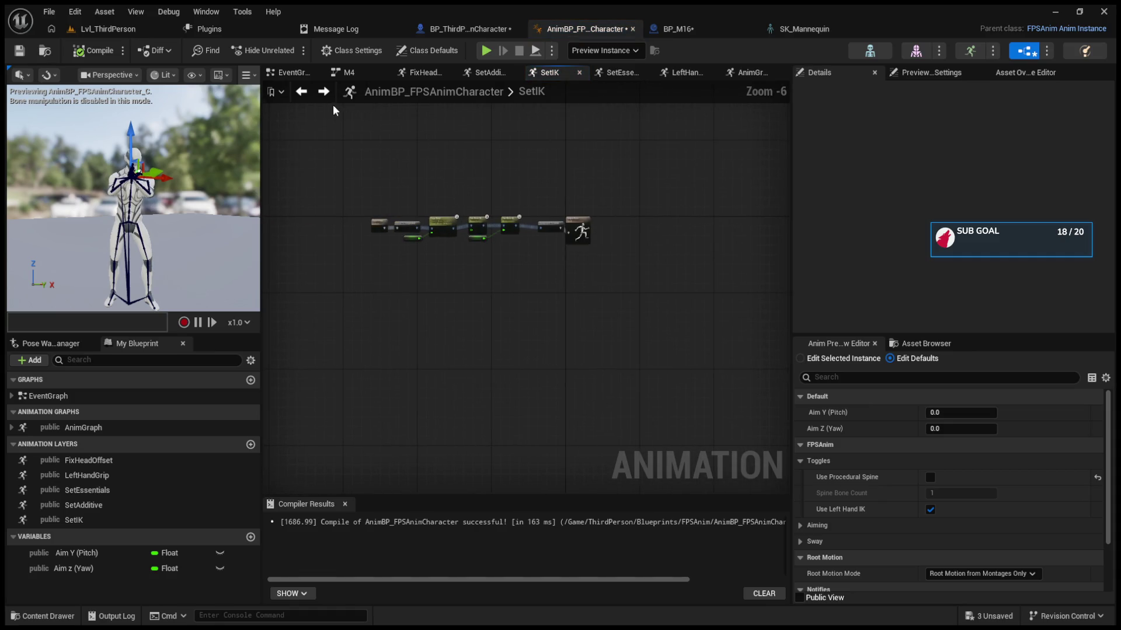
click(307, 92)
click(307, 92)
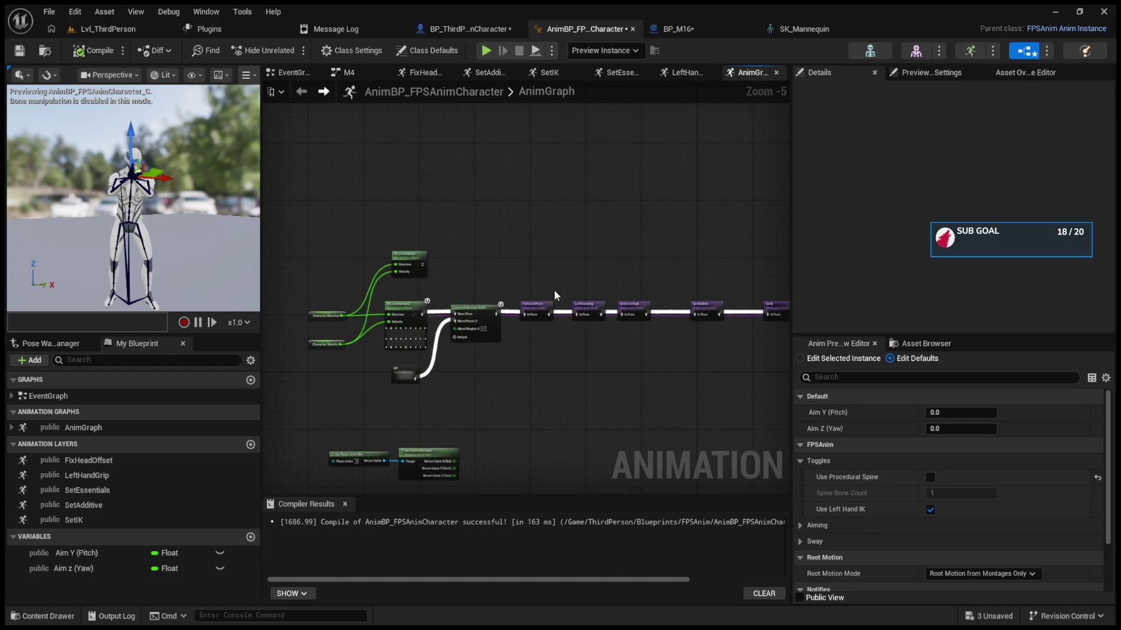
click(591, 311)
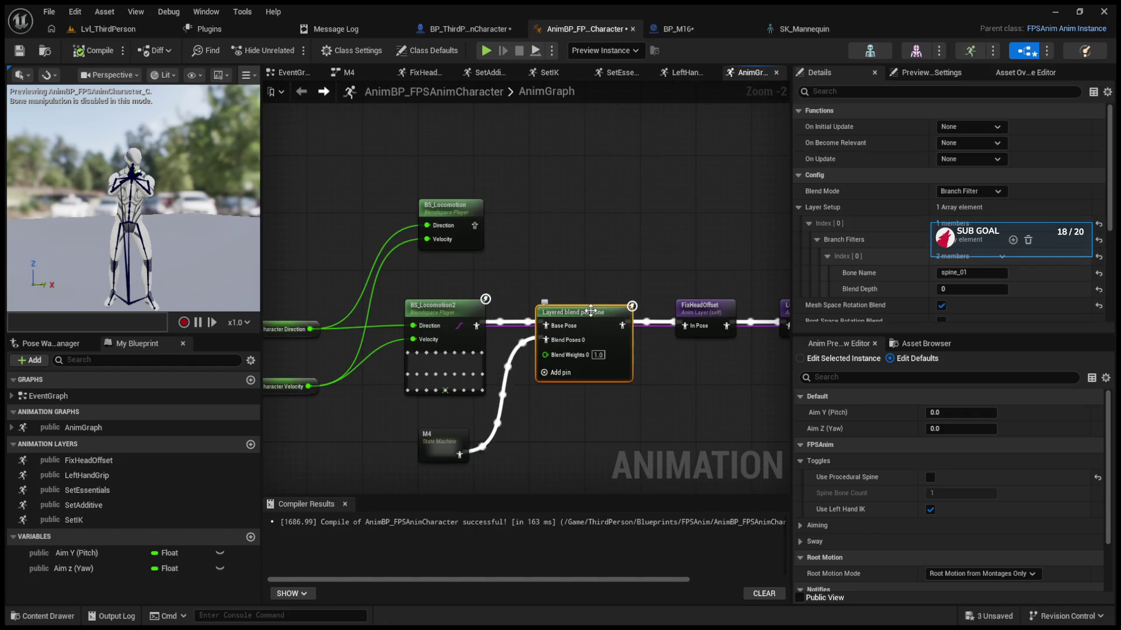
drag(435, 438, 449, 409)
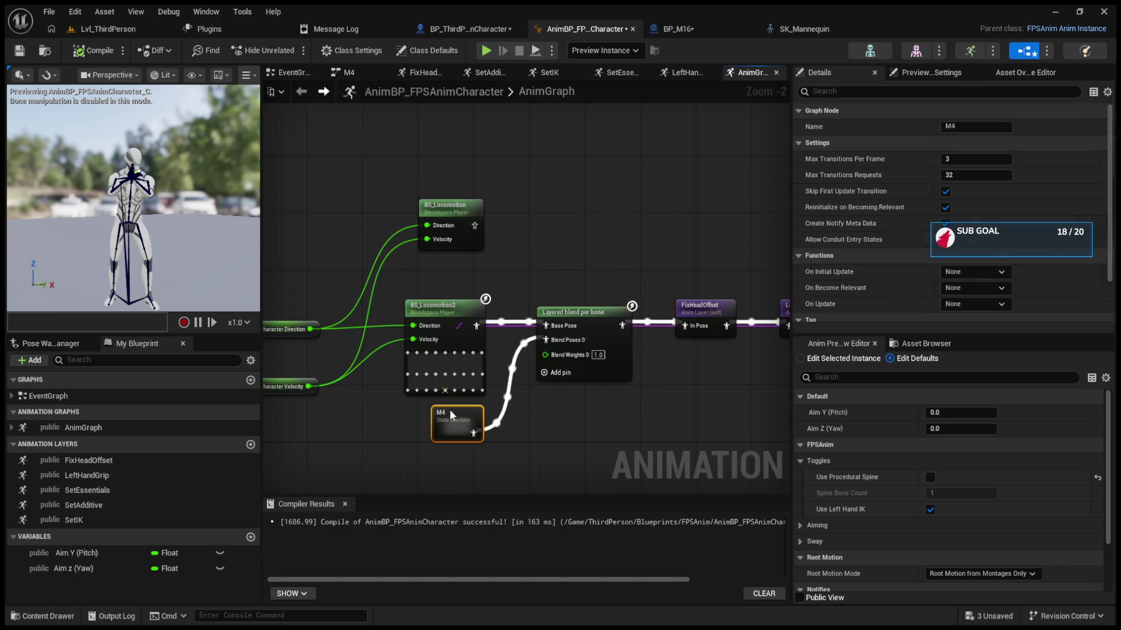
Step: Inspect the FixHeadOffset and LeftHandGrip layers, then select SetEssentials' sprint pose Transform node
double_click(528, 315)
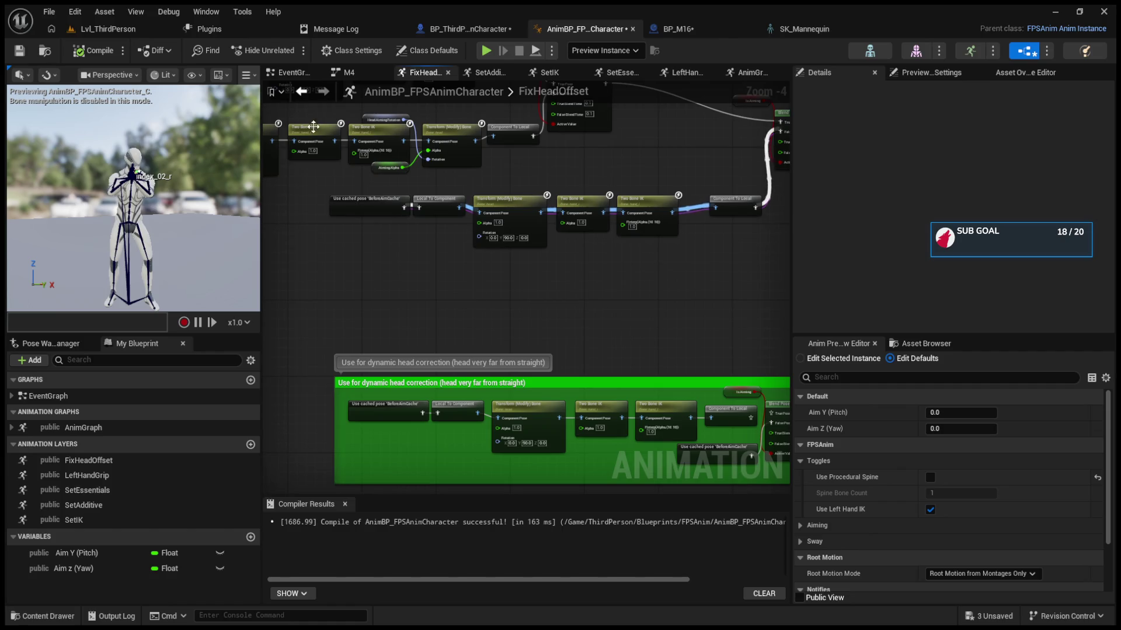
click(301, 94)
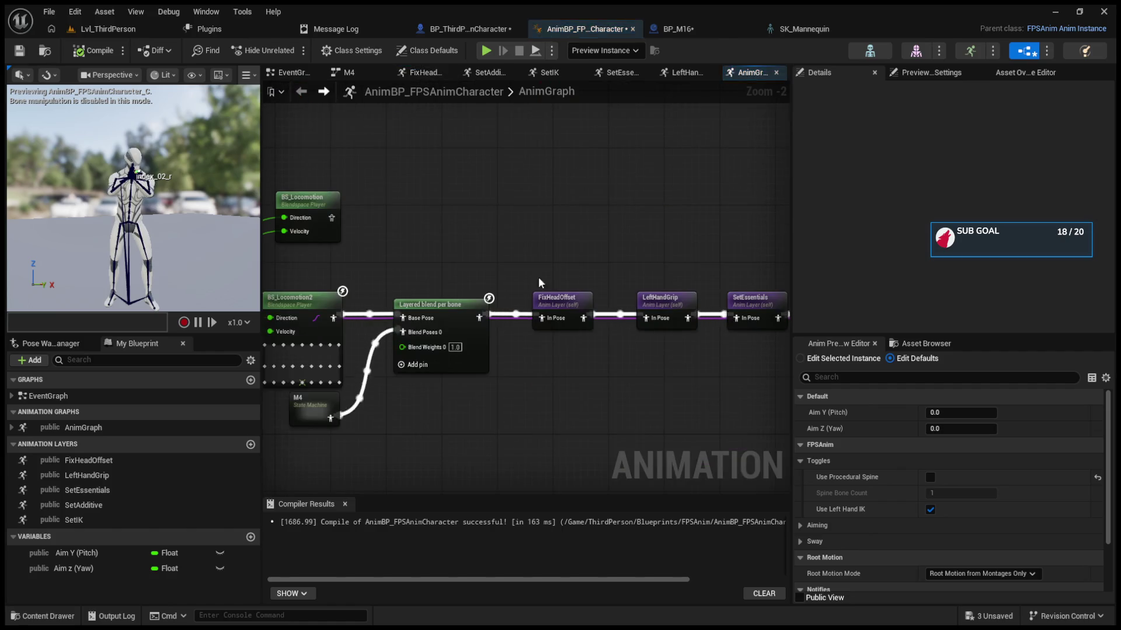
double_click(674, 305)
click(301, 91)
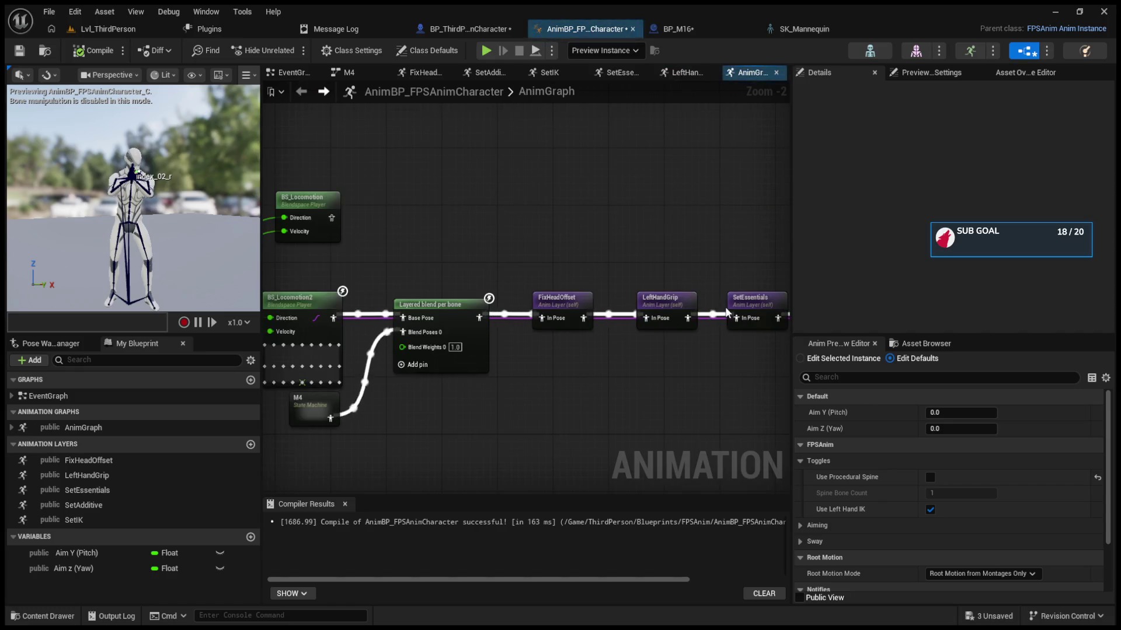
double_click(535, 286)
scroll(535, 284, up, 2)
click(648, 241)
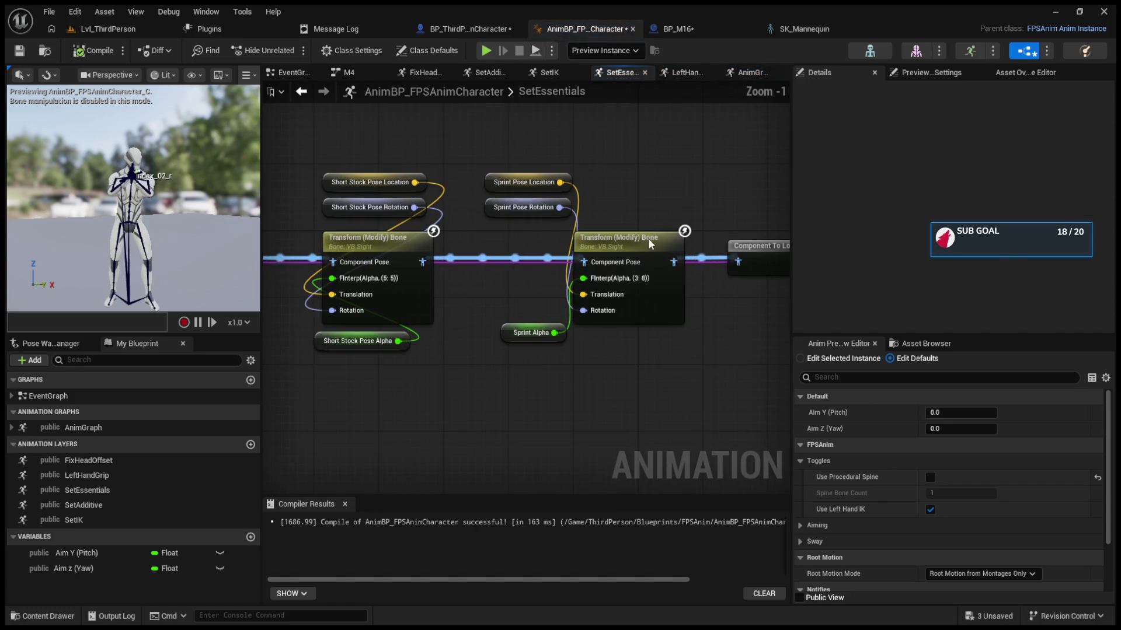
Step: Raise the middle Transform (Modify) Bone group and the Short Stock pose nodes into line
click(453, 246)
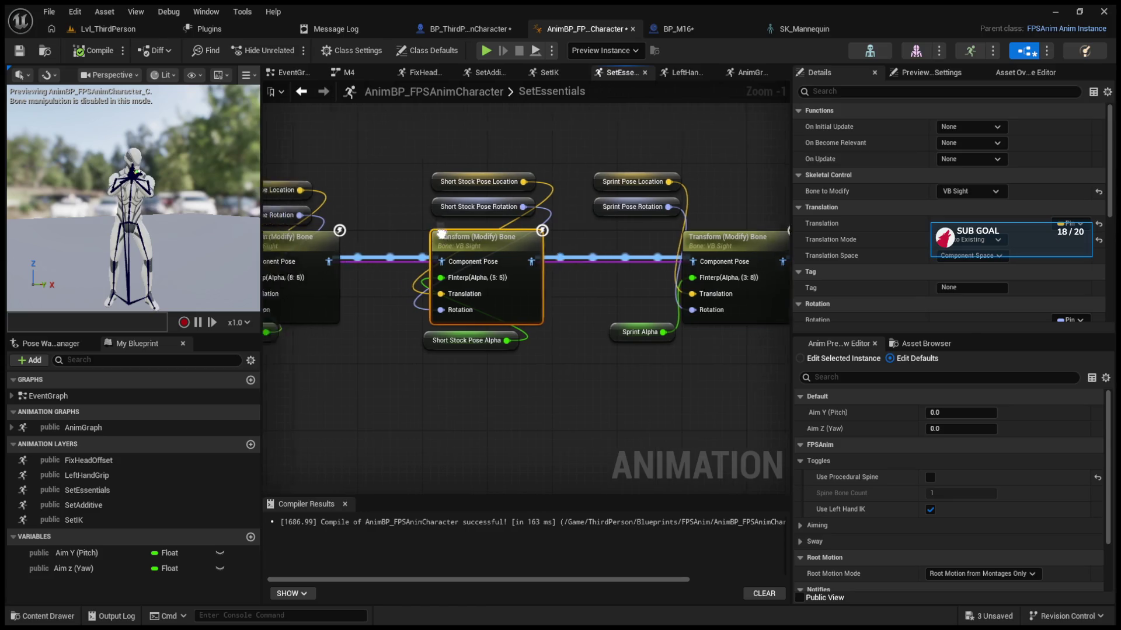
drag(453, 175, 604, 176)
click(413, 243)
mouse_move(387, 153)
mouse_down()
mouse_move(478, 153)
mouse_move(496, 345)
mouse_up()
drag(507, 259, 506, 226)
drag(626, 157, 653, 192)
drag(679, 232, 712, 252)
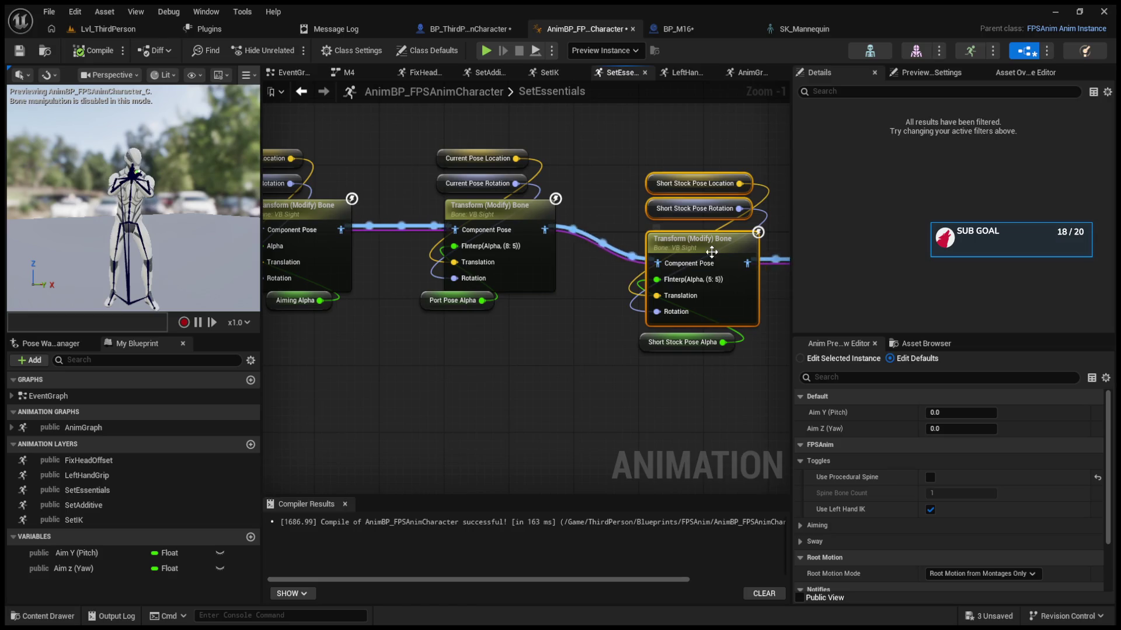
drag(622, 175, 719, 361)
drag(716, 243, 715, 215)
Step: Align the Sprint Pose group, Component To Local and Output Pose so the wires run straight
drag(513, 212, 677, 365)
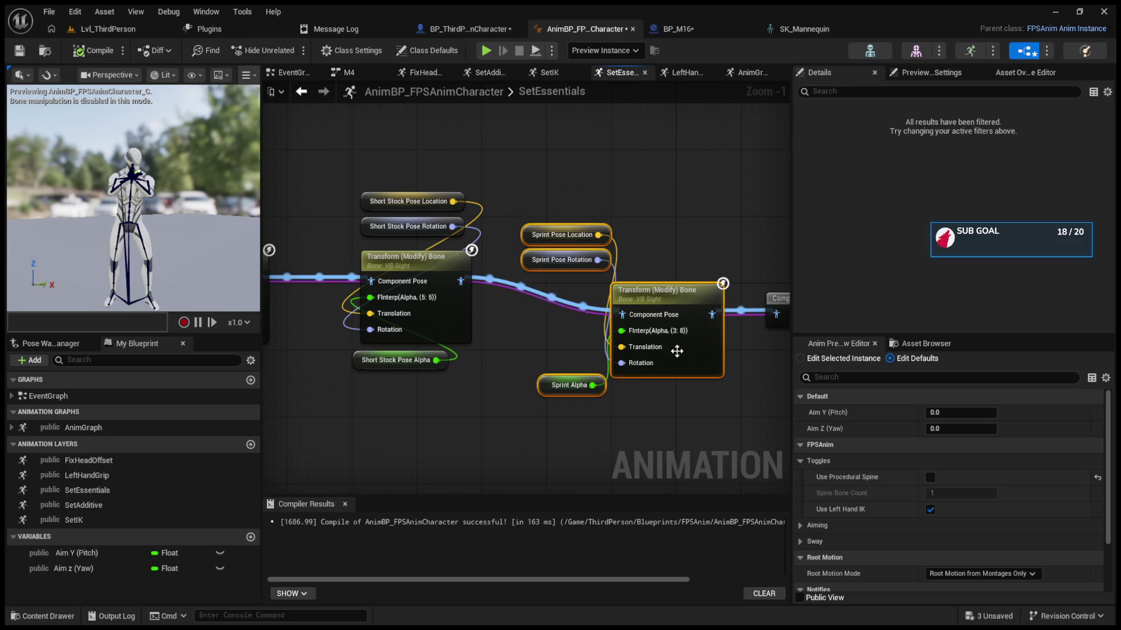
drag(674, 282, 673, 254)
click(601, 289)
drag(602, 290, 603, 279)
drag(721, 280, 721, 255)
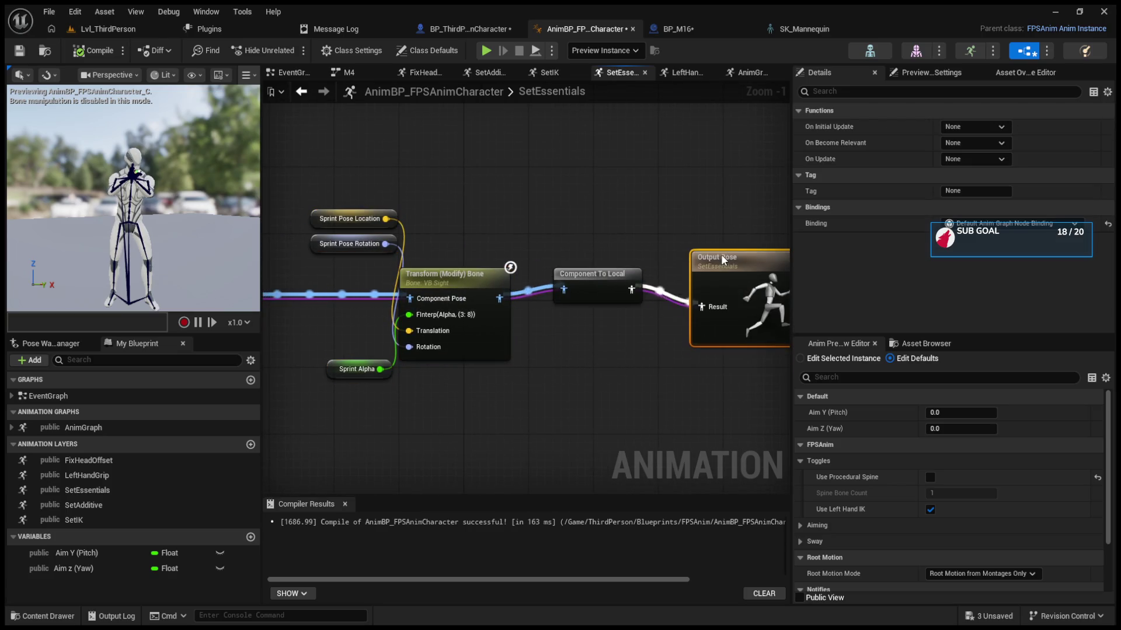
drag(609, 291, 609, 298)
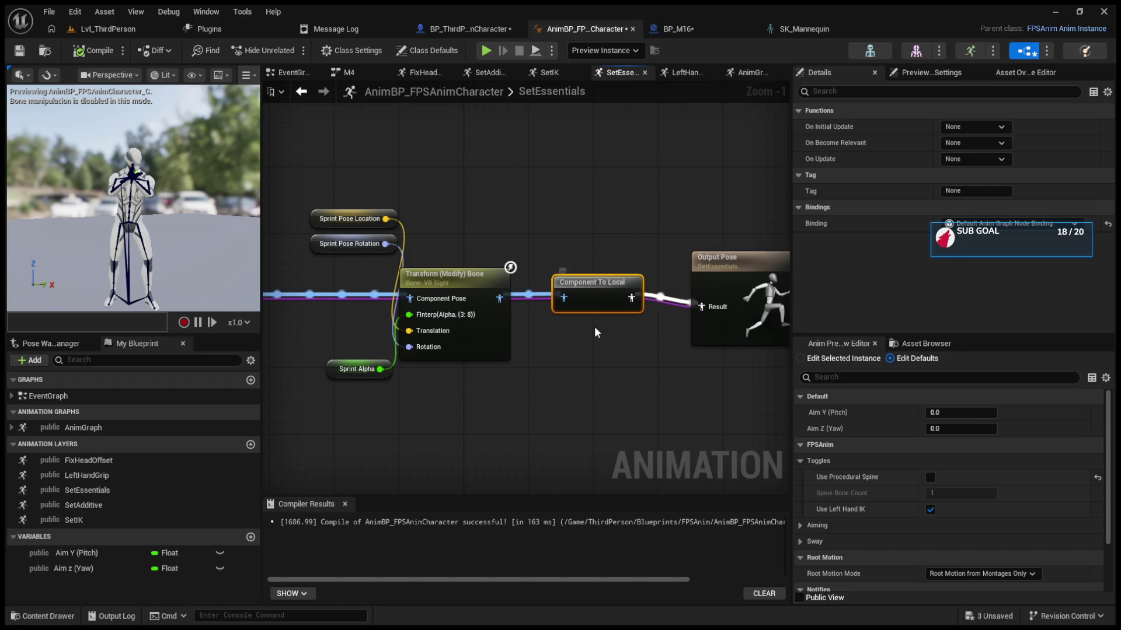
Step: Play-test the level, fire the rifle, then open BP_ThirdPersonCharacter
click(110, 29)
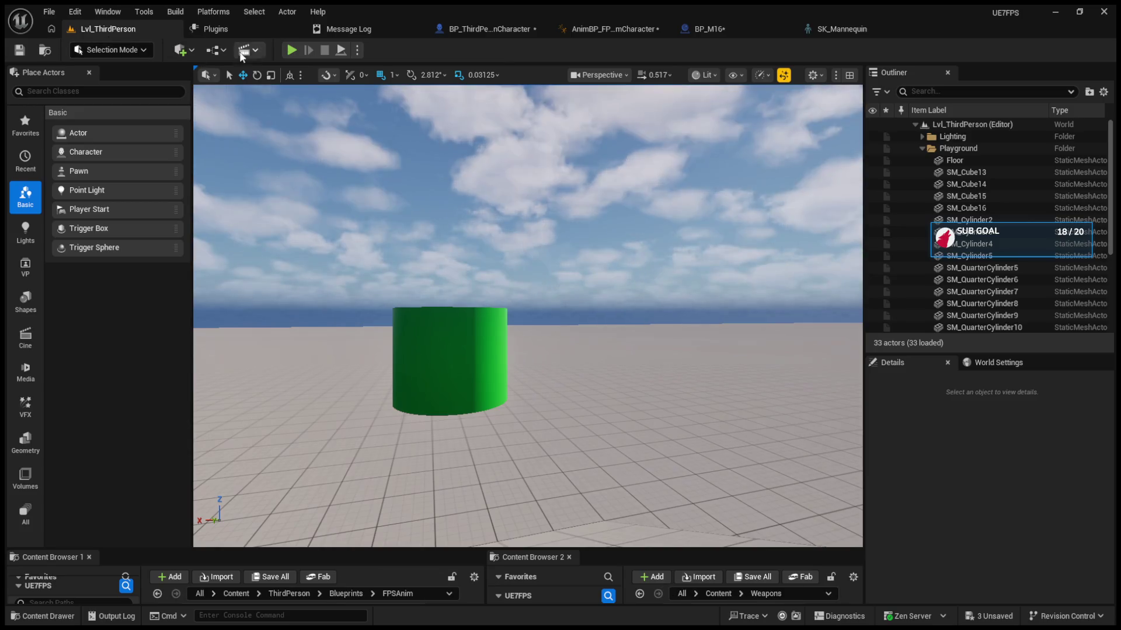
click(288, 51)
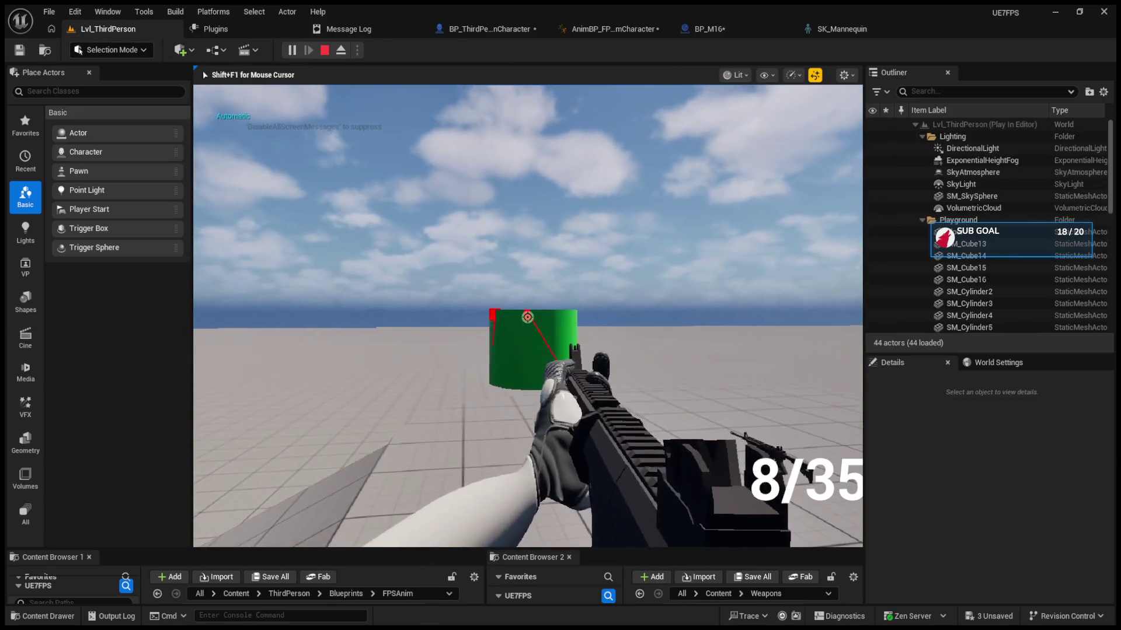
click(527, 317)
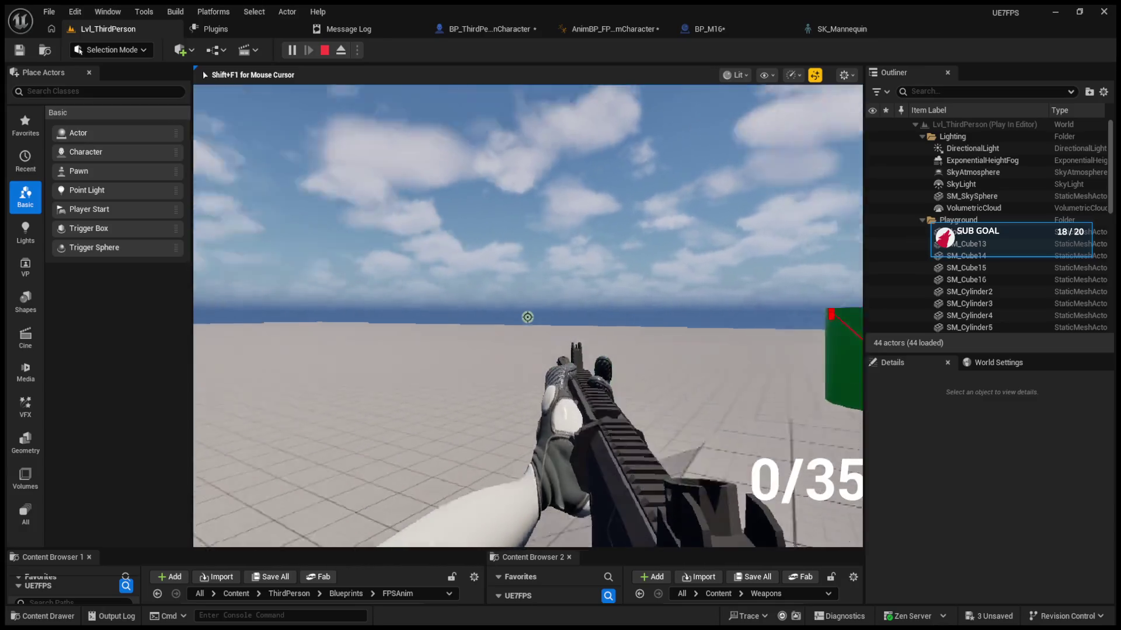
key(Escape)
click(496, 29)
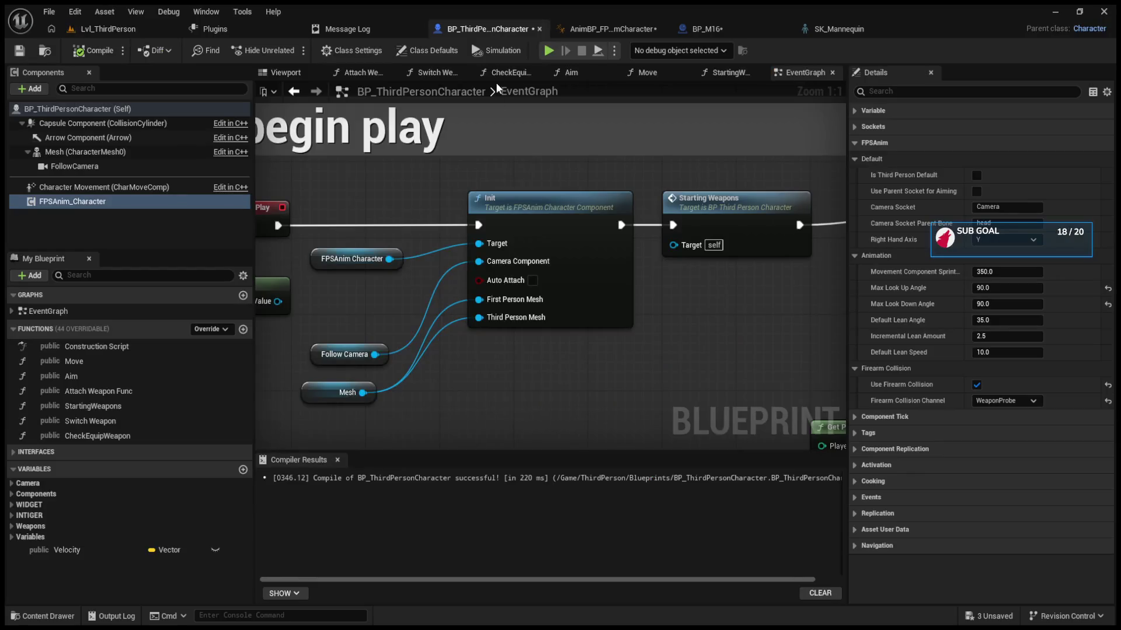
Step: Go back to the FPS anim blueprint's AnimGraph and open the SetEssentials layer graph
scroll(506, 140, down, 9)
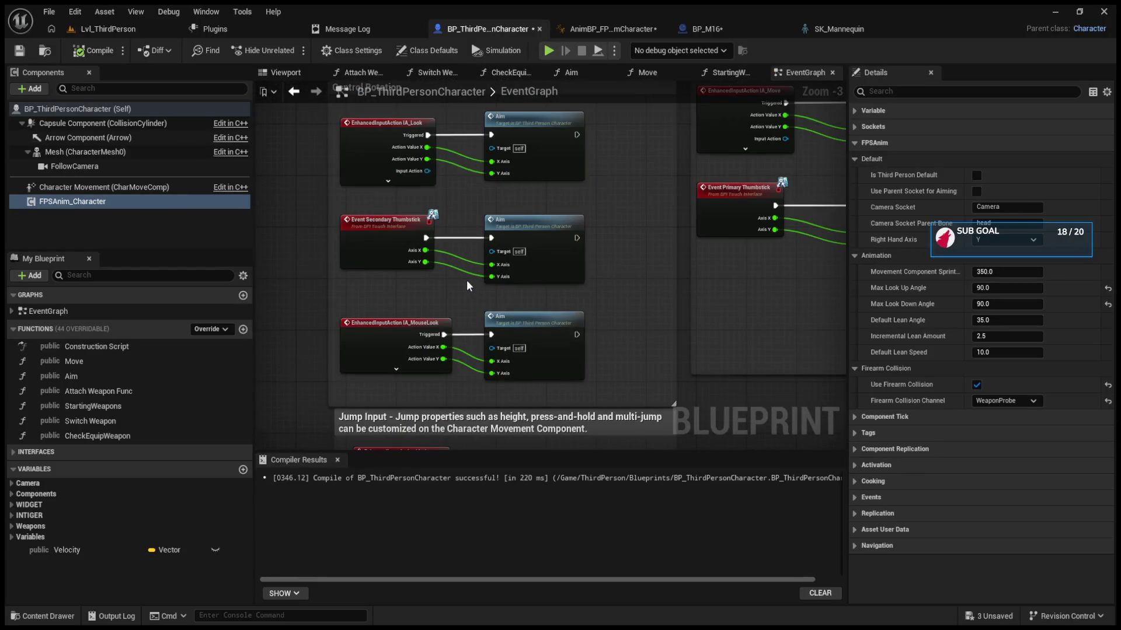
scroll(467, 280, down, 3)
click(613, 29)
scroll(635, 158, down, 3)
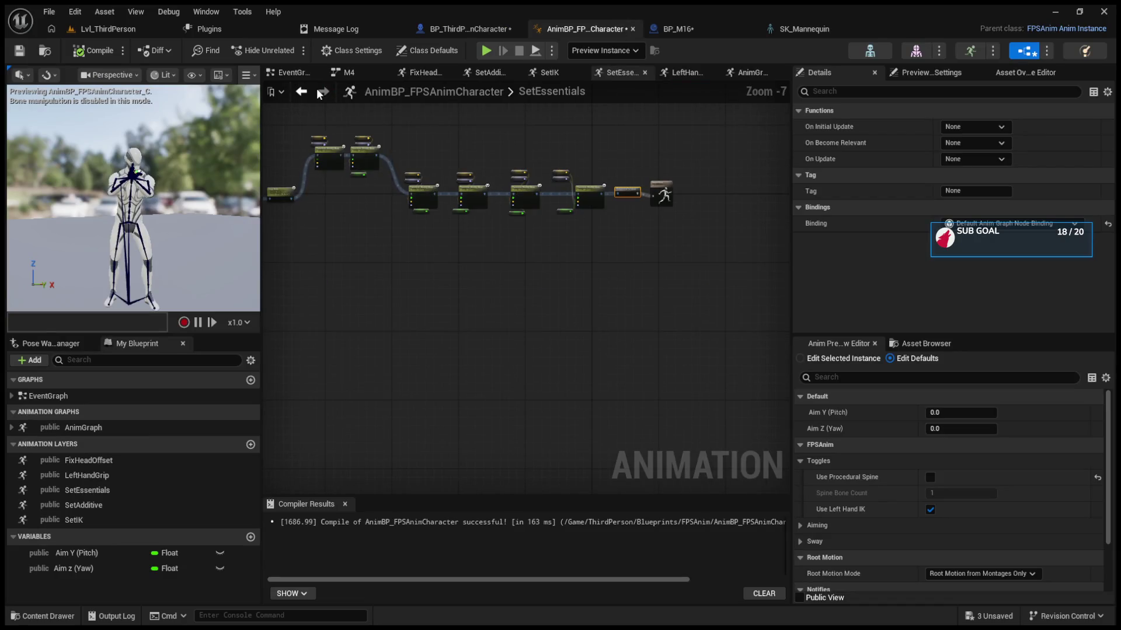
click(300, 93)
drag(574, 305, 404, 302)
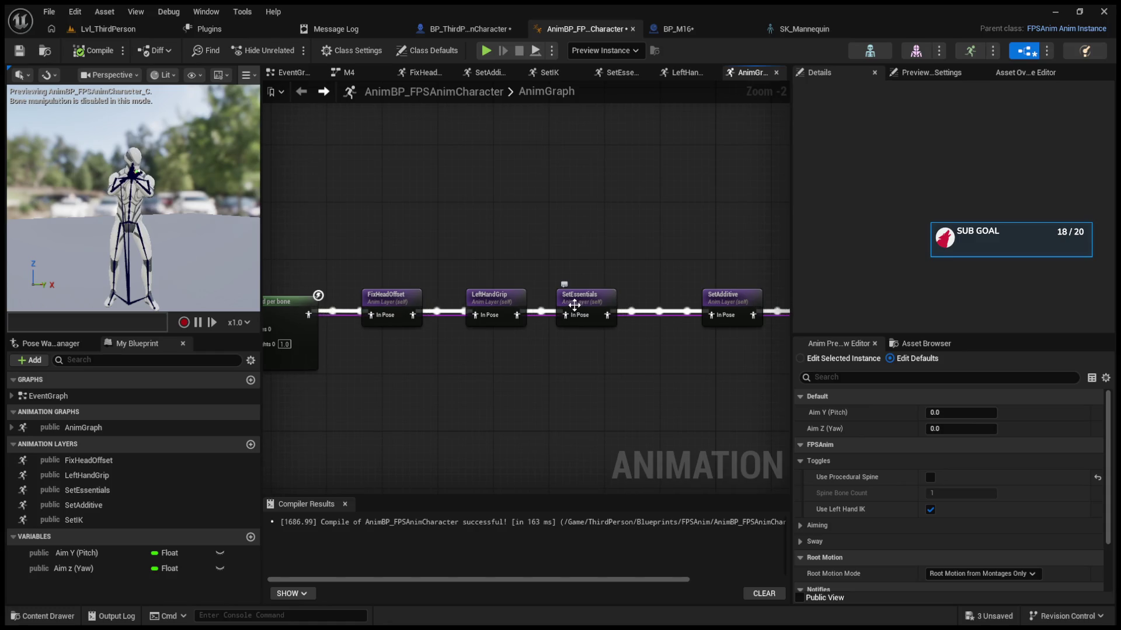
drag(572, 272, 493, 272)
click(621, 298)
click(505, 298)
click(438, 299)
double_click(479, 299)
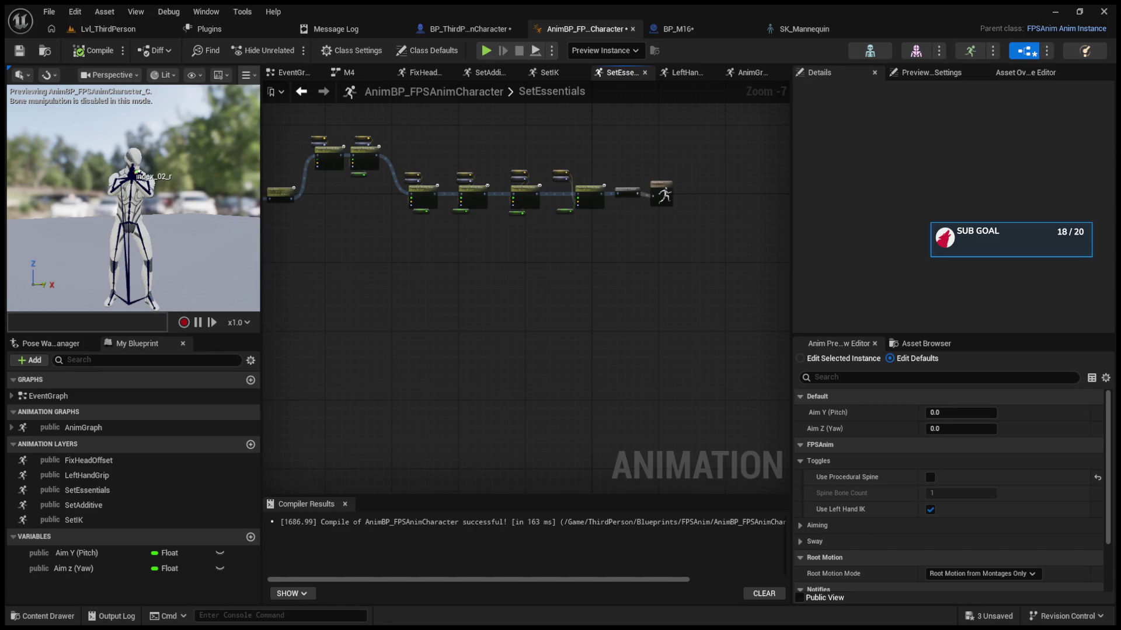
Step: Move the two Transform (Modify) Bone groups and the aiming sight group lower in SetEssentials
scroll(413, 230, up, 3)
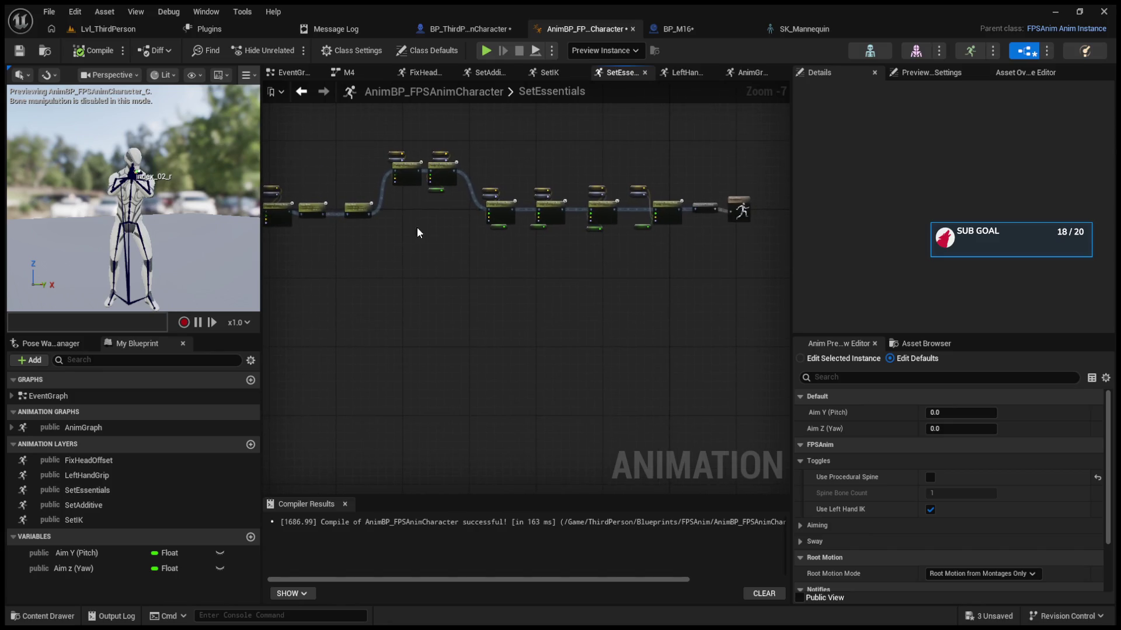
drag(590, 320, 450, 185)
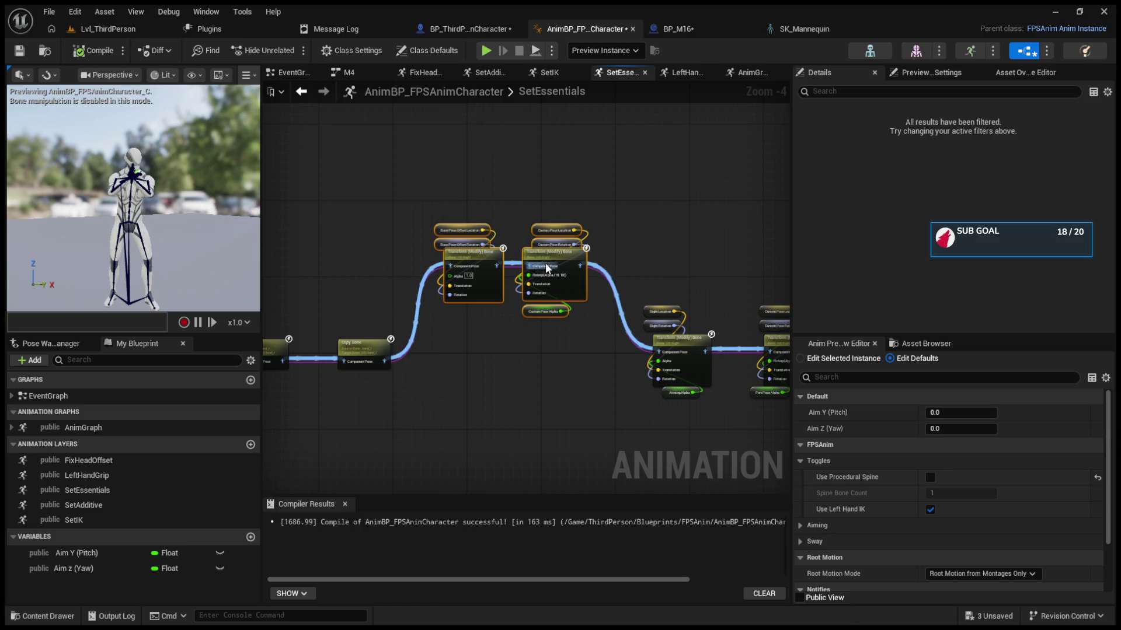
click(471, 188)
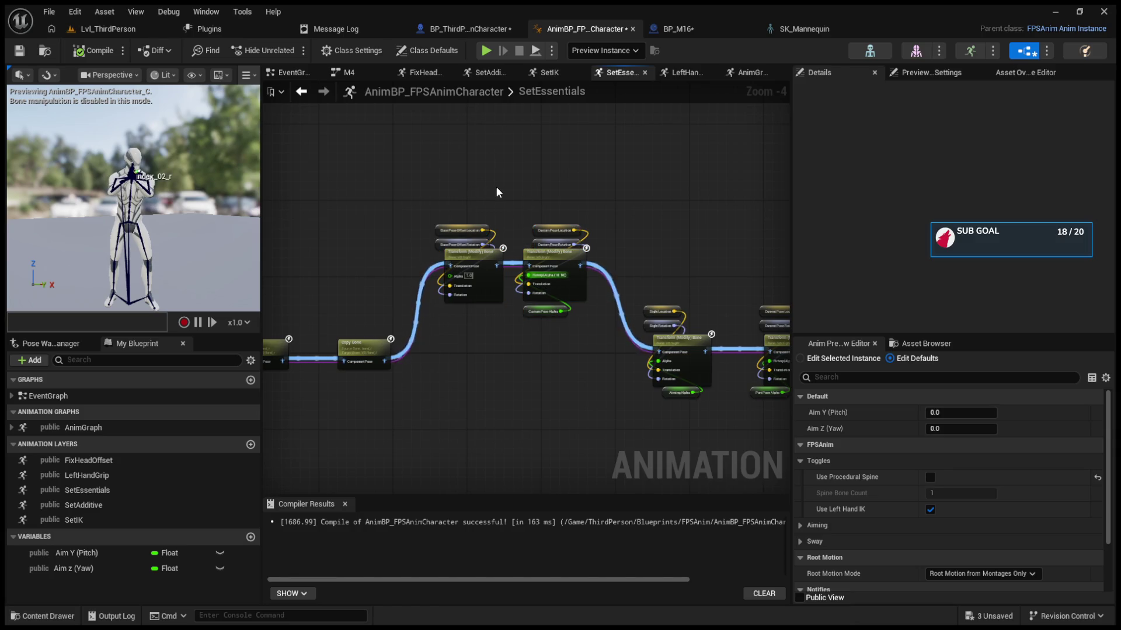
drag(464, 197, 591, 300)
mouse_move(541, 239)
mouse_down()
mouse_move(551, 326)
mouse_move(541, 400)
mouse_up()
click(662, 393)
scroll(555, 391, up, 5)
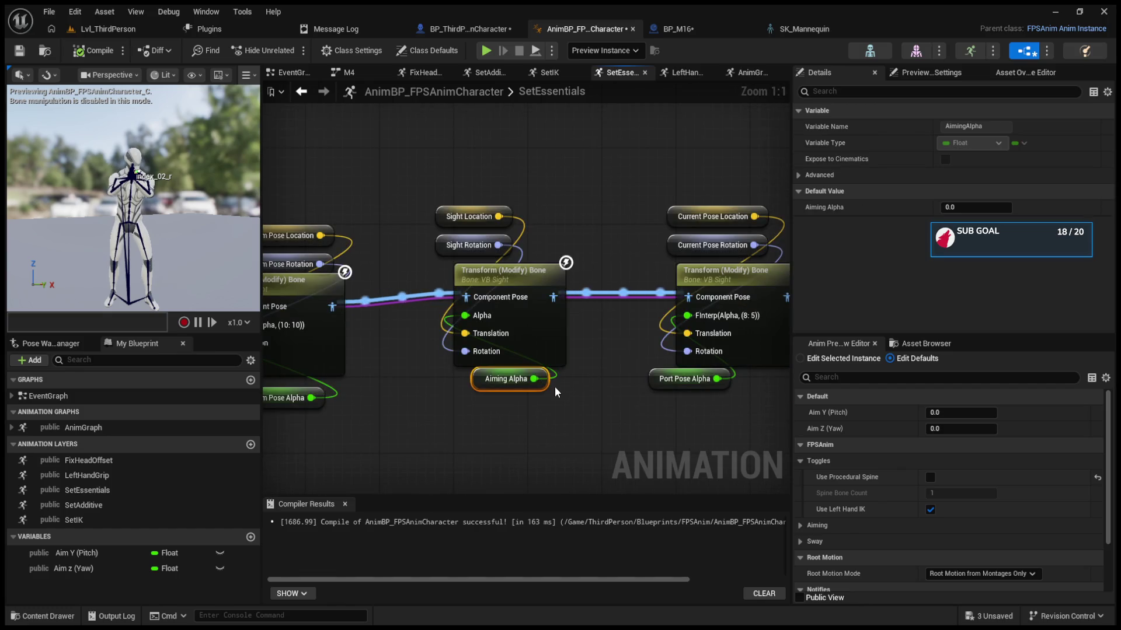
drag(564, 400, 433, 193)
drag(534, 273, 533, 292)
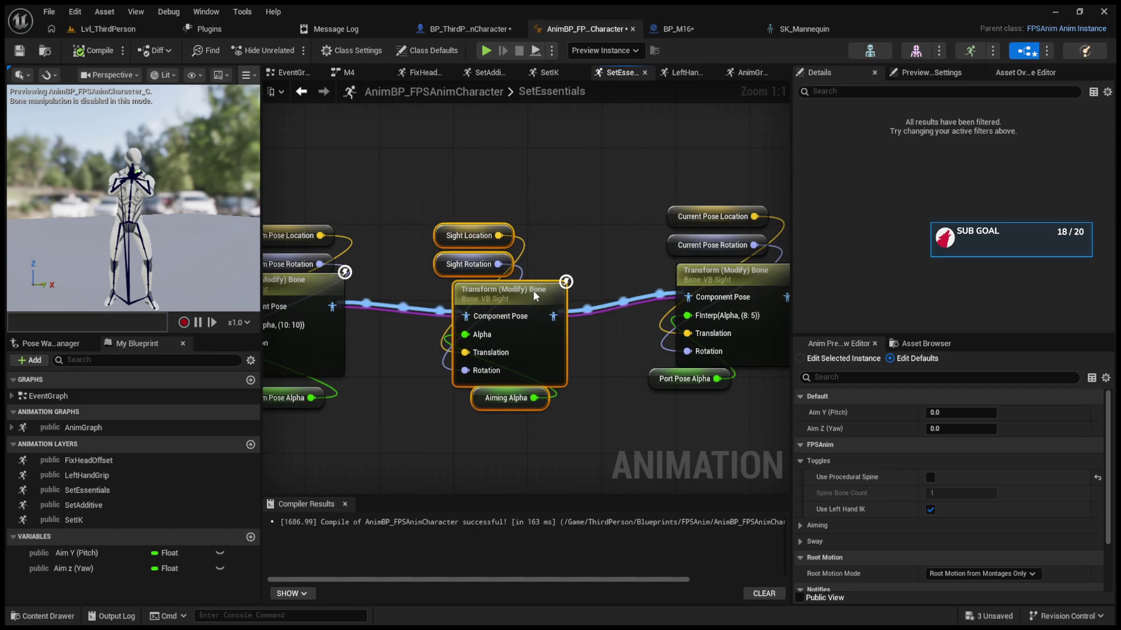
Step: Break the aiming Transform node's output link, compile, and wire it to the next Component Pose
click(559, 315)
alt+click(559, 315)
key(F7)
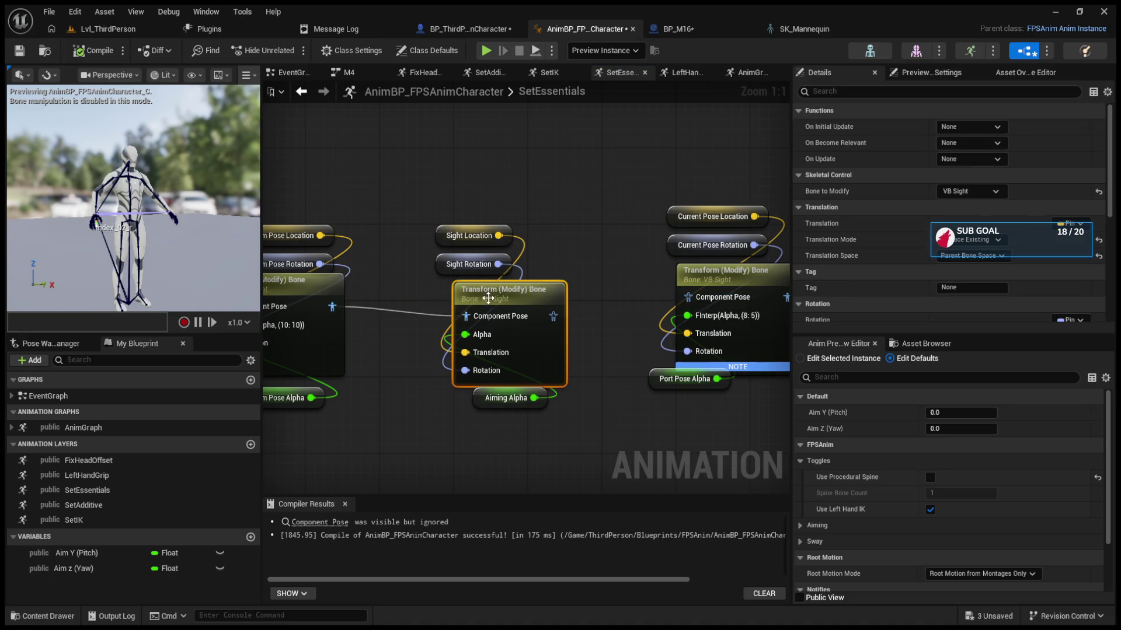
drag(554, 316, 688, 297)
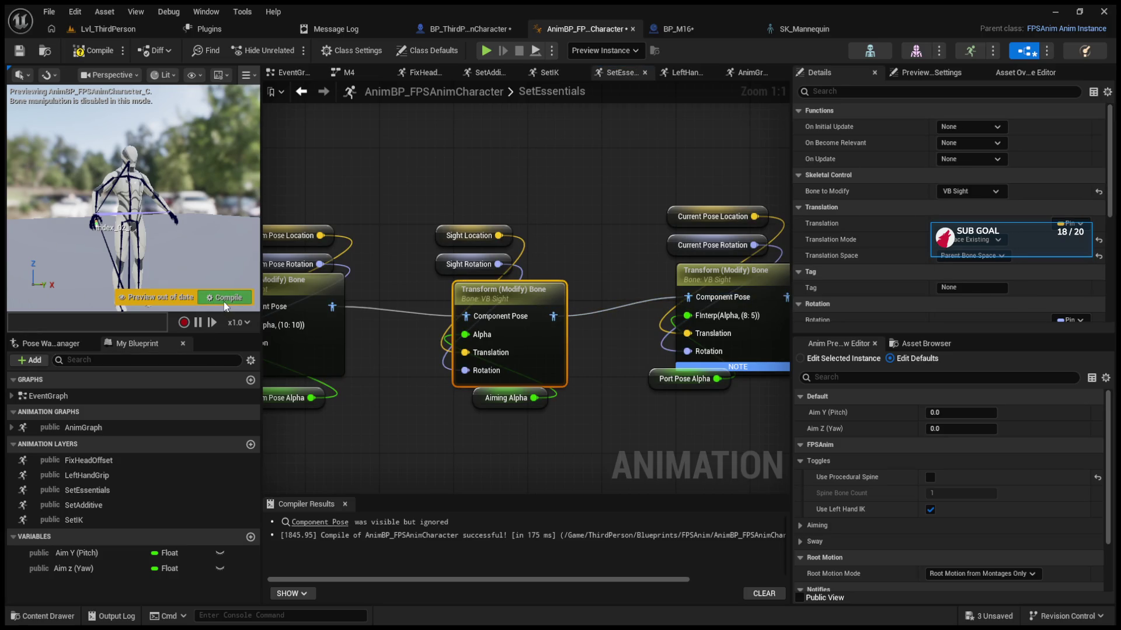
click(108, 29)
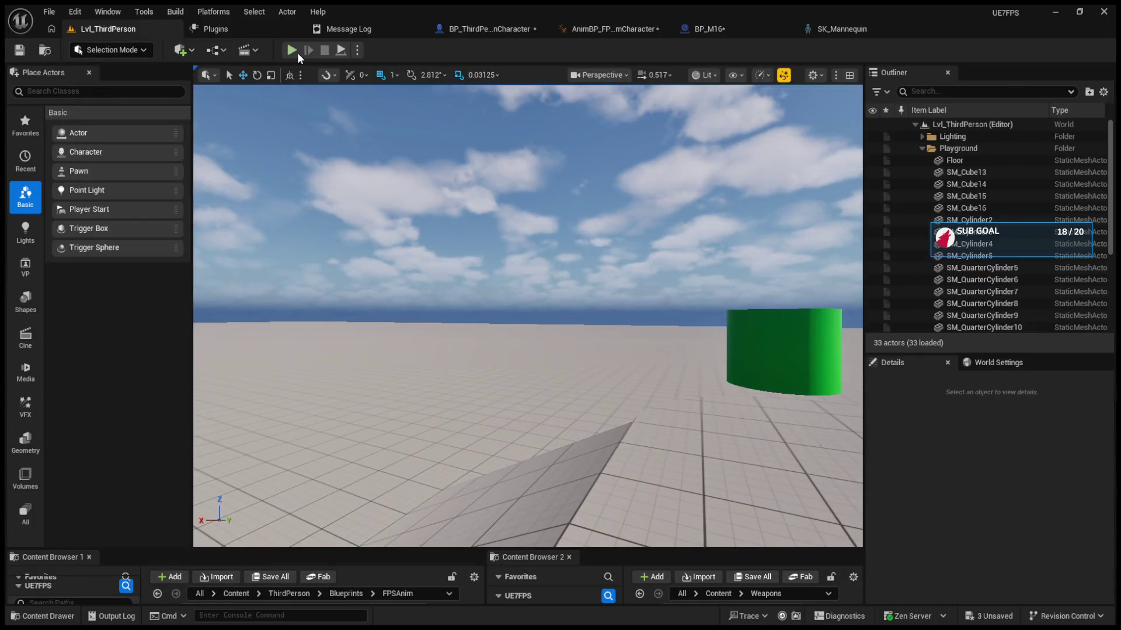
Step: Run a brief playtest, then close all open layer and M4 state machine graph tabs
click(292, 50)
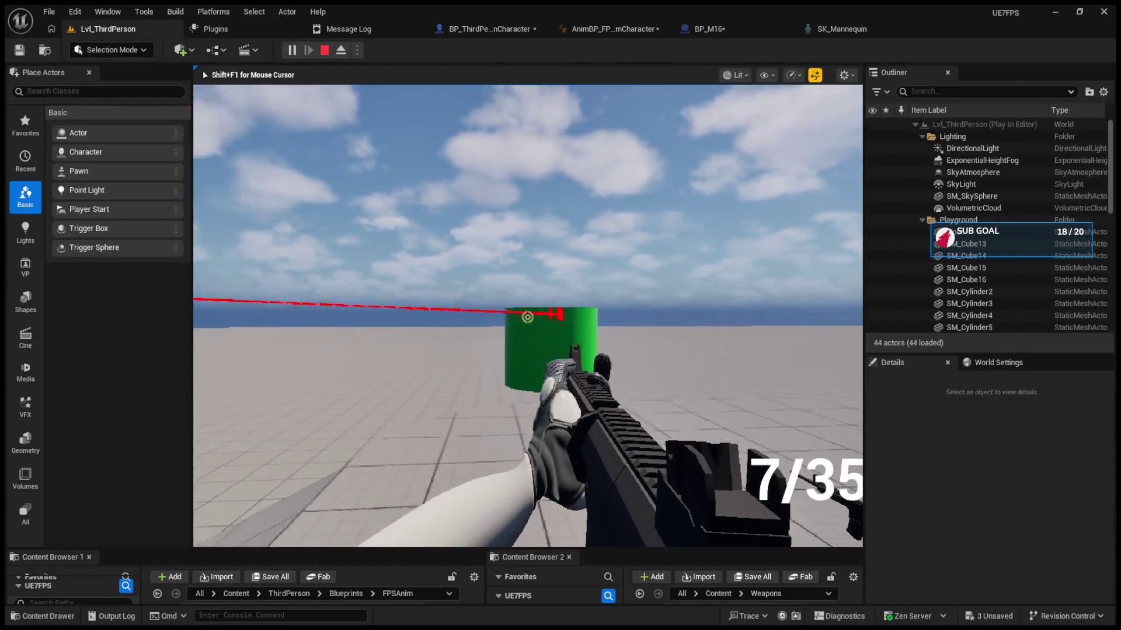
key(Escape)
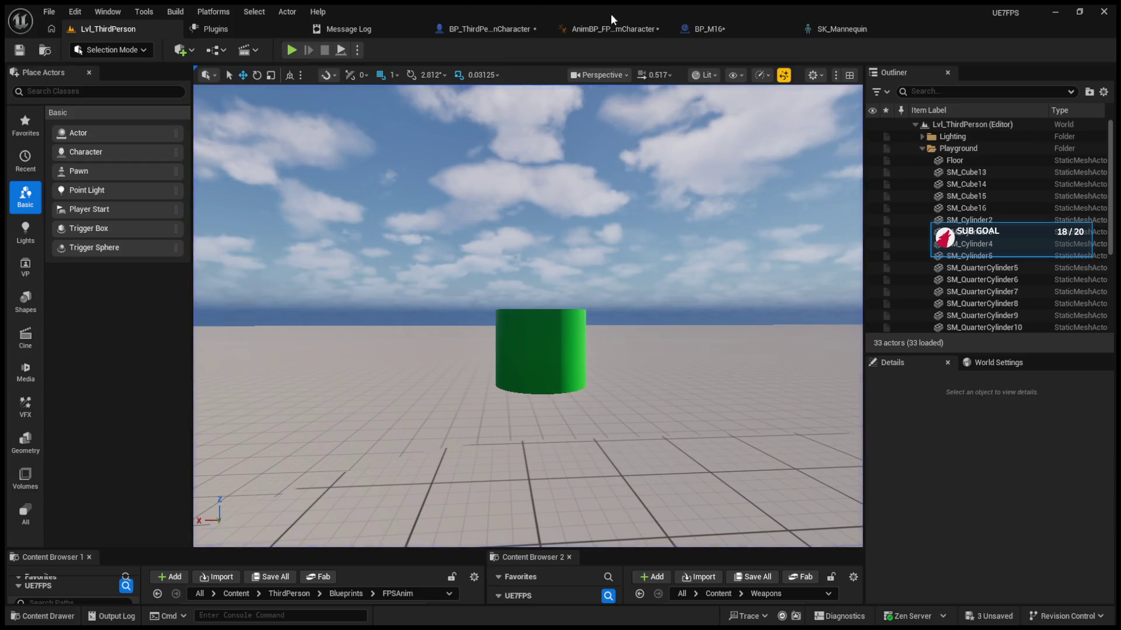
click(611, 28)
click(685, 72)
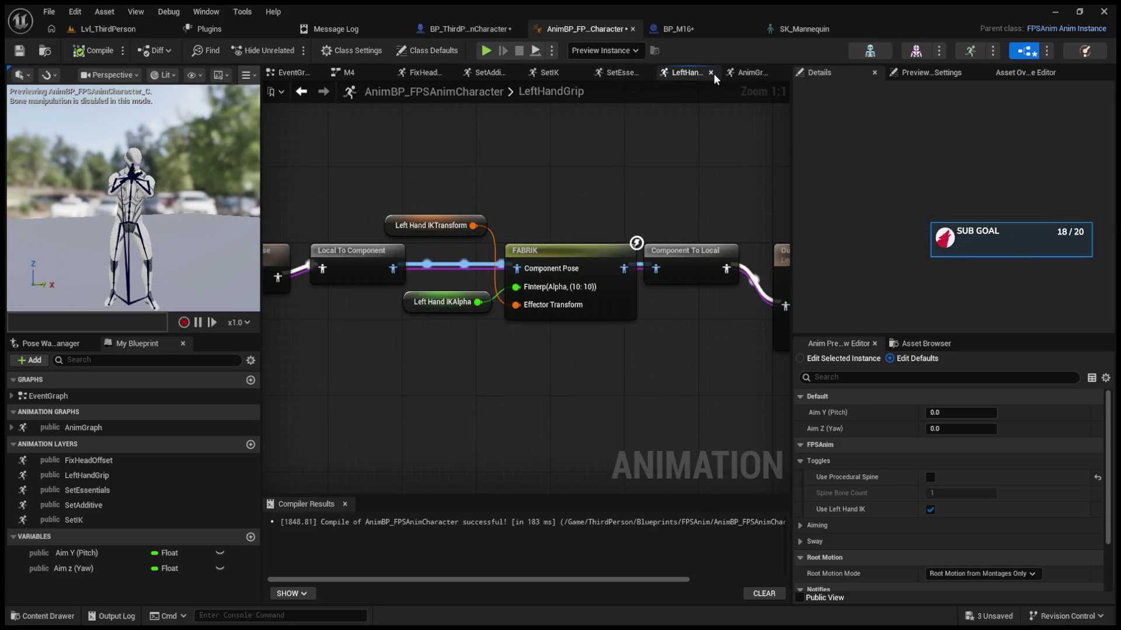
click(711, 72)
click(774, 73)
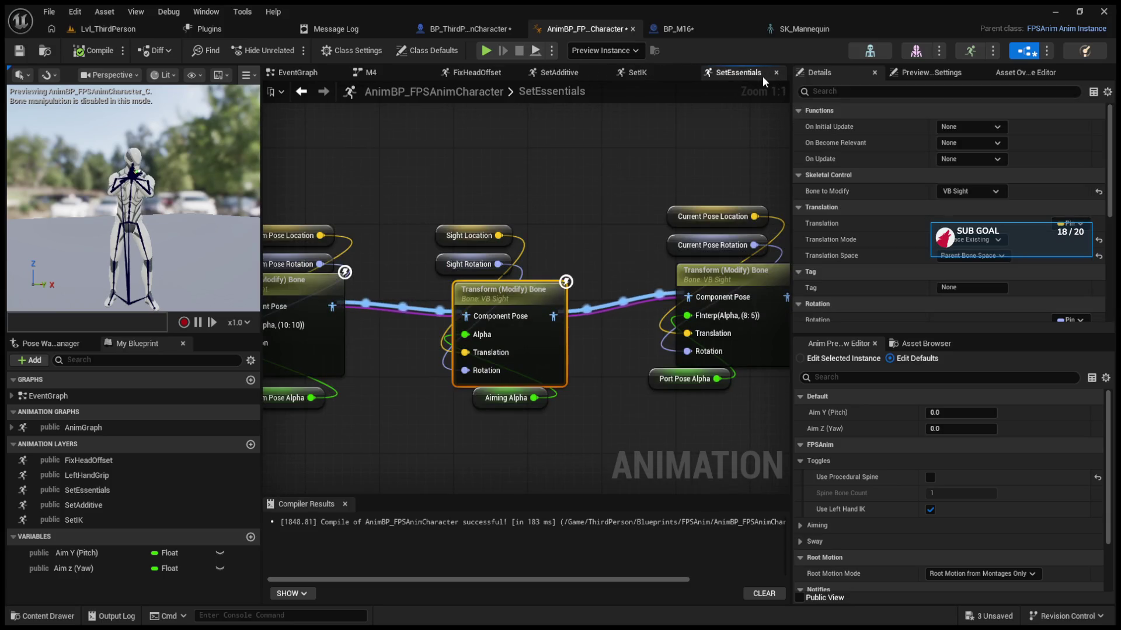
click(775, 73)
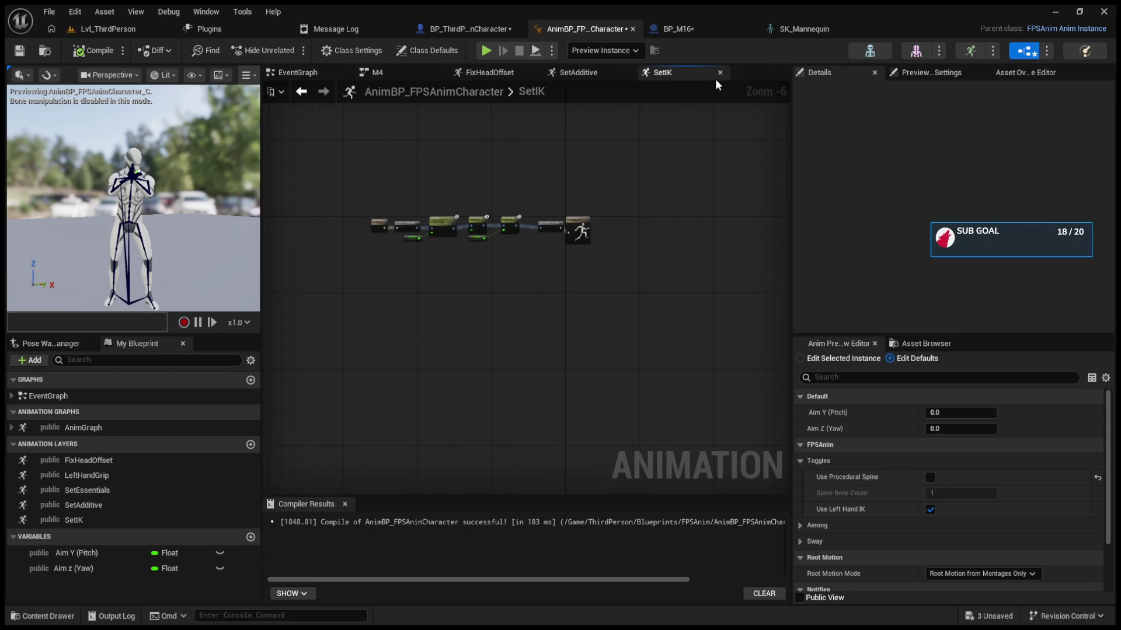
scroll(460, 222, up, 4)
click(719, 73)
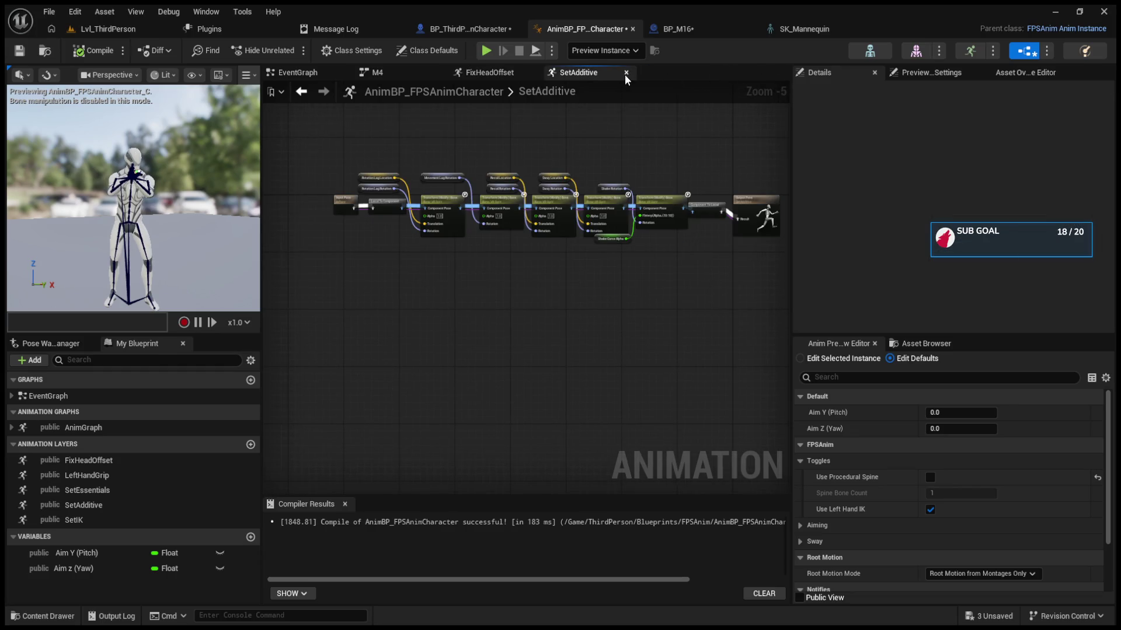
click(626, 72)
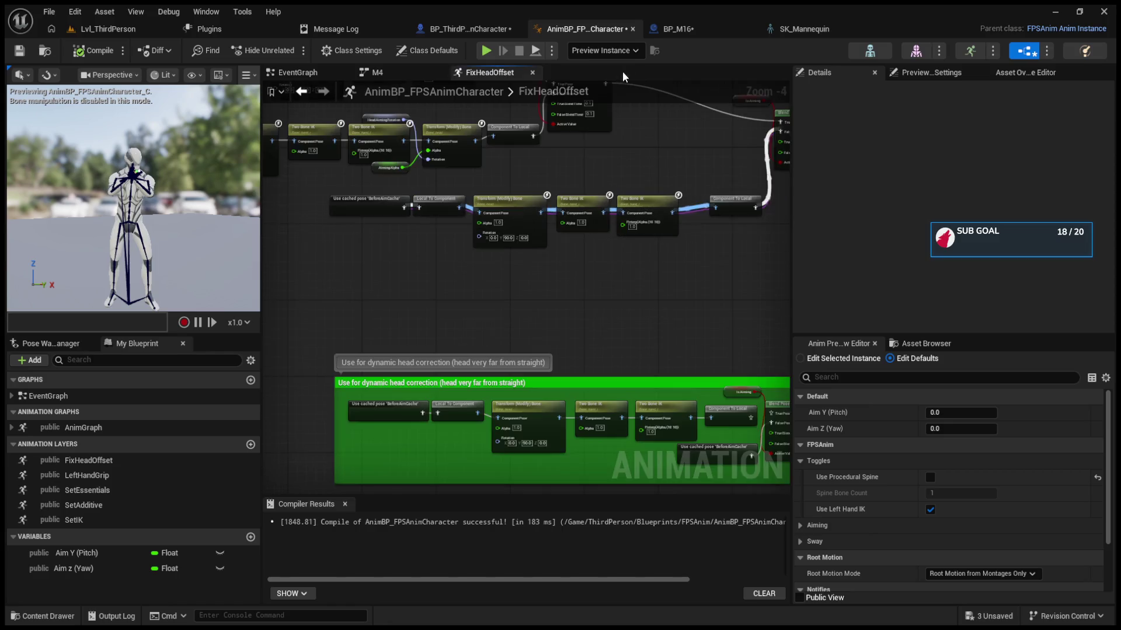
click(532, 72)
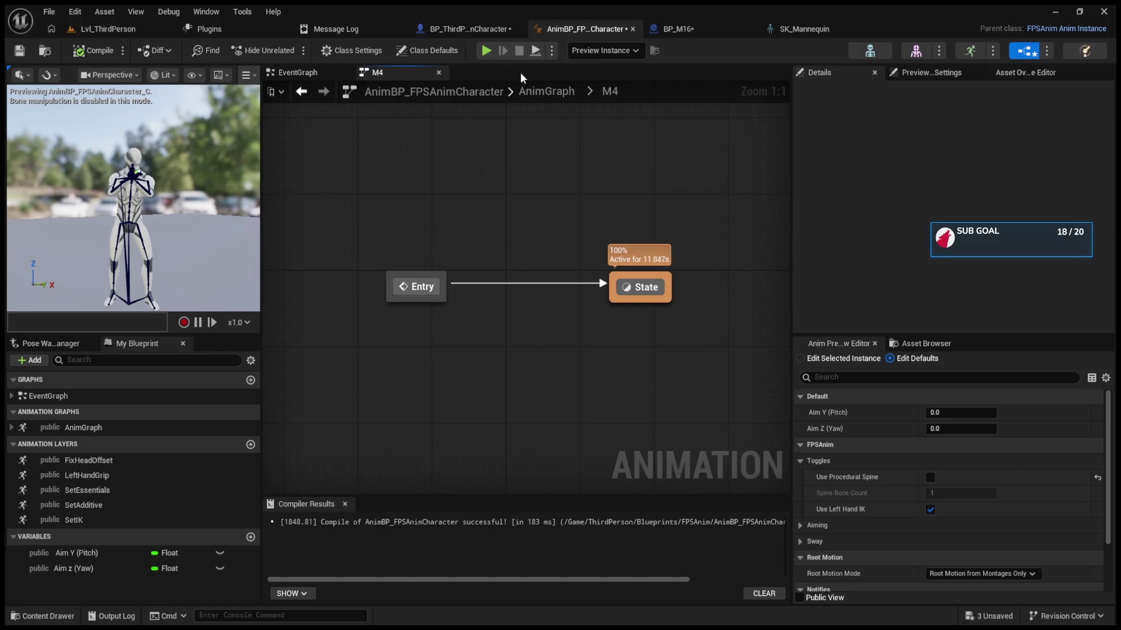
click(442, 73)
Step: Reopen the AnimGraph, pan to Output Pose, and run another short playtest
double_click(82, 427)
scroll(409, 272, up, 6)
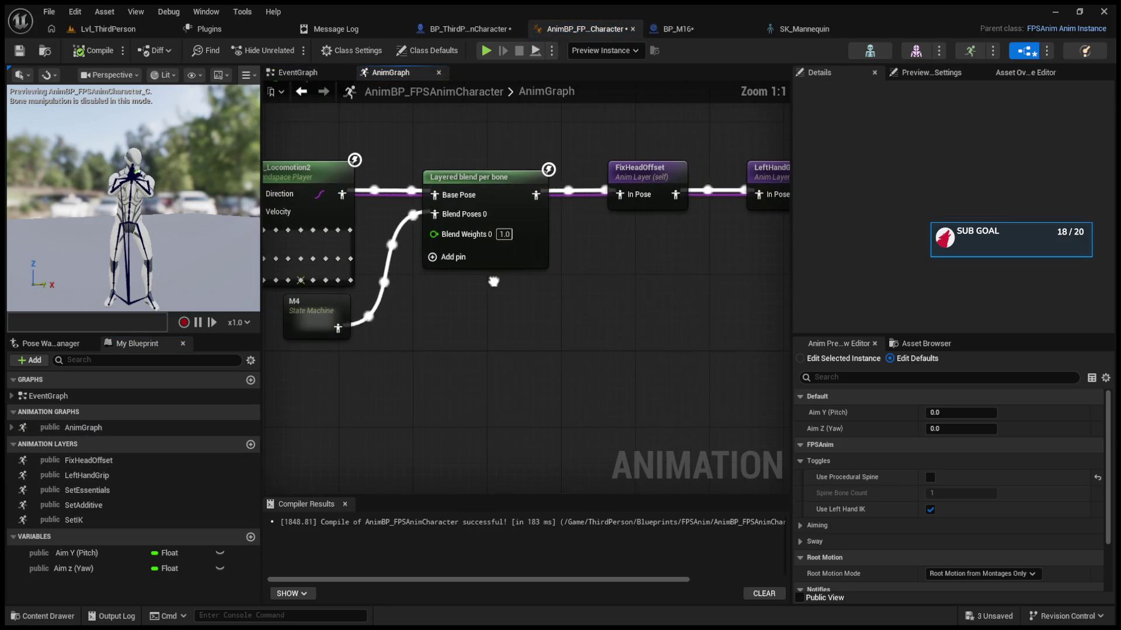
drag(759, 242, 294, 242)
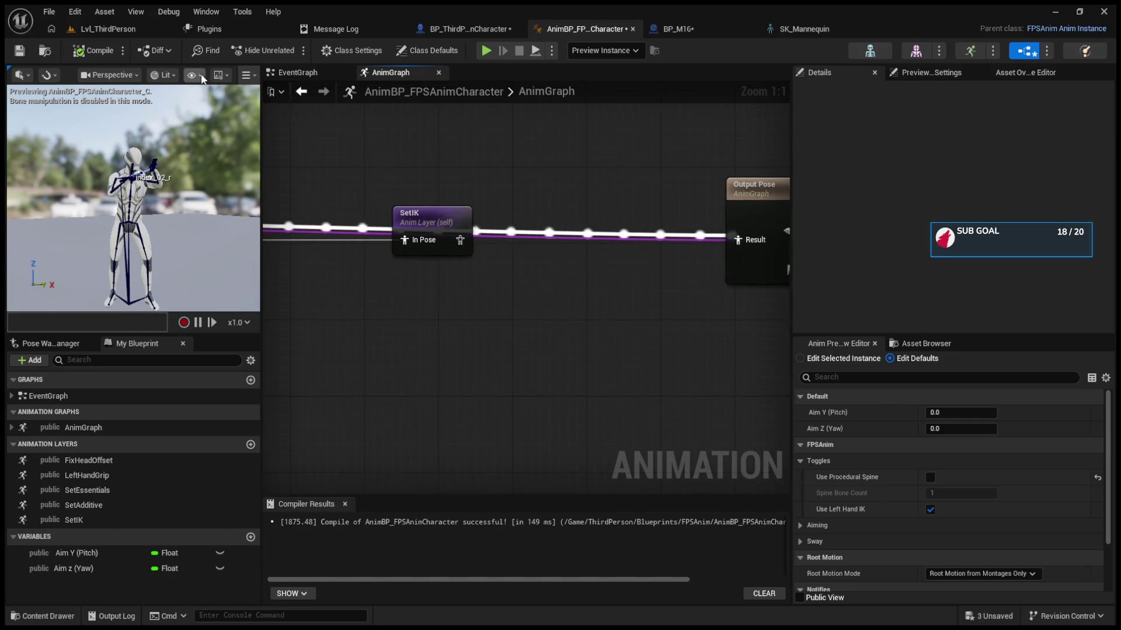
click(108, 29)
click(289, 54)
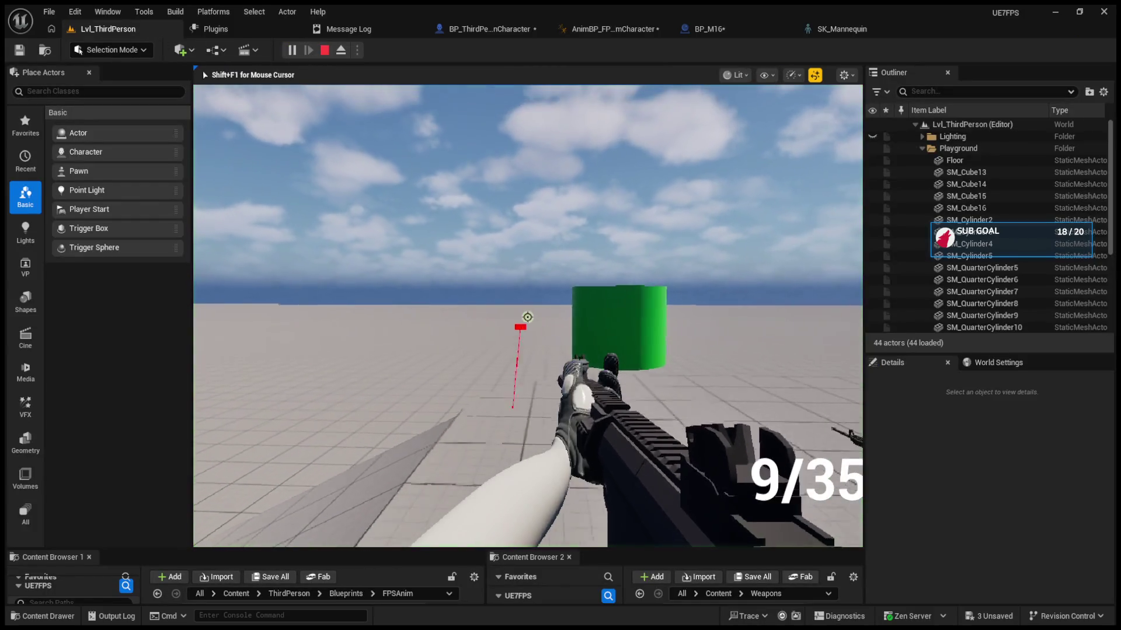
key(Escape)
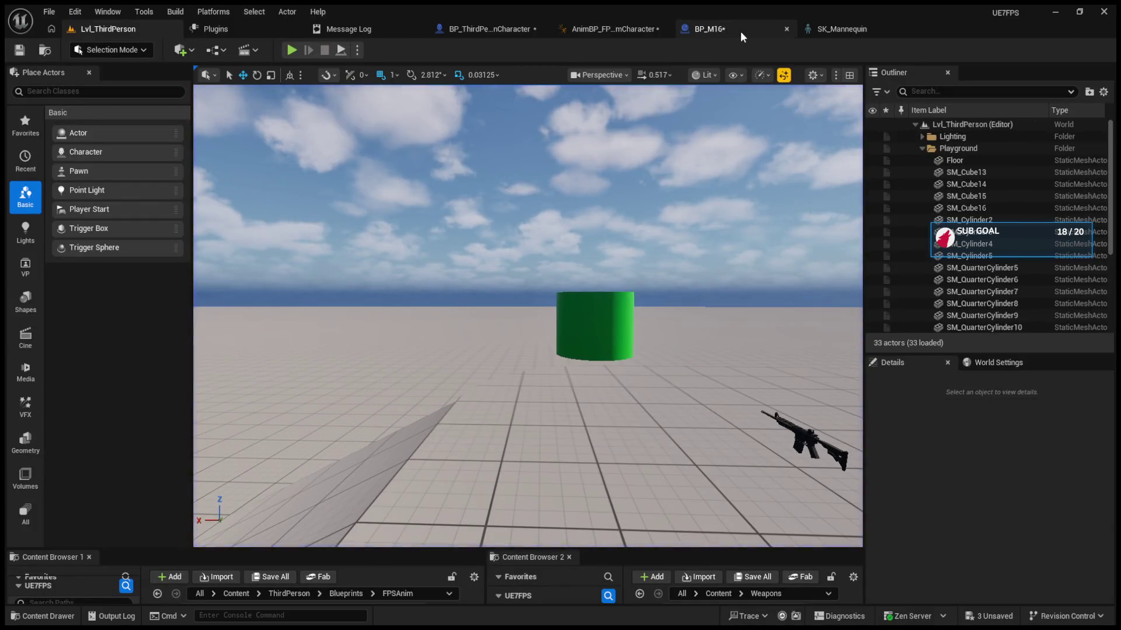
Step: Enlarge the content browser panels in the level editor
click(718, 30)
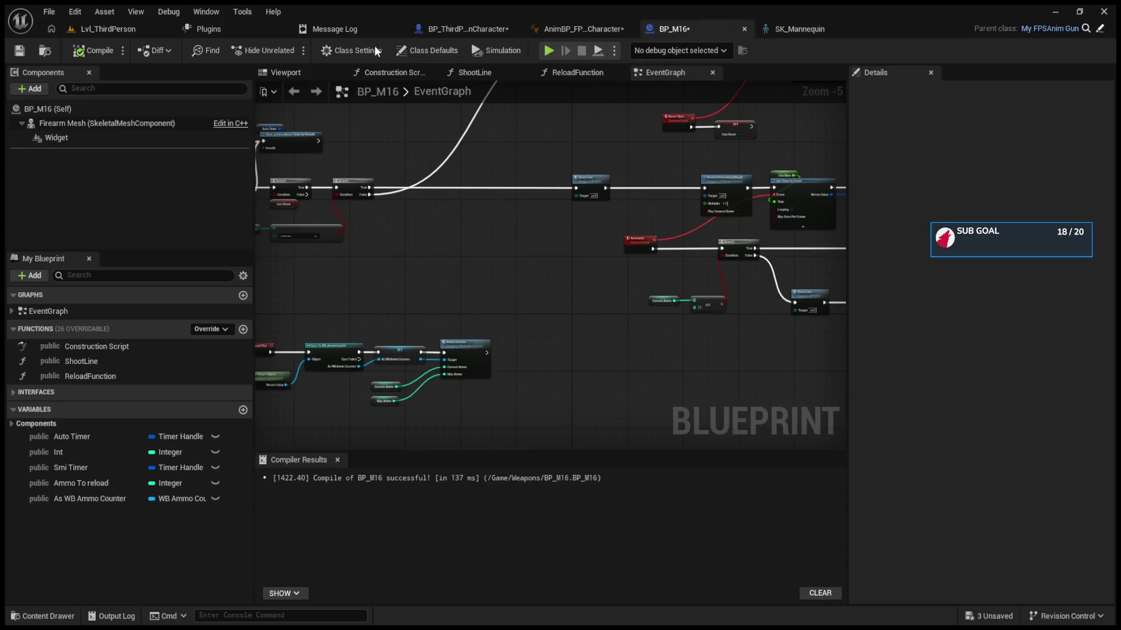
click(108, 29)
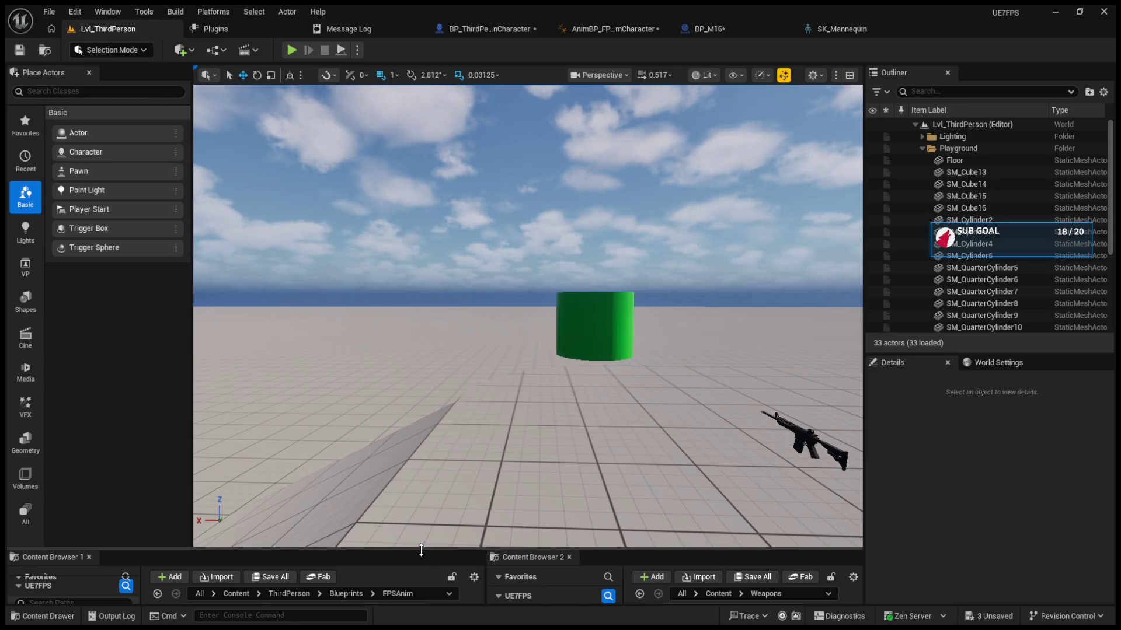
drag(424, 550, 413, 311)
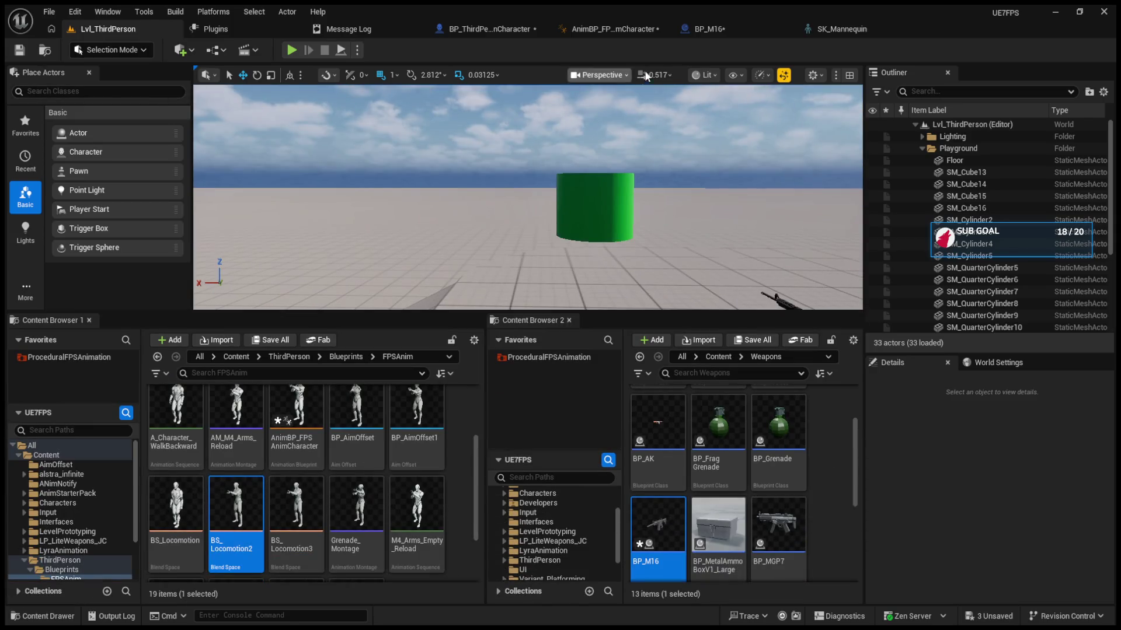
Step: Review BP_M16's Class Settings and Class Defaults down to FPSAnim Recoil Data
click(711, 31)
click(426, 52)
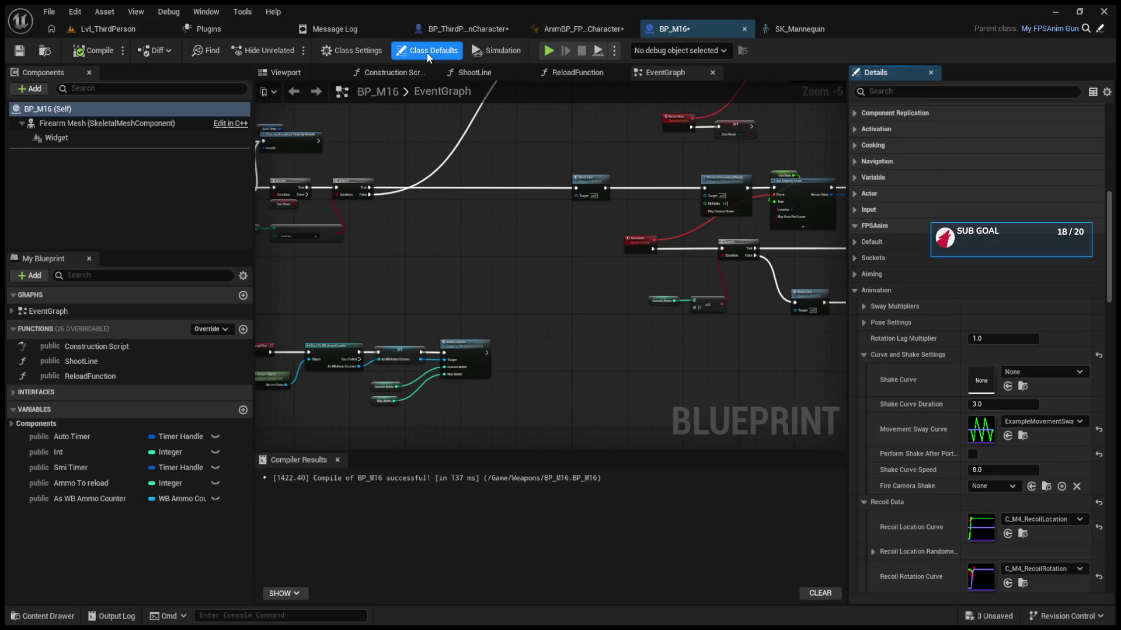
click(366, 55)
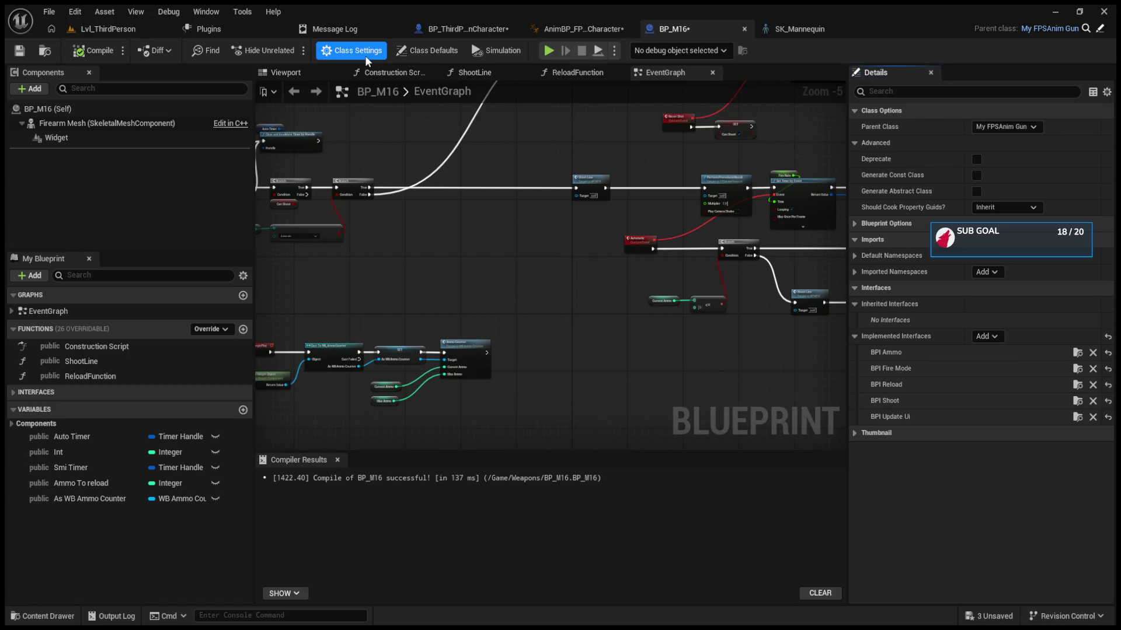
click(400, 52)
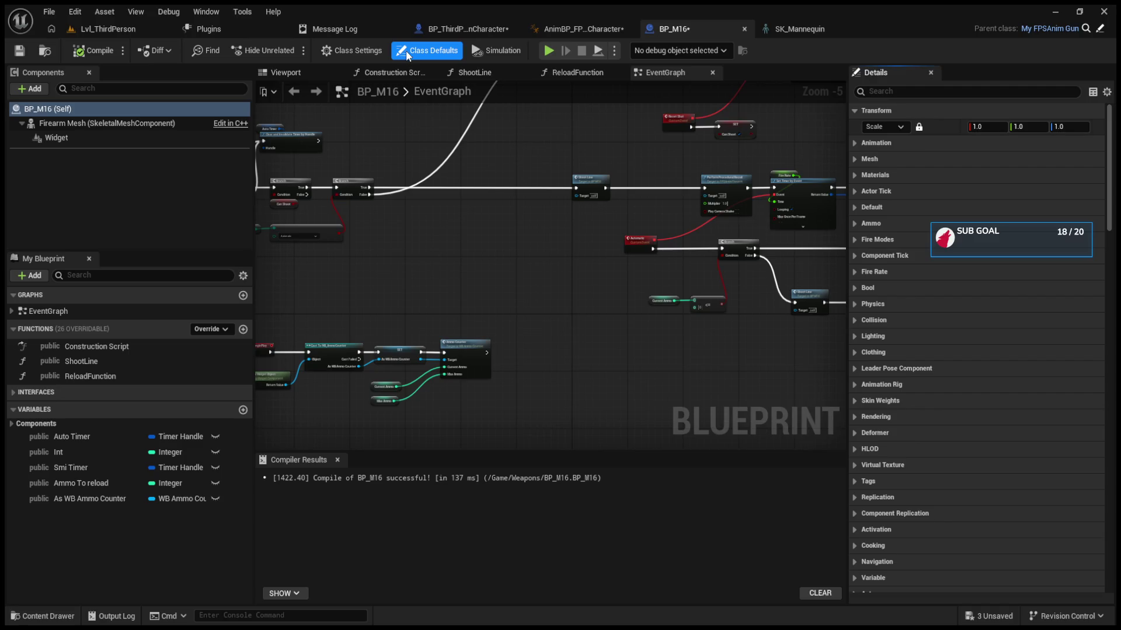
scroll(882, 468, down, 10)
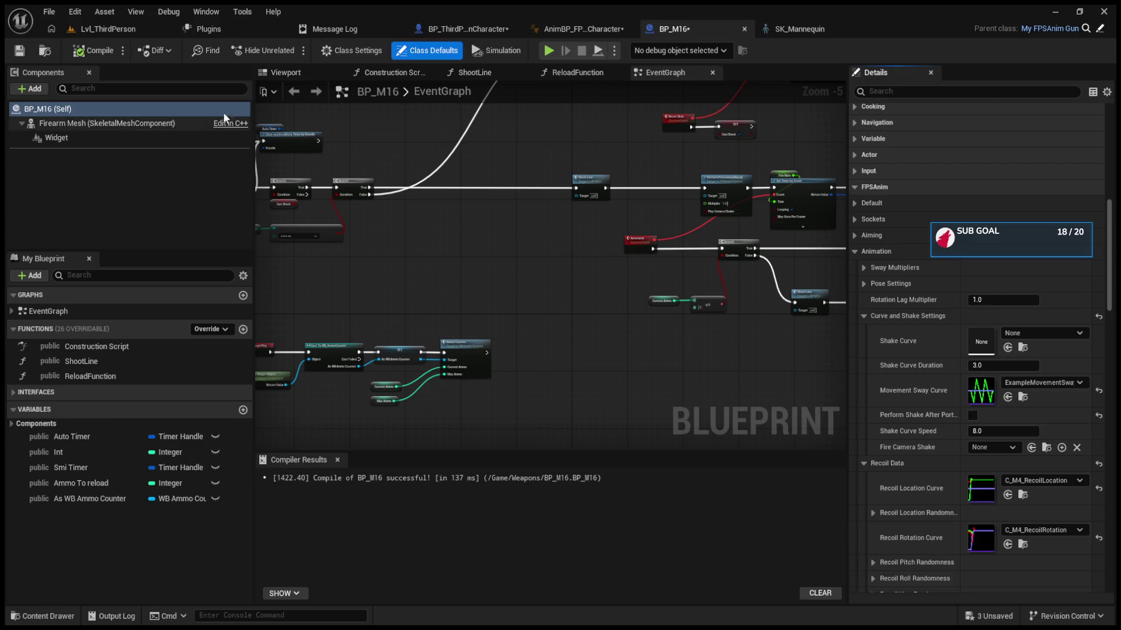
Step: Return to the AnimBP_FPSAnimCharacter AnimGraph
click(583, 26)
click(660, 30)
click(584, 29)
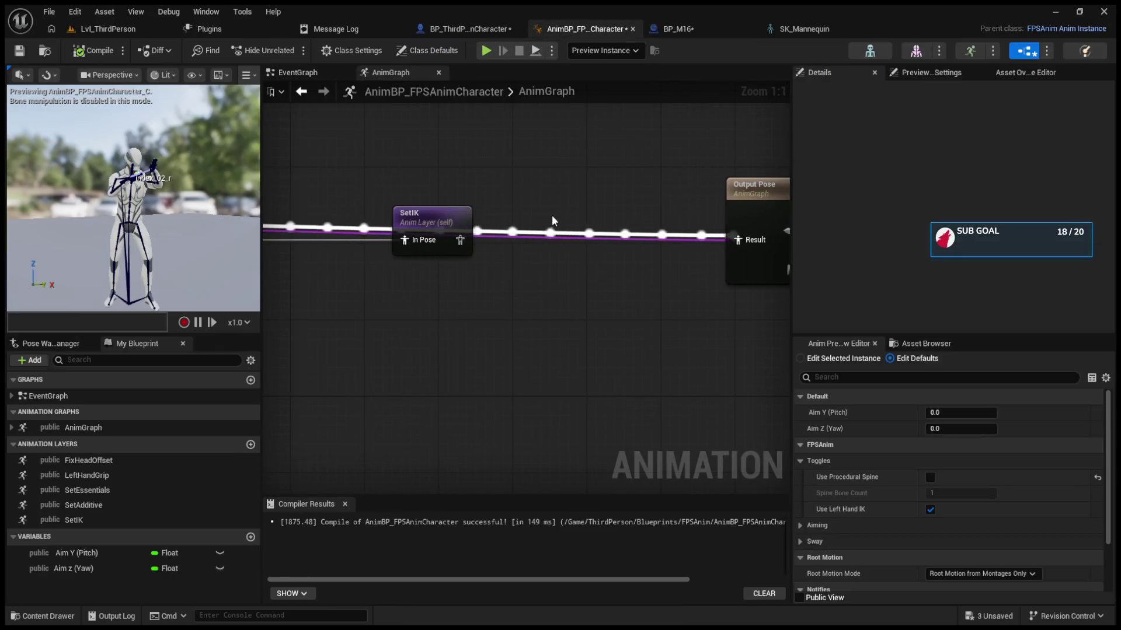
Step: Reorder the SetIK, SetAdditive, SetEssentials, LeftHandGrip and FixHeadOffset layer nodes along the pose chain
scroll(557, 213, down, 2)
drag(449, 213, 476, 272)
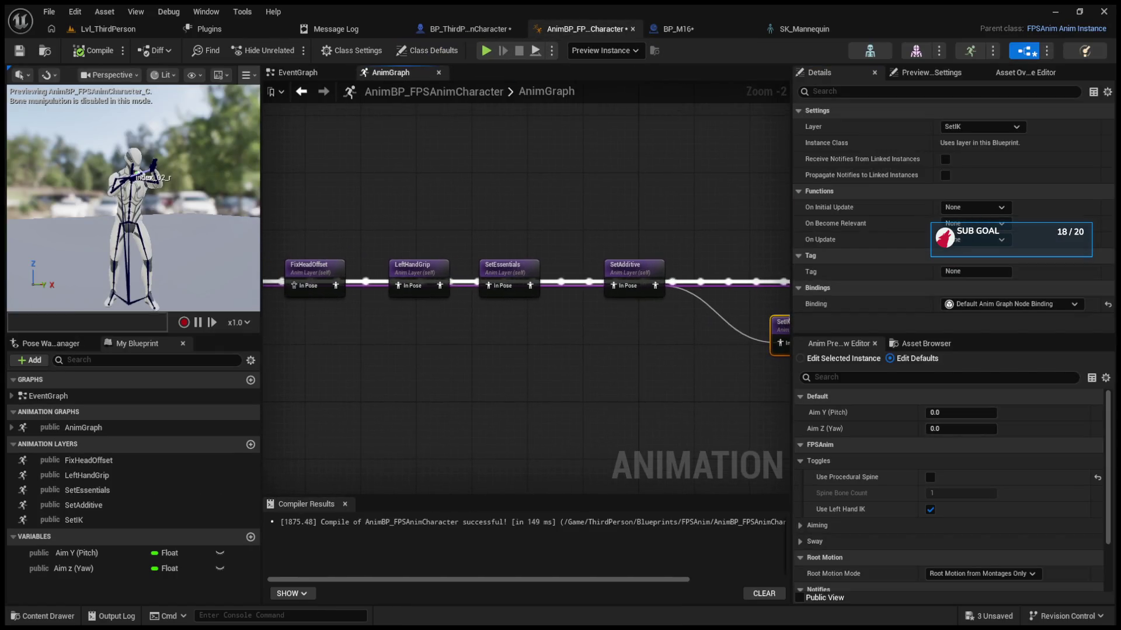
drag(665, 321, 676, 219)
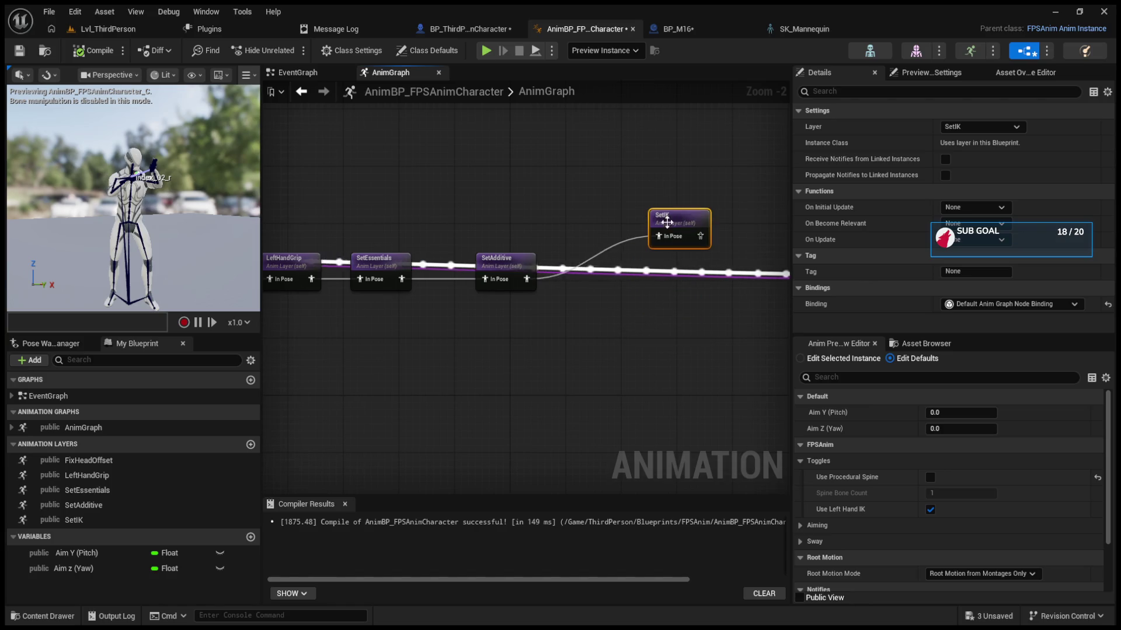
drag(491, 263, 528, 196)
mouse_move(402, 251)
mouse_down()
mouse_move(415, 191)
mouse_move(465, 243)
mouse_move(508, 240)
mouse_up()
drag(415, 275, 411, 227)
mouse_move(322, 271)
mouse_down()
mouse_move(319, 200)
mouse_move(461, 241)
mouse_move(461, 255)
mouse_up()
drag(551, 273, 551, 265)
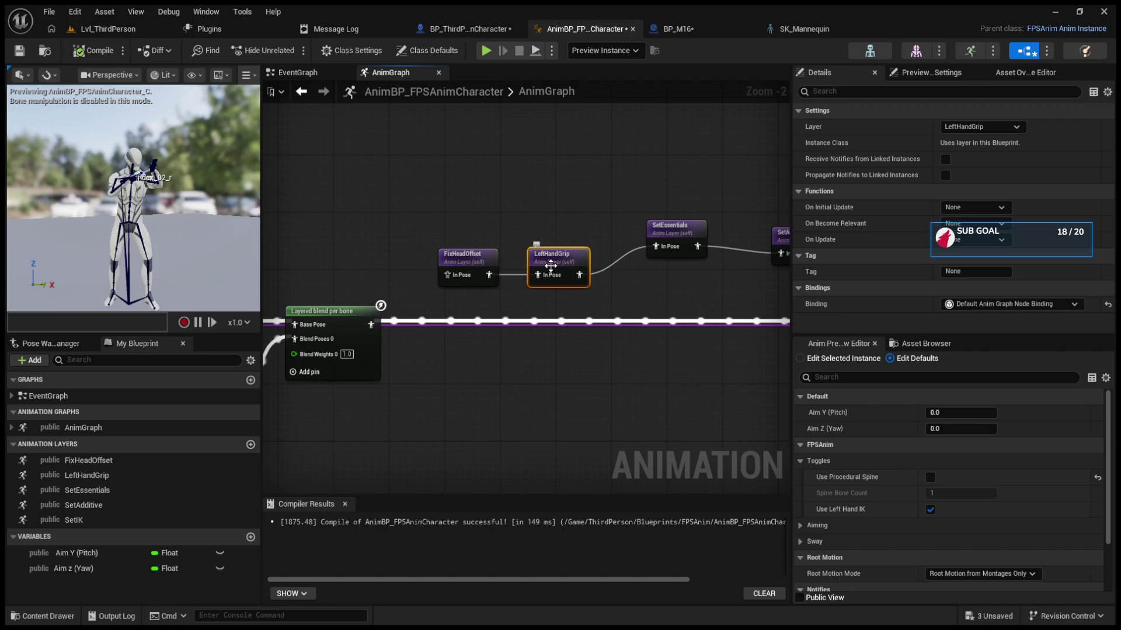
Step: Recompile the anim blueprint and wire SetIK's output into the Output Pose result
mouse_move(397, 315)
mouse_down()
mouse_move(547, 374)
mouse_move(550, 355)
mouse_move(590, 332)
mouse_up()
key(F7)
mouse_move(762, 370)
mouse_down()
mouse_move(614, 336)
mouse_move(312, 305)
mouse_up()
click(559, 312)
drag(559, 311, 523, 296)
mouse_move(559, 304)
mouse_down()
mouse_move(596, 327)
mouse_move(748, 347)
mouse_up()
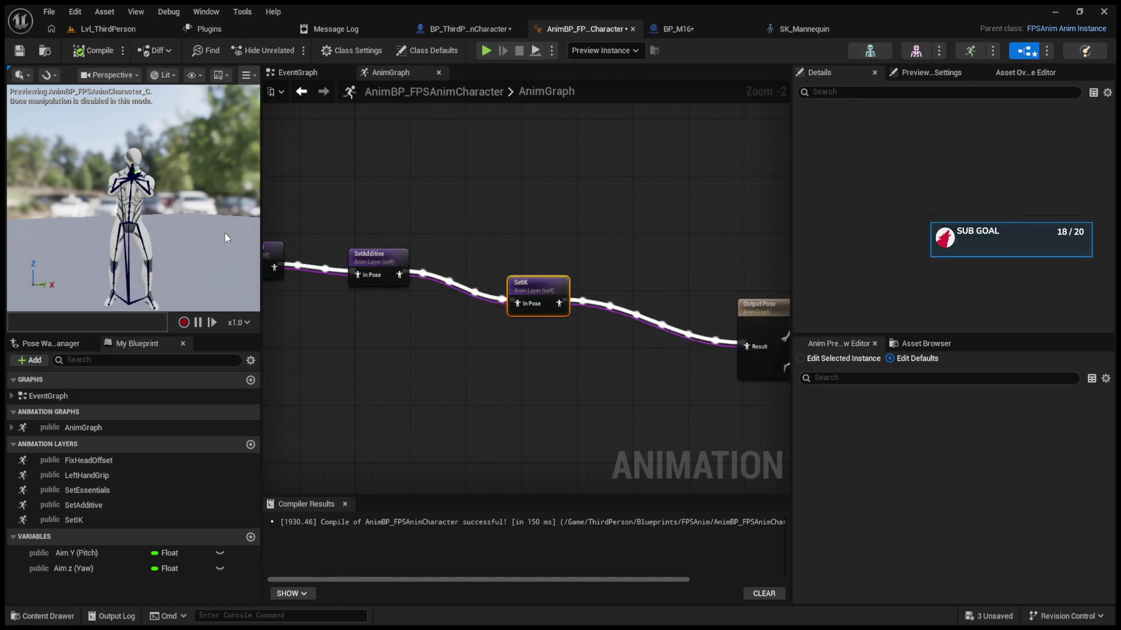
Step: Play-test the level and fire the rifle
click(100, 31)
click(291, 50)
click(528, 198)
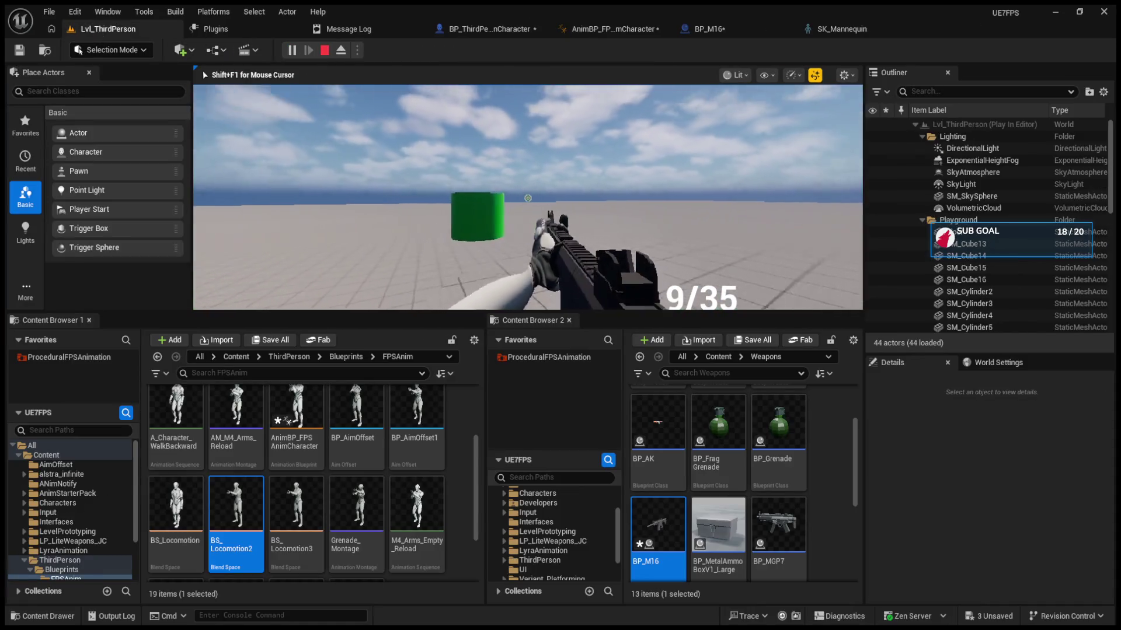
Step: Stop the test, save all modified blueprints, and reopen the UE7FPS project from the launcher
key(Escape)
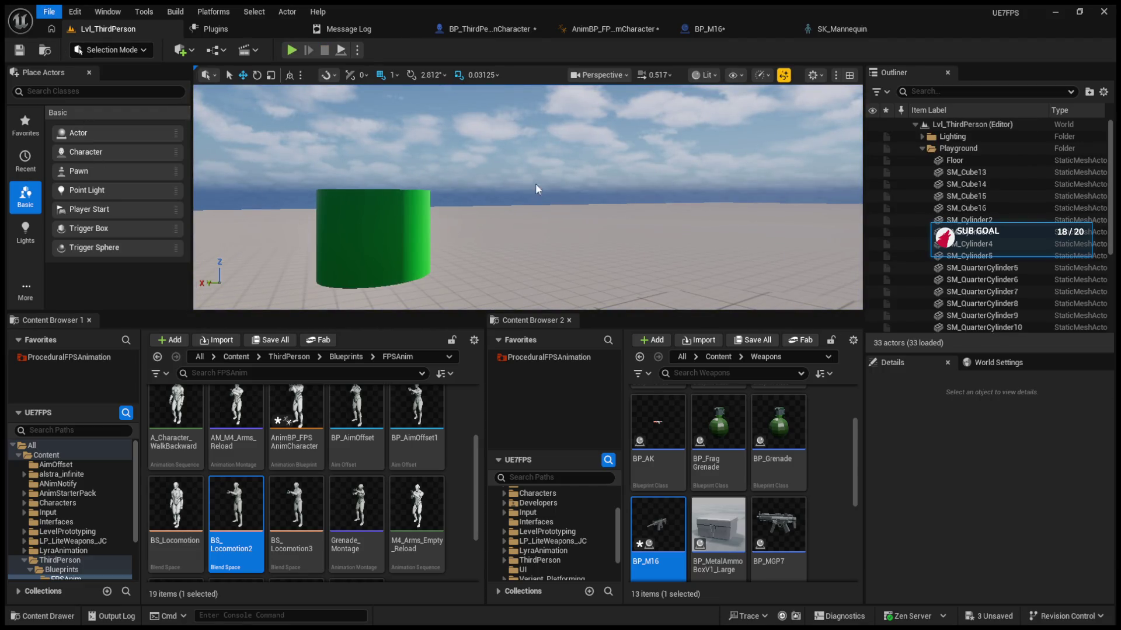
key(ctrl+shift+s)
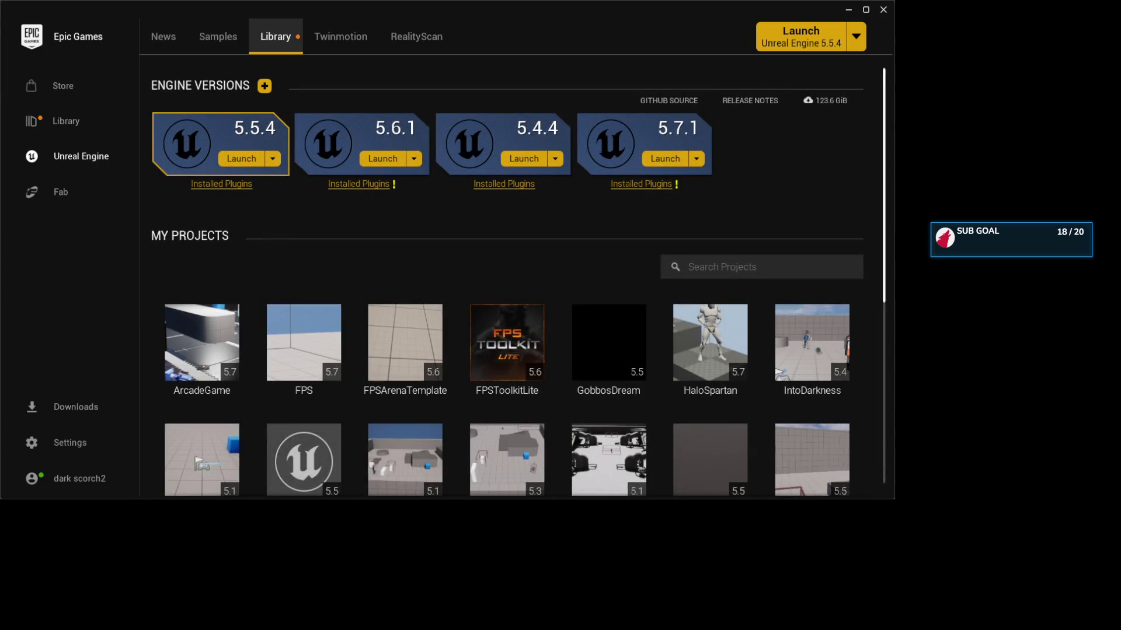
scroll(629, 471, down, 3)
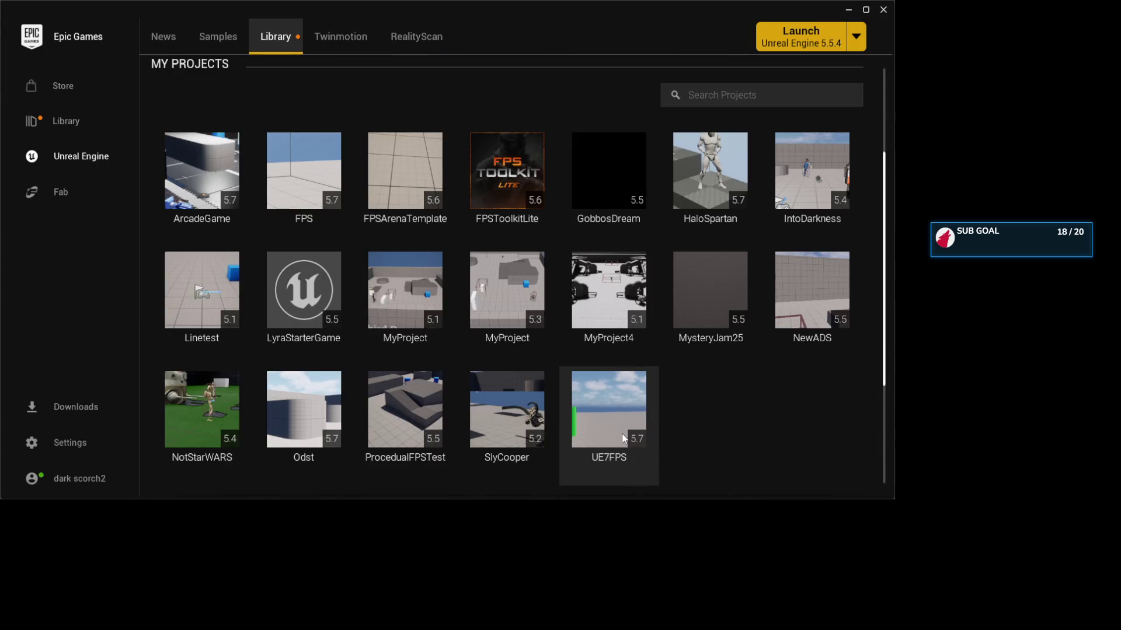
double_click(621, 427)
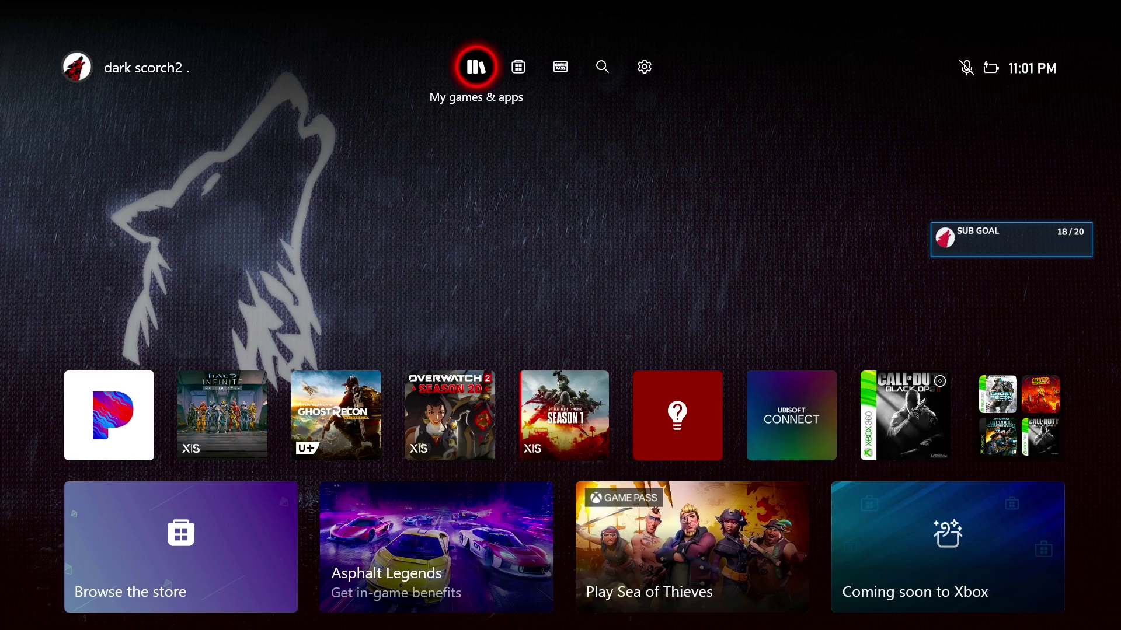
Step: Launch Pandora and skip past Rock Hard Ride Free, LIT, 11 am and Batman
key(Down)
key(Return)
key(Right)
key(Return)
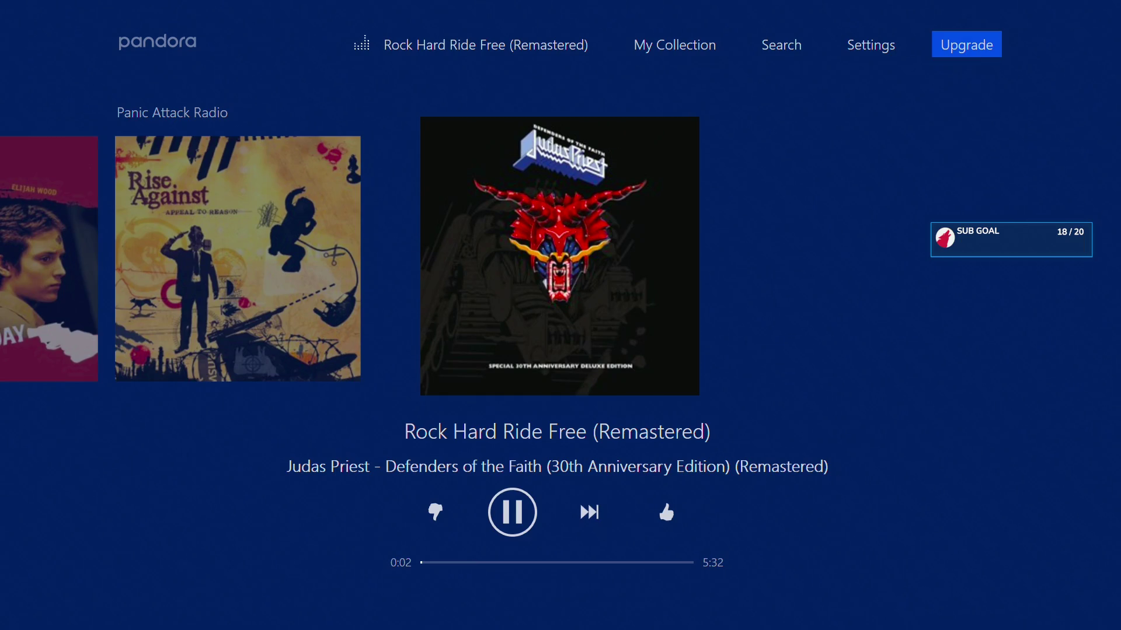
key(Right)
key(Return)
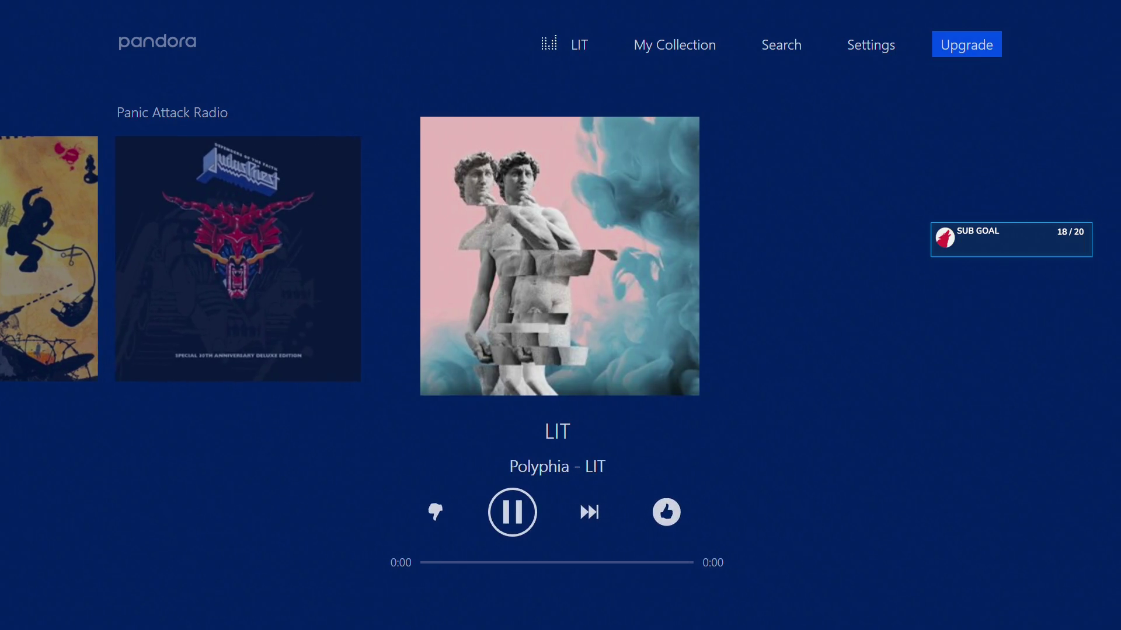
key(Right)
key(Return)
key(Right)
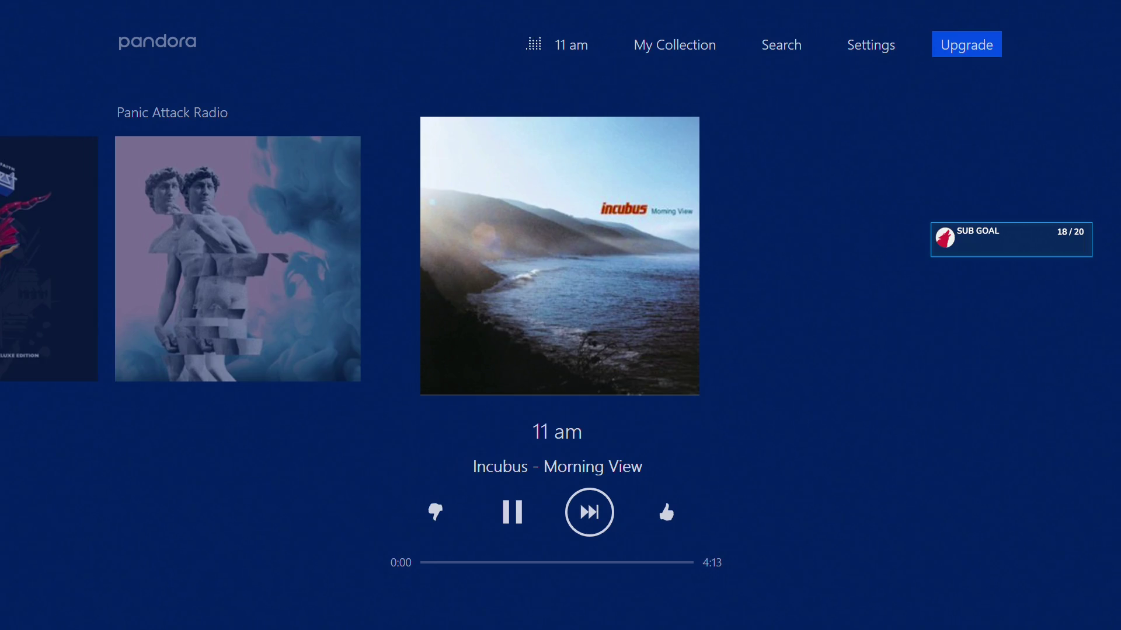
key(Return)
key(Right)
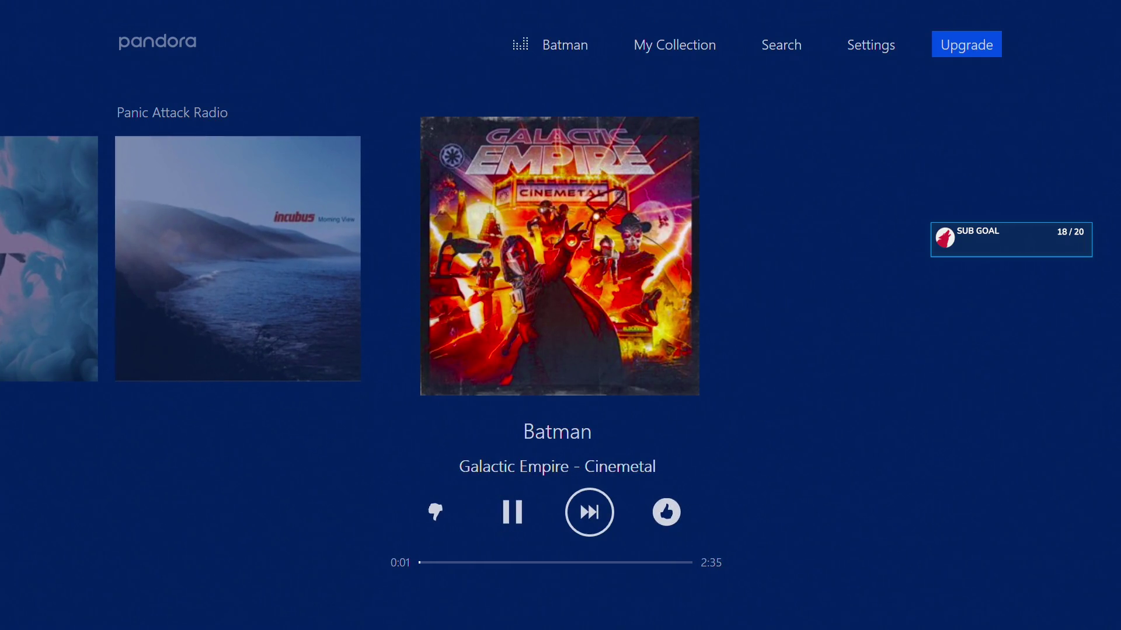
key(Return)
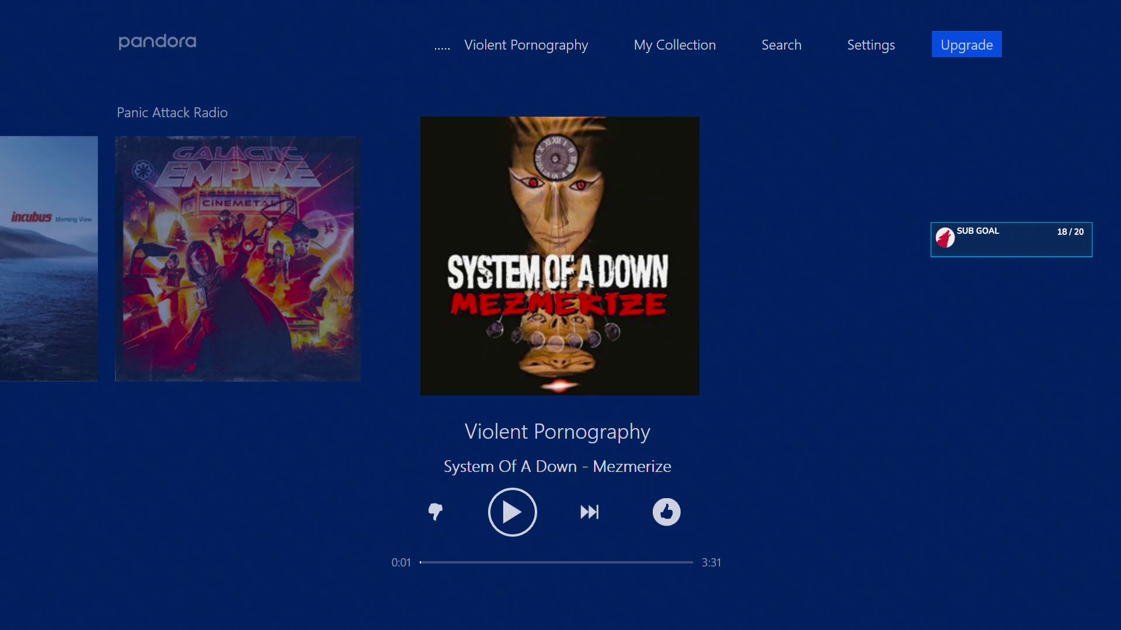
key(Right)
key(Return)
Step: Play Daft Punk Radio from My Collection's stations and skip past Chillin'
key(Up)
key(Right)
key(Return)
key(Return)
key(Right)
key(Return)
key(Right)
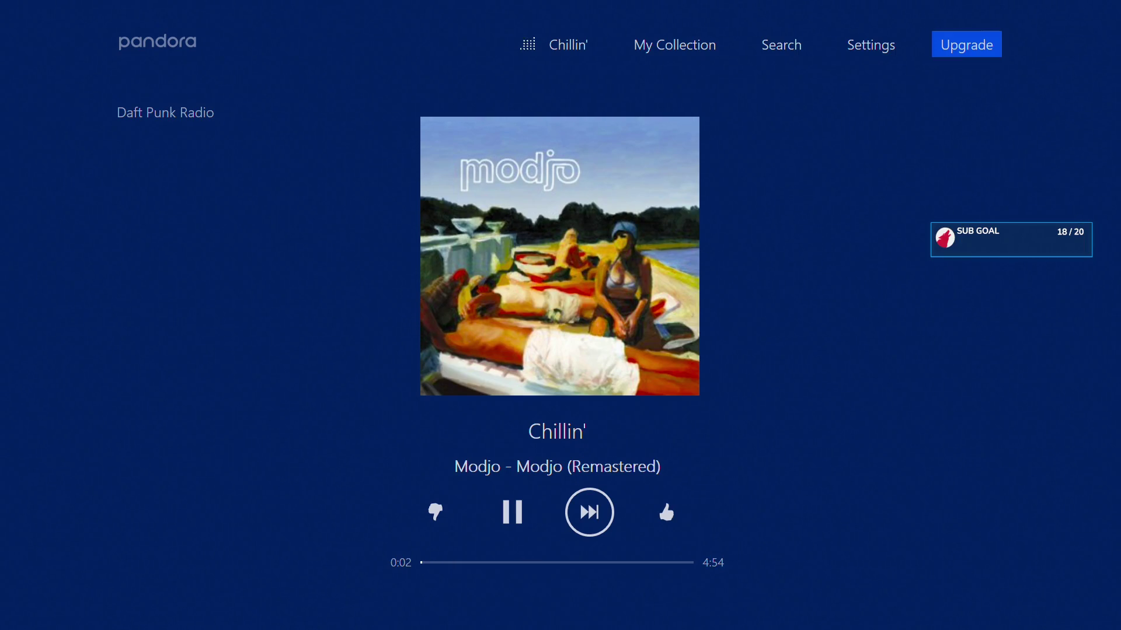
key(Return)
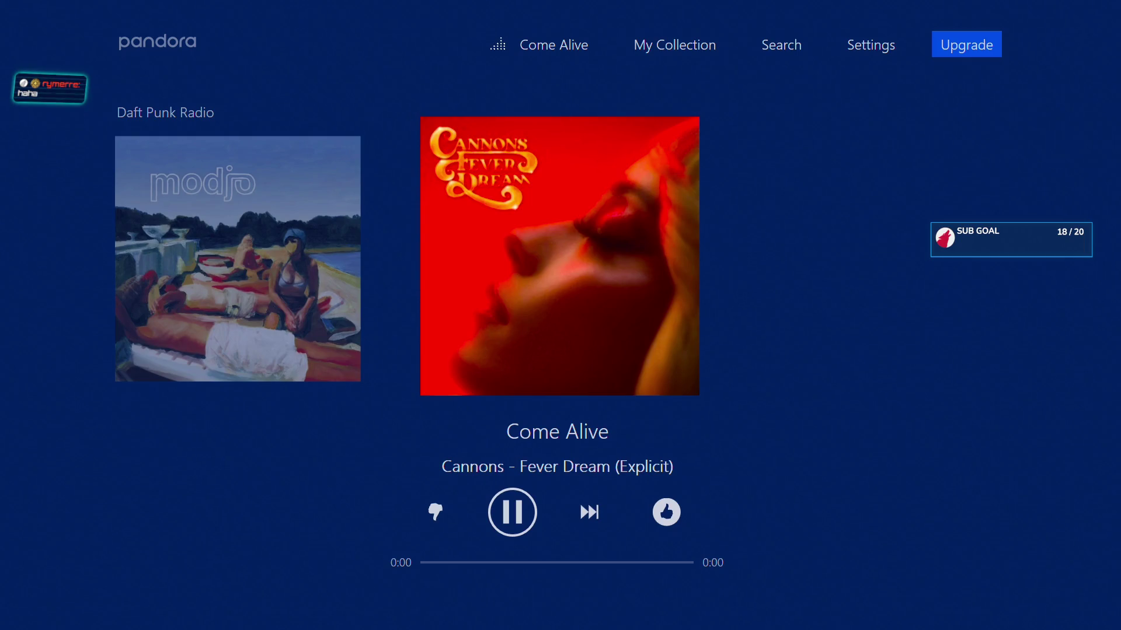
key(Right)
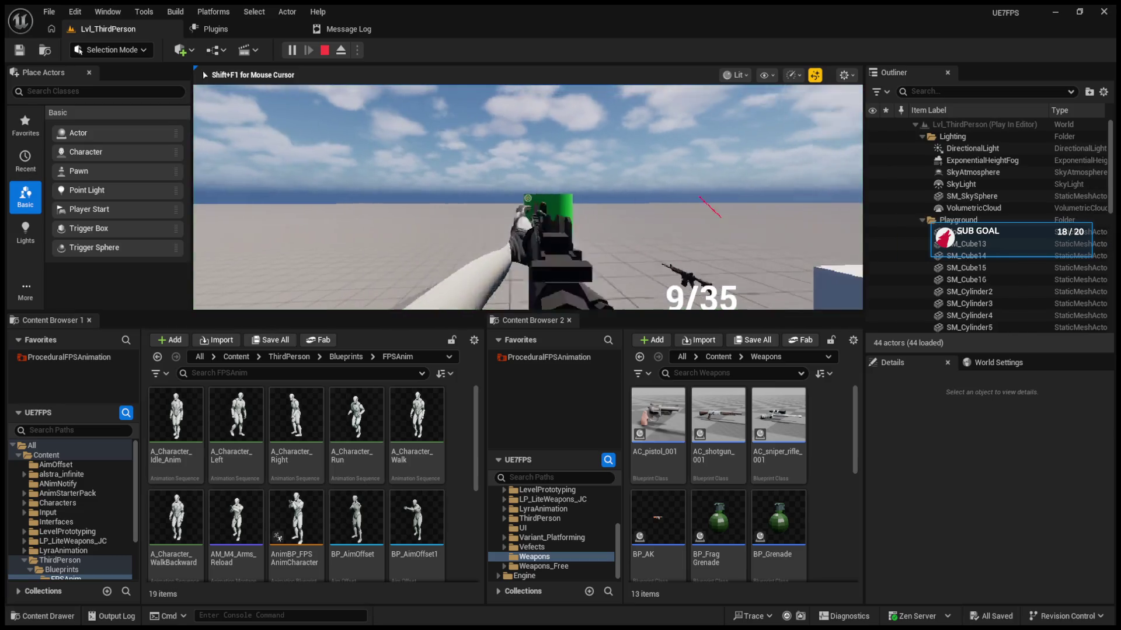
Step: Fire and reload the rifle, stop the test, and drag the viewport splitter down
click(528, 198)
key(r)
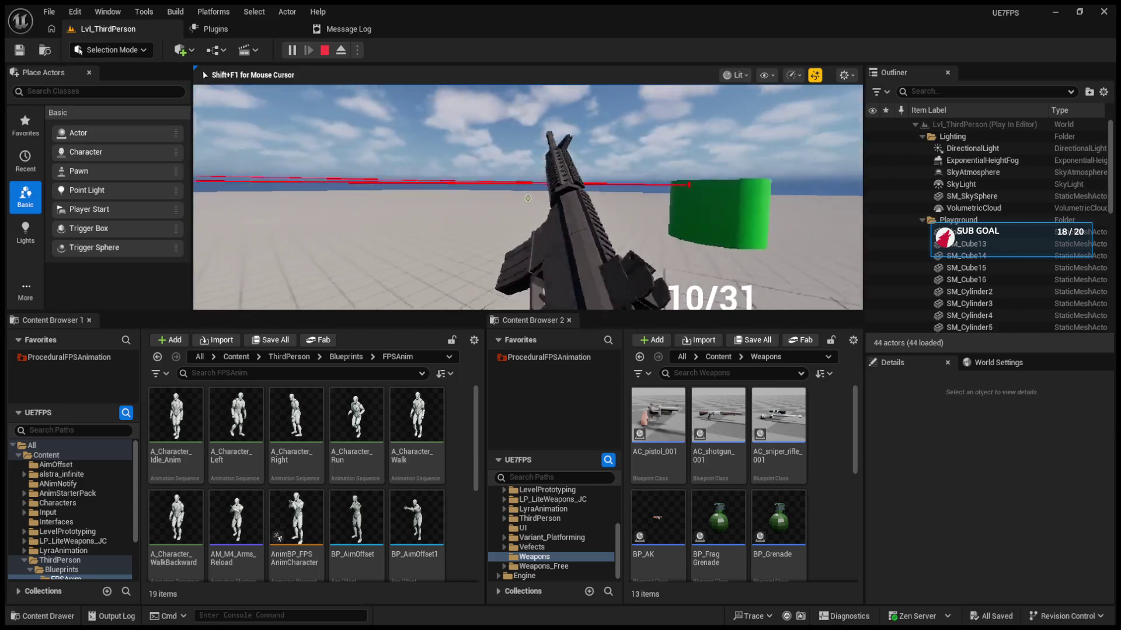
key(Escape)
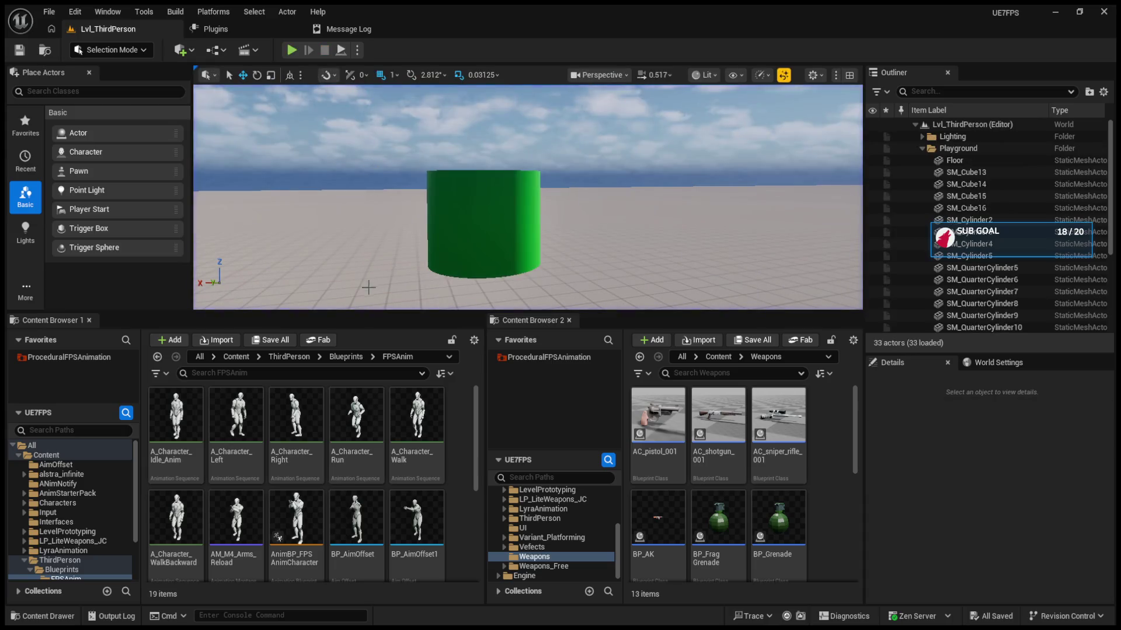
drag(372, 316, 372, 430)
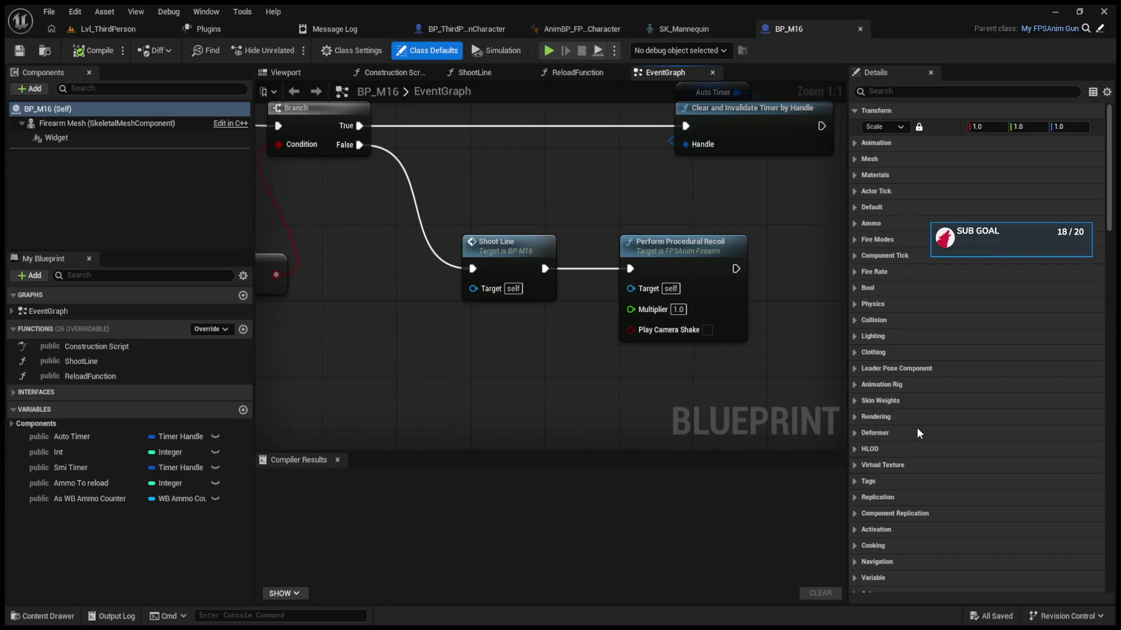
Step: Inspect the IA_MouseLook node in BP_ThirdPersonCharacter, then return to the AnimBP_FPSAnimCharacter AnimGraph
scroll(585, 178, down, 3)
click(461, 28)
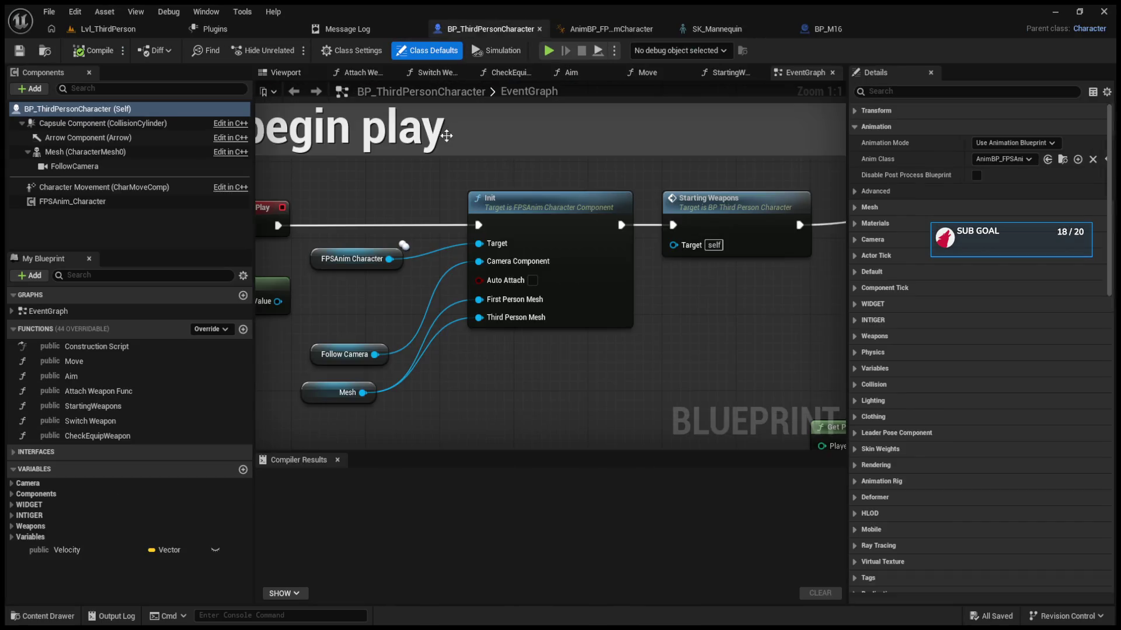
scroll(391, 276, up, 5)
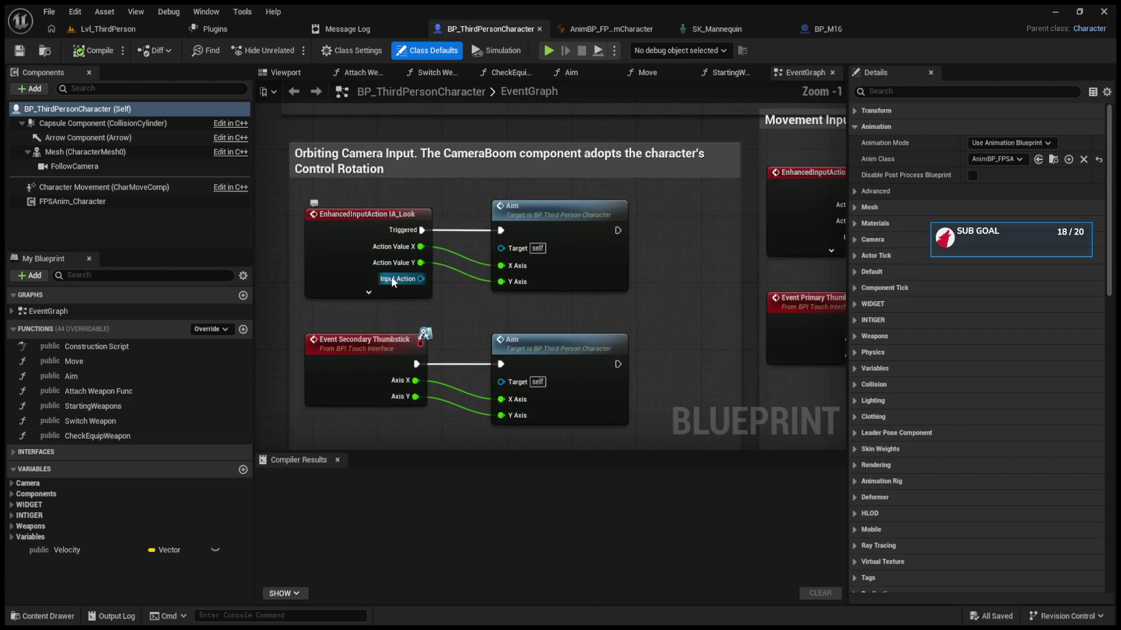
scroll(508, 395, down, 5)
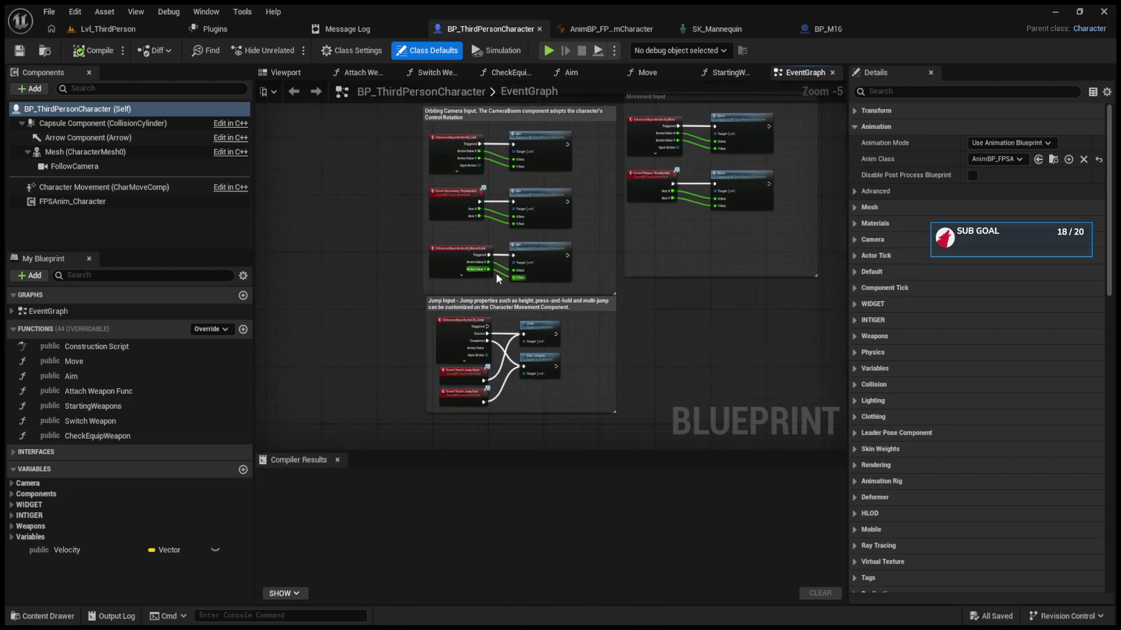
scroll(427, 233, up, 3)
click(425, 227)
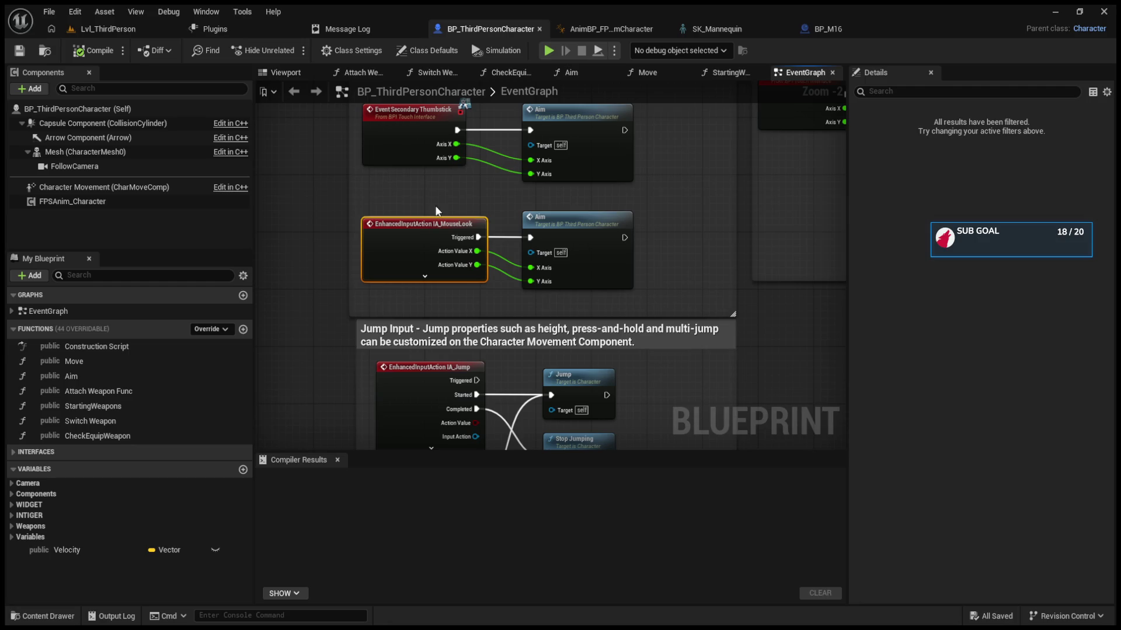
click(434, 207)
scroll(488, 214, down, 2)
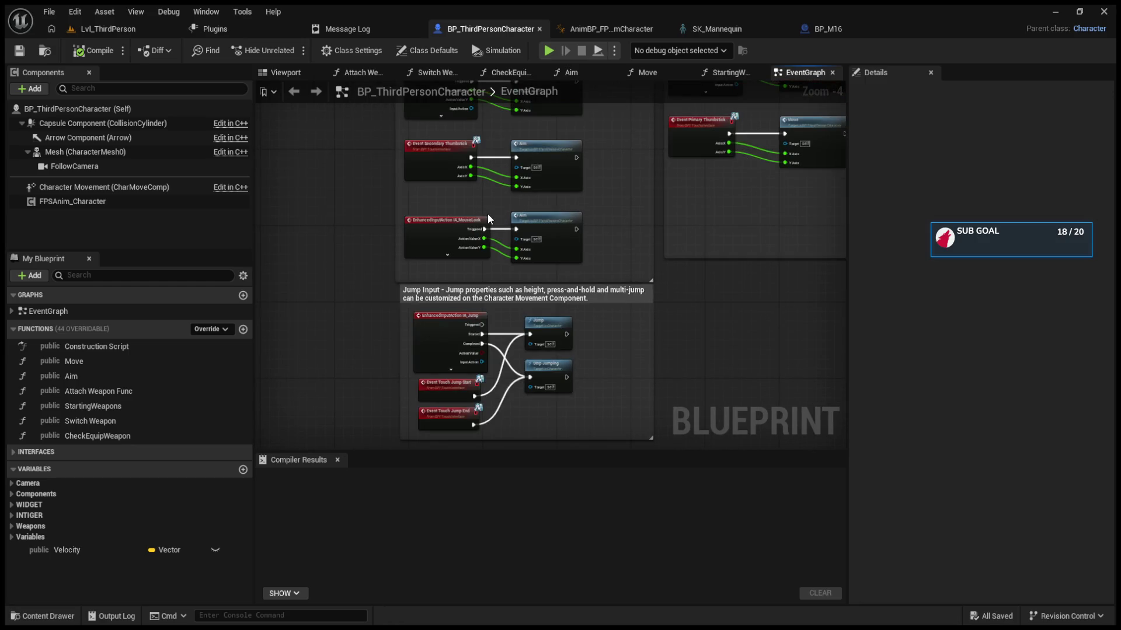
scroll(526, 227, up, 4)
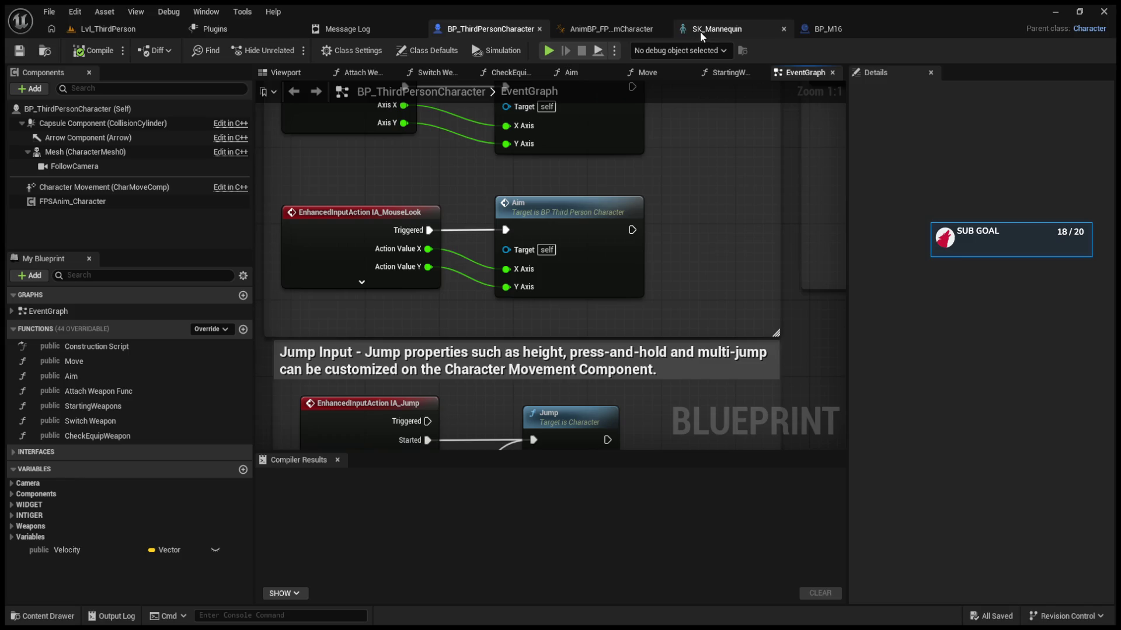
click(612, 25)
drag(425, 252, 411, 234)
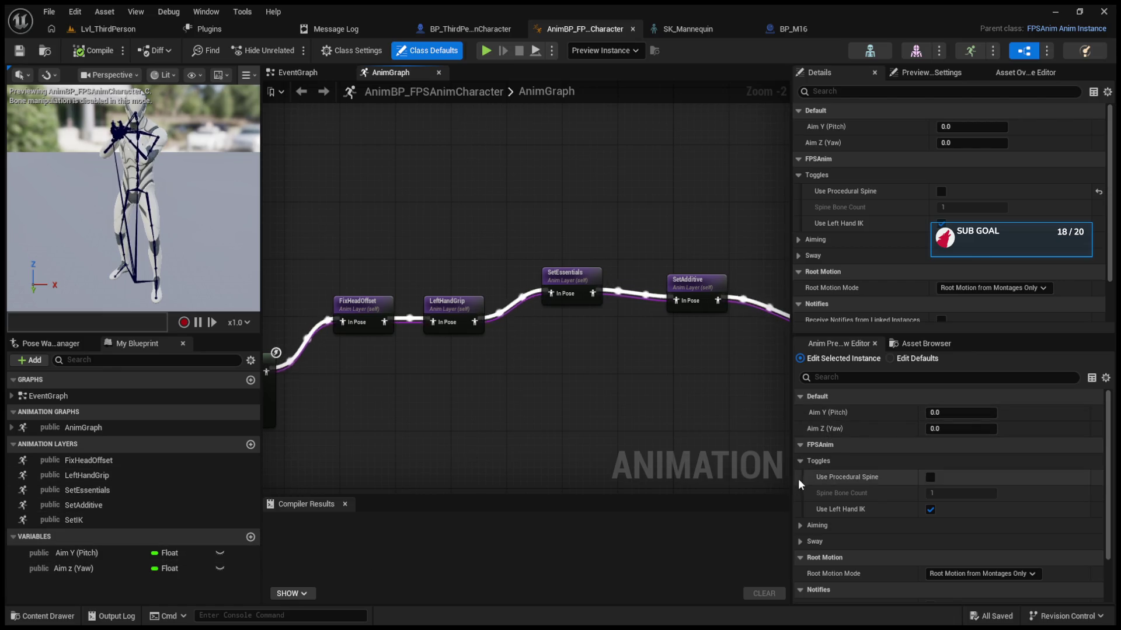
Step: Turn on Use Procedural Spine in the preview and apply it to the blueprint defaults
click(933, 478)
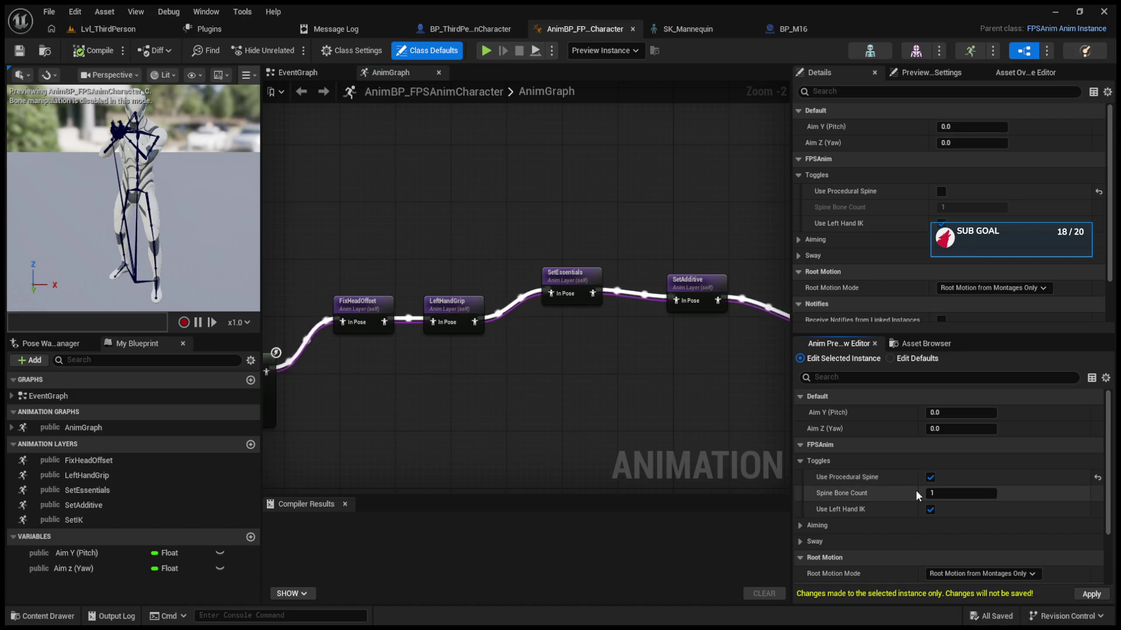
click(1081, 594)
scroll(862, 524, down, 1)
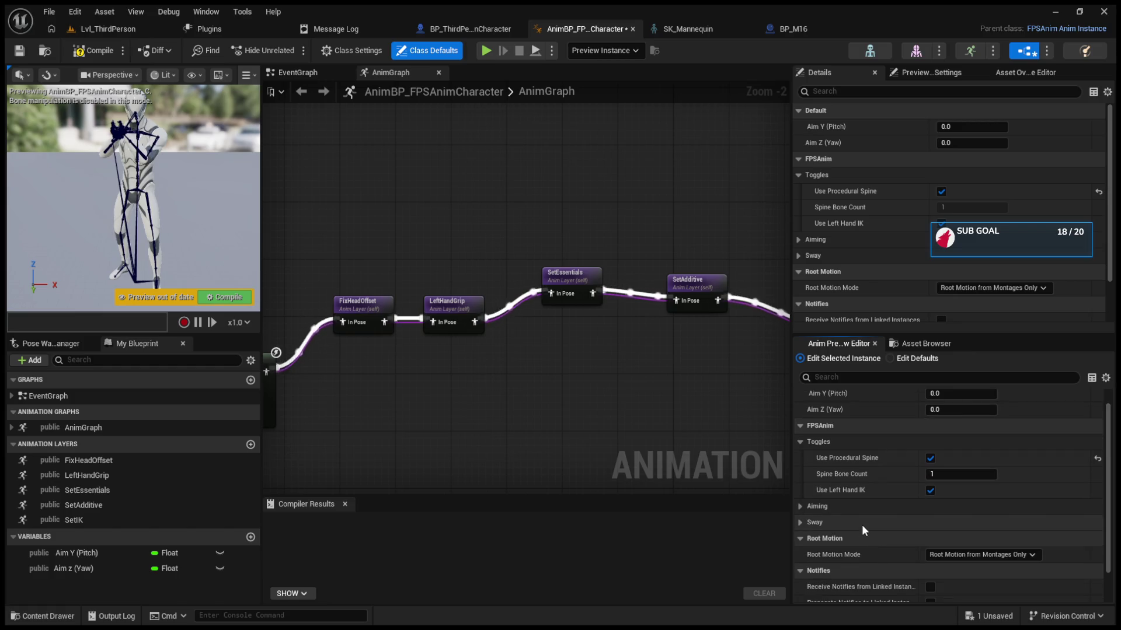
Step: Review the Sway and Aiming settings and the Layered blend per bone node
click(806, 524)
click(801, 507)
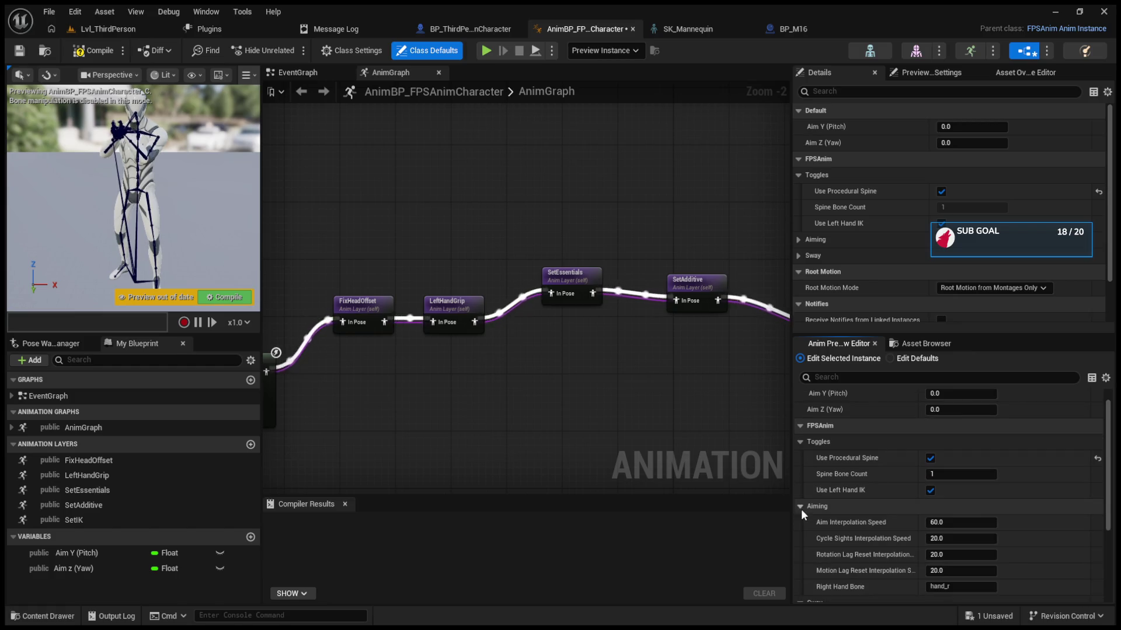
click(801, 507)
mouse_move(324, 257)
mouse_down()
mouse_move(529, 251)
mouse_move(669, 224)
mouse_up()
click(569, 327)
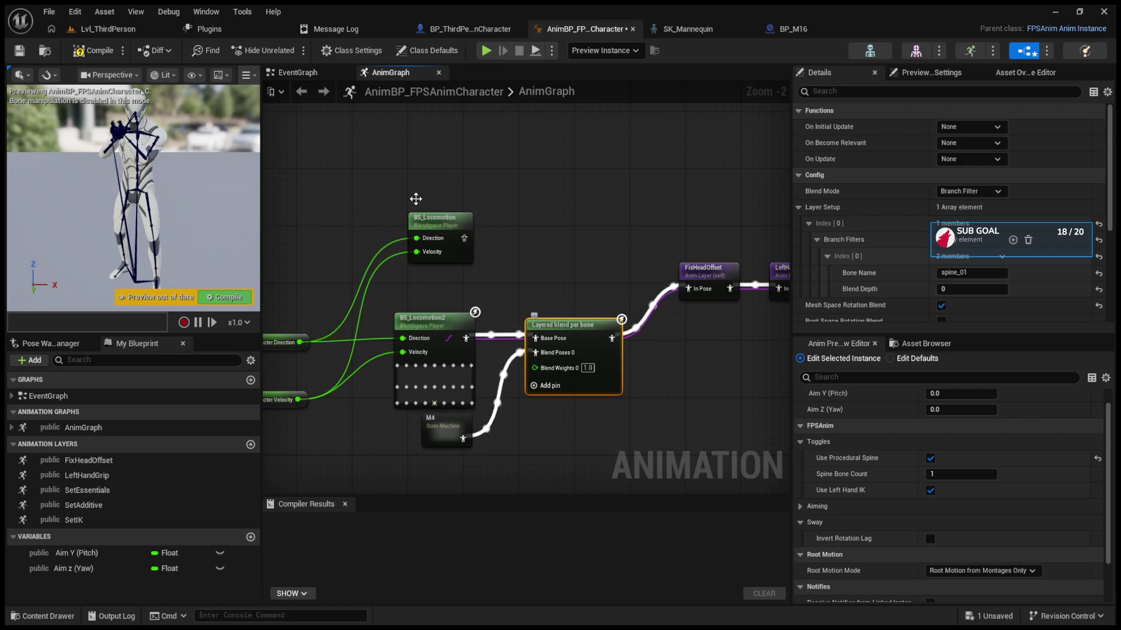
click(104, 34)
Step: Play-test shooting and reloading near the green cylinder, then select FixHeadOffset in the AnimBP
key(alt+p)
click(527, 256)
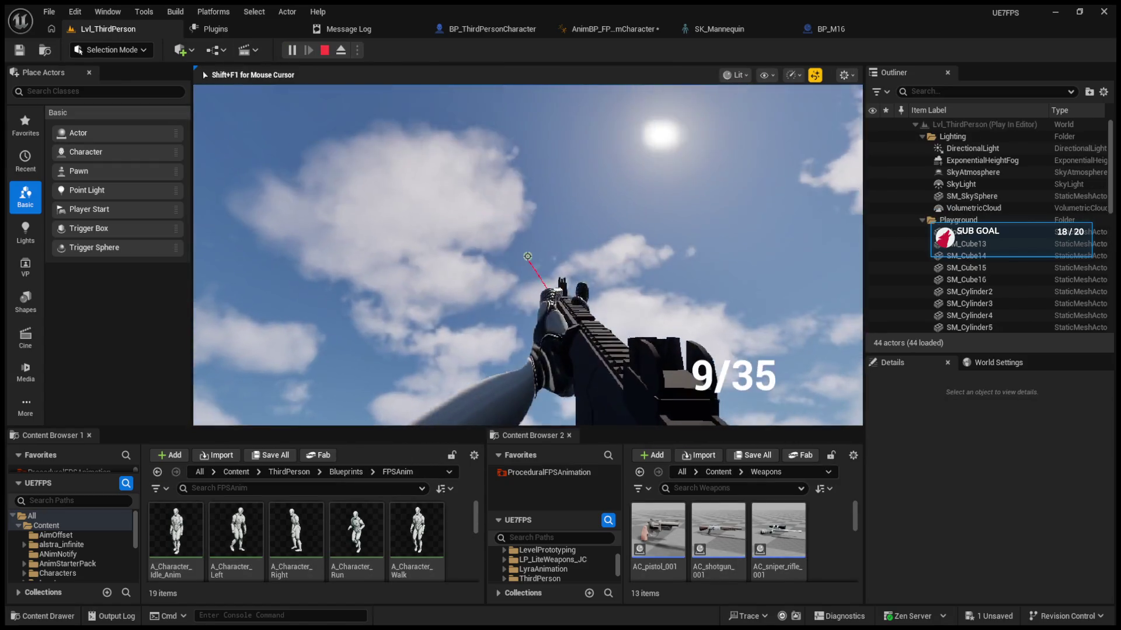
drag(527, 256, 527, 257)
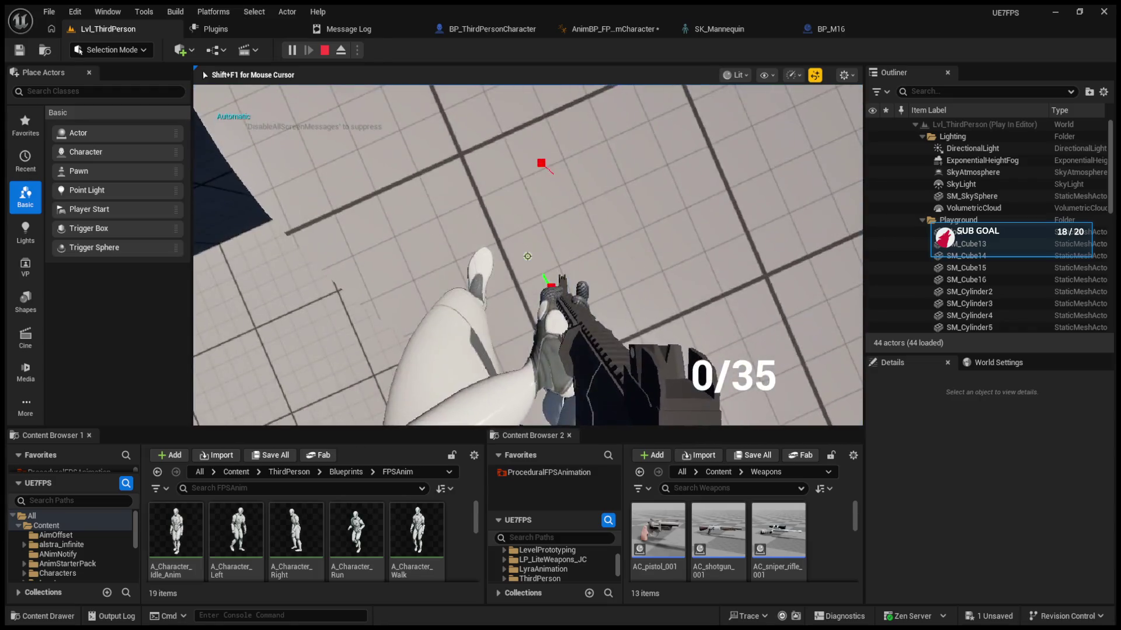
key(r)
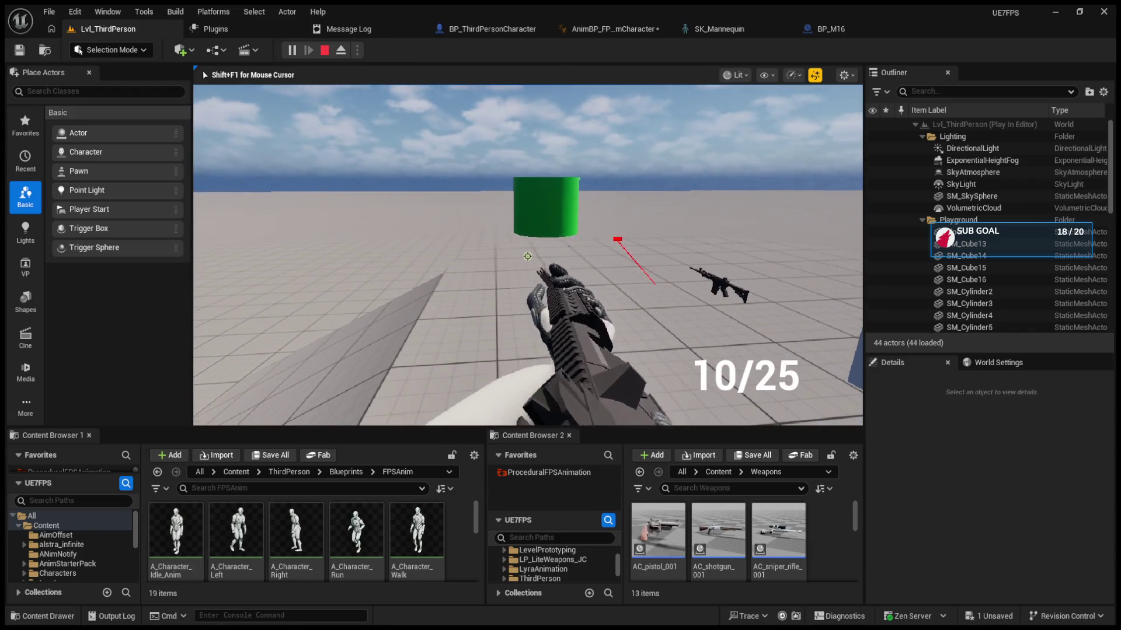
key(w)
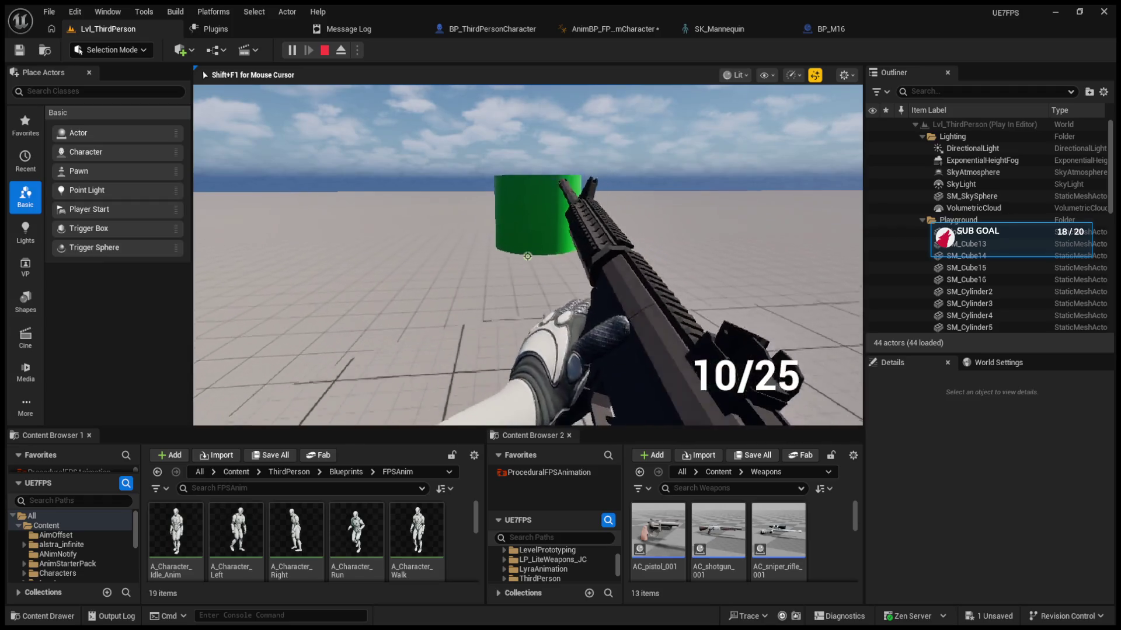
click(527, 257)
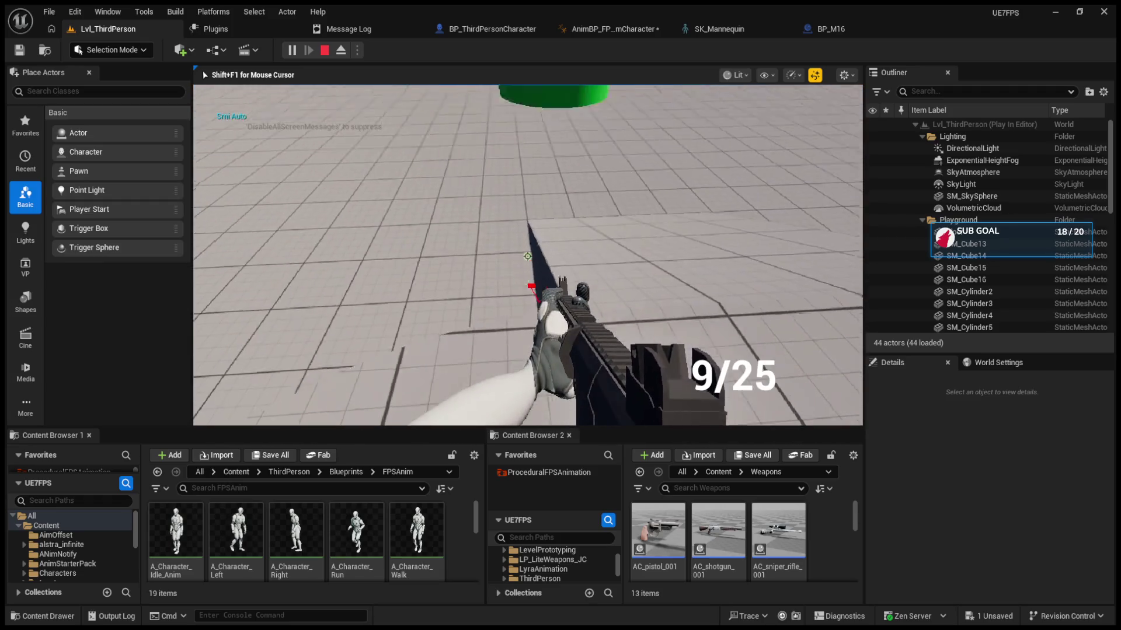
click(527, 256)
key(r)
key(Escape)
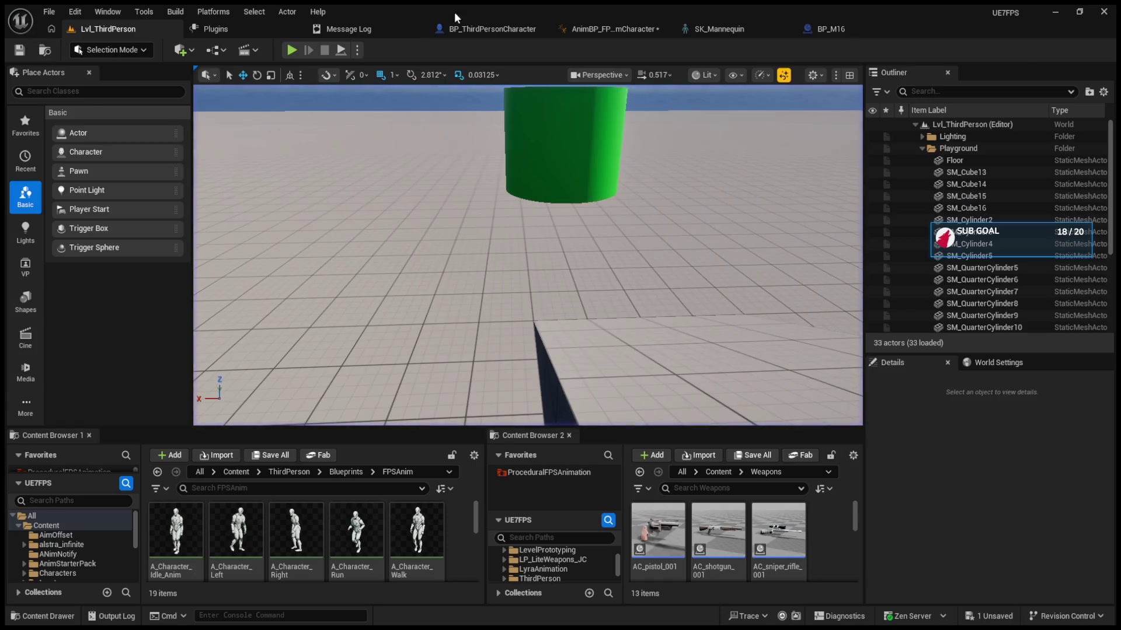
click(583, 24)
click(574, 273)
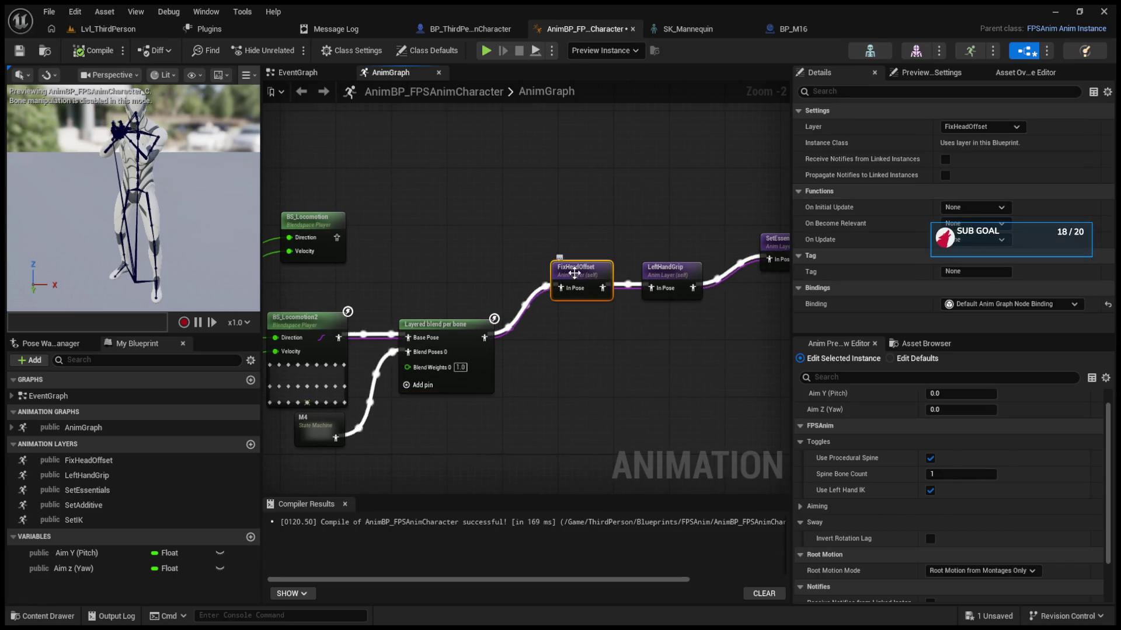
Step: Move FixHeadOffset beside the layered blend and open the LeftHandGrip and SetEssentials layer graphs
drag(574, 273, 555, 346)
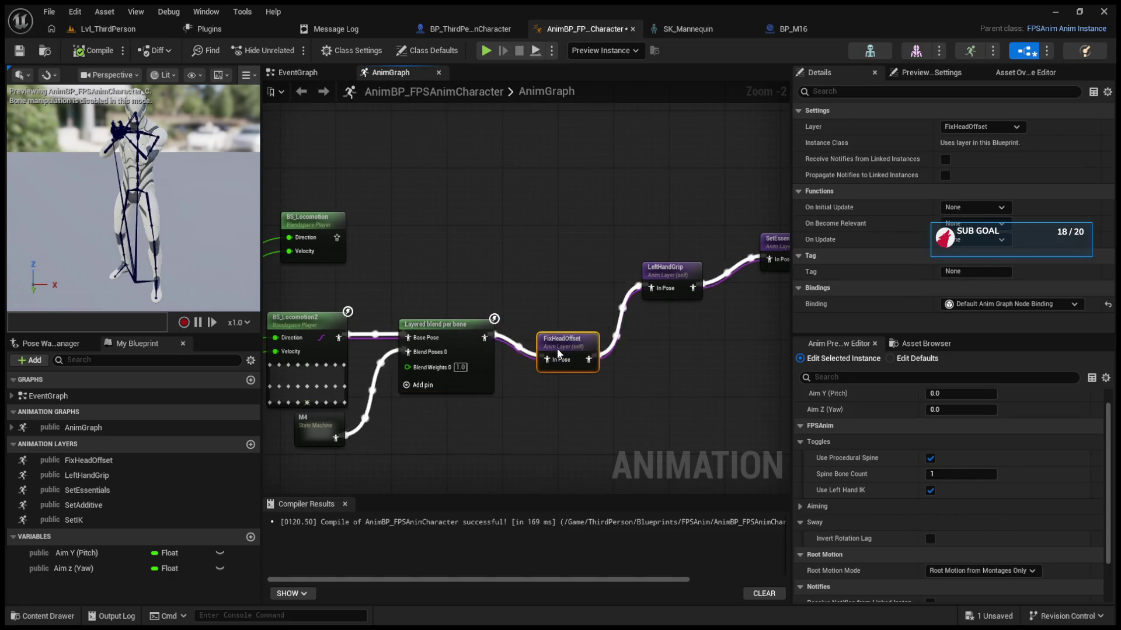
click(683, 261)
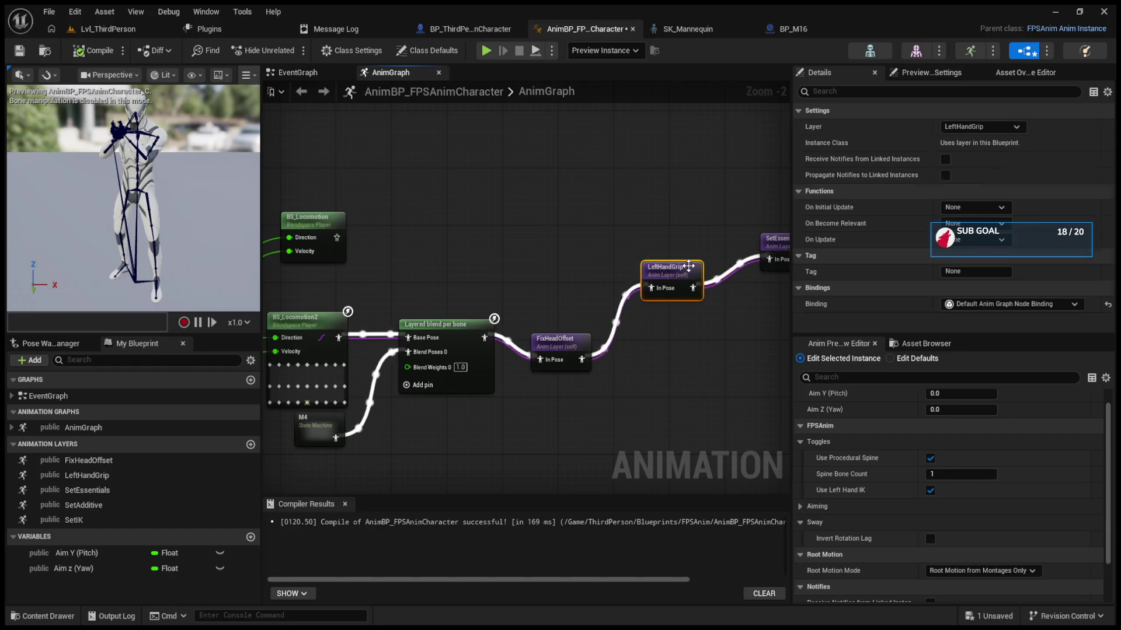
double_click(655, 272)
click(301, 94)
double_click(522, 352)
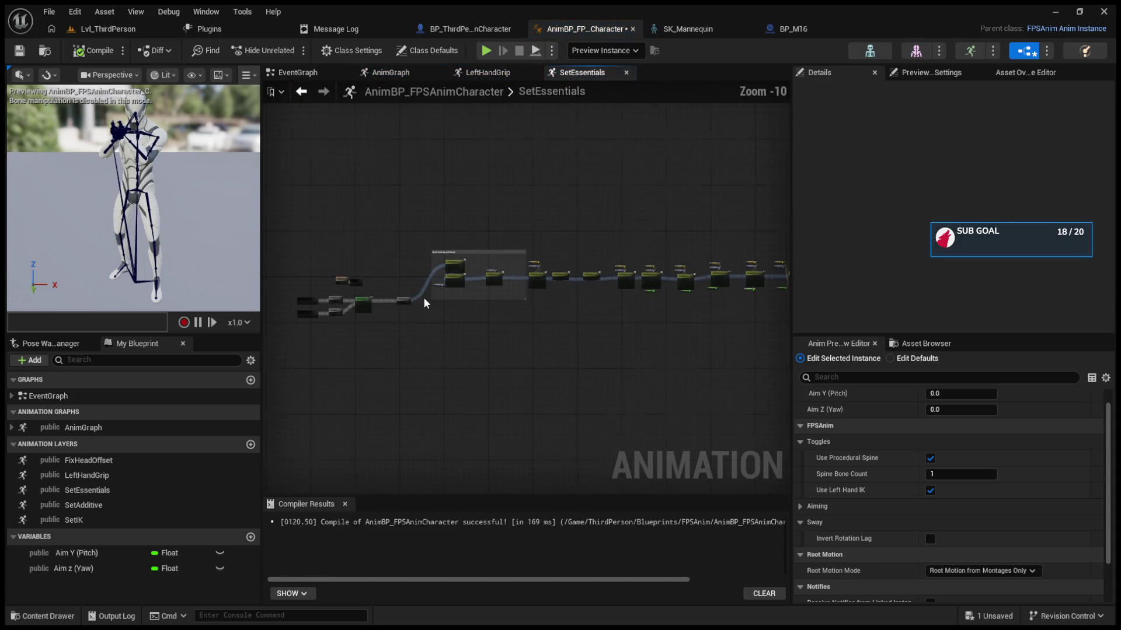
scroll(442, 292, up, 11)
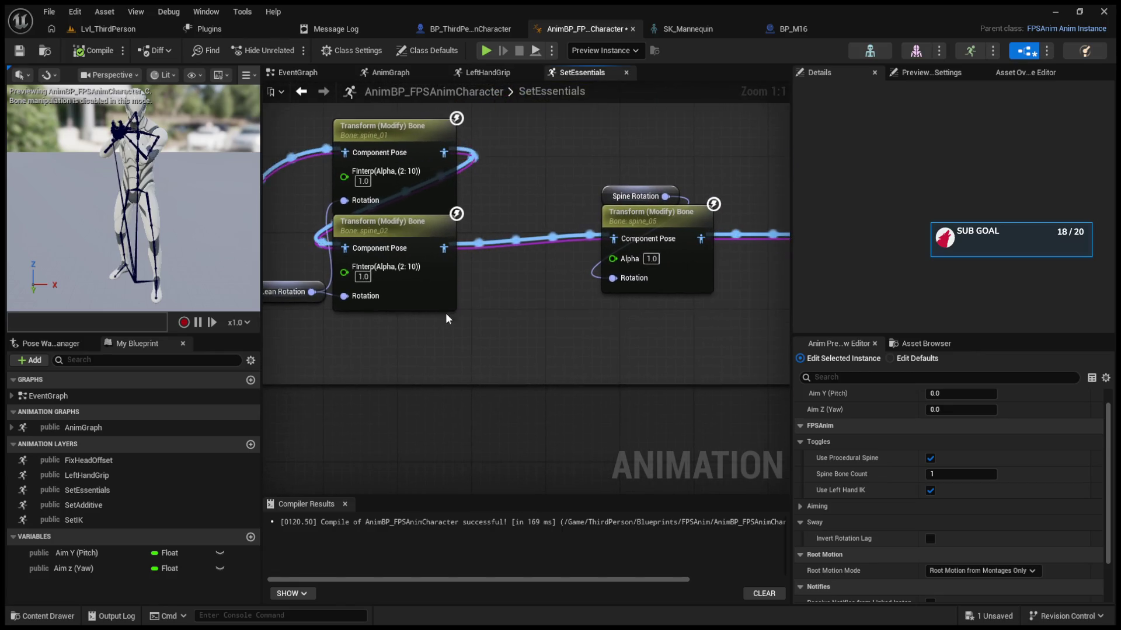
Step: Play-test firing two shots and reloading, then return to the FPS anim blueprint
click(108, 29)
click(290, 51)
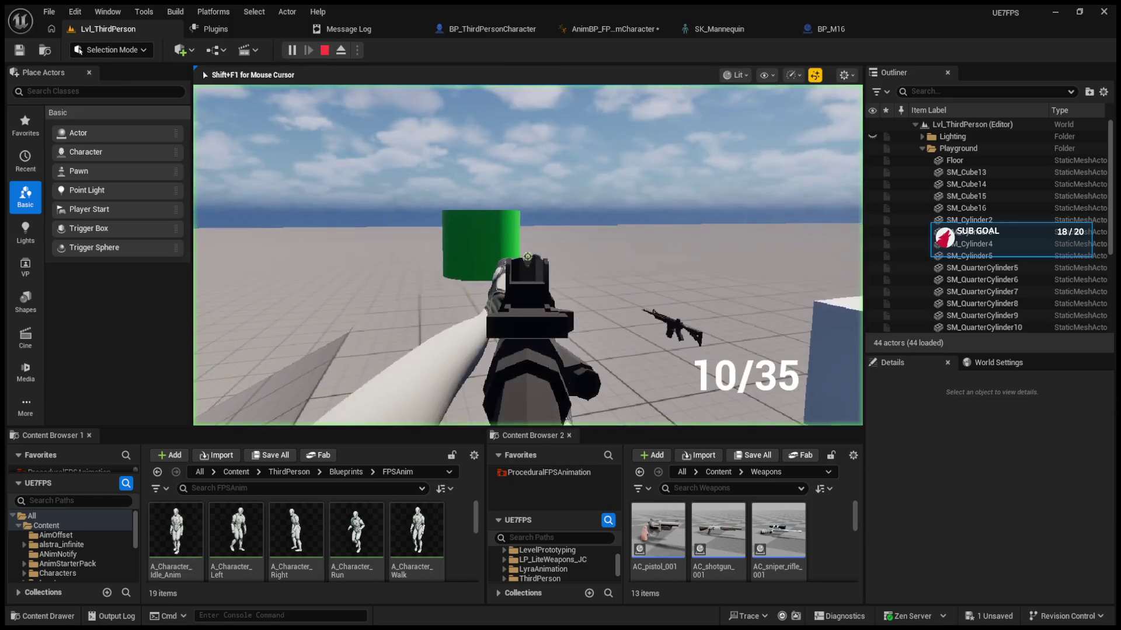
click(527, 256)
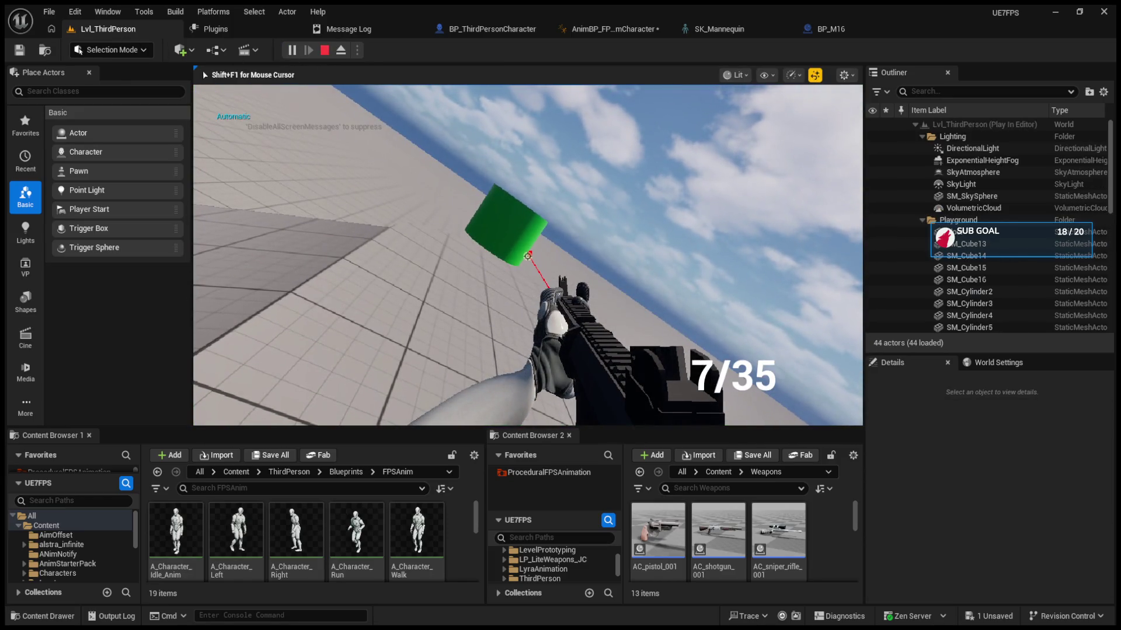
click(527, 256)
key(r)
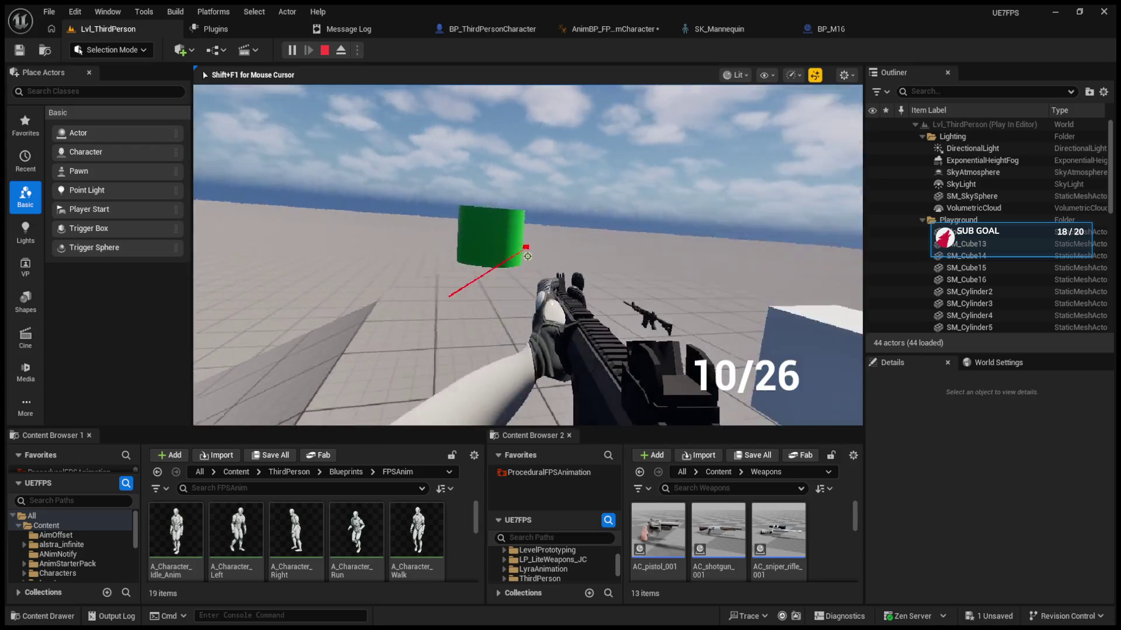
key(Escape)
click(597, 30)
scroll(506, 264, up, 2)
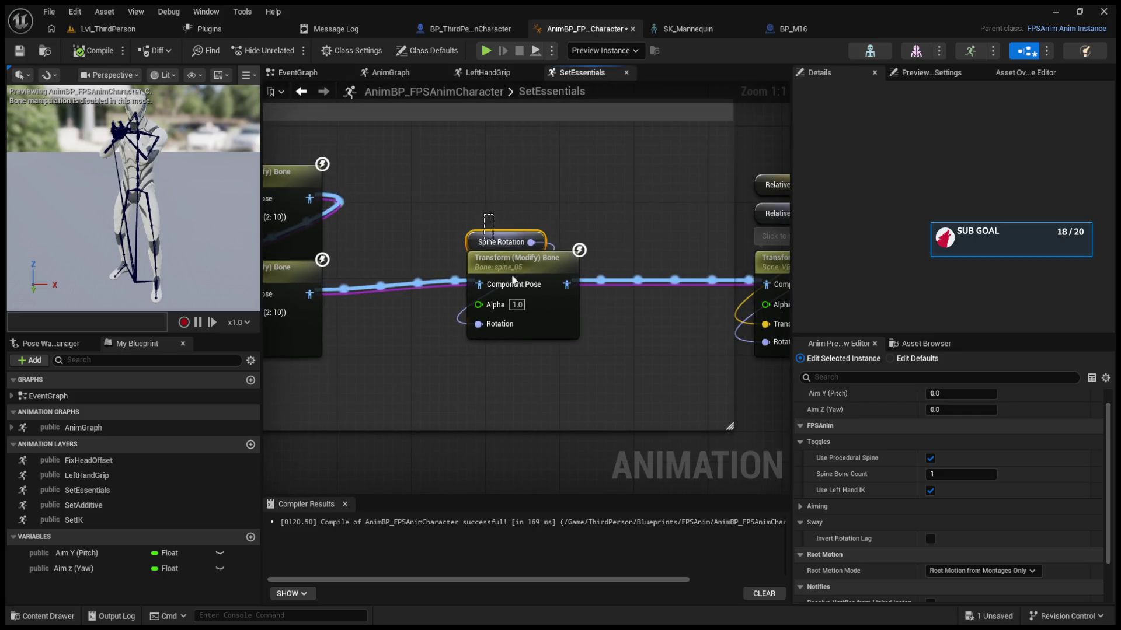
Step: Inspect the Relative To Hand, VB Sight Transform and Copy Bone nodes, then briefly play-test
drag(515, 277, 315, 274)
mouse_move(582, 164)
mouse_down()
mouse_move(639, 279)
mouse_move(613, 284)
mouse_move(613, 275)
mouse_up()
click(612, 270)
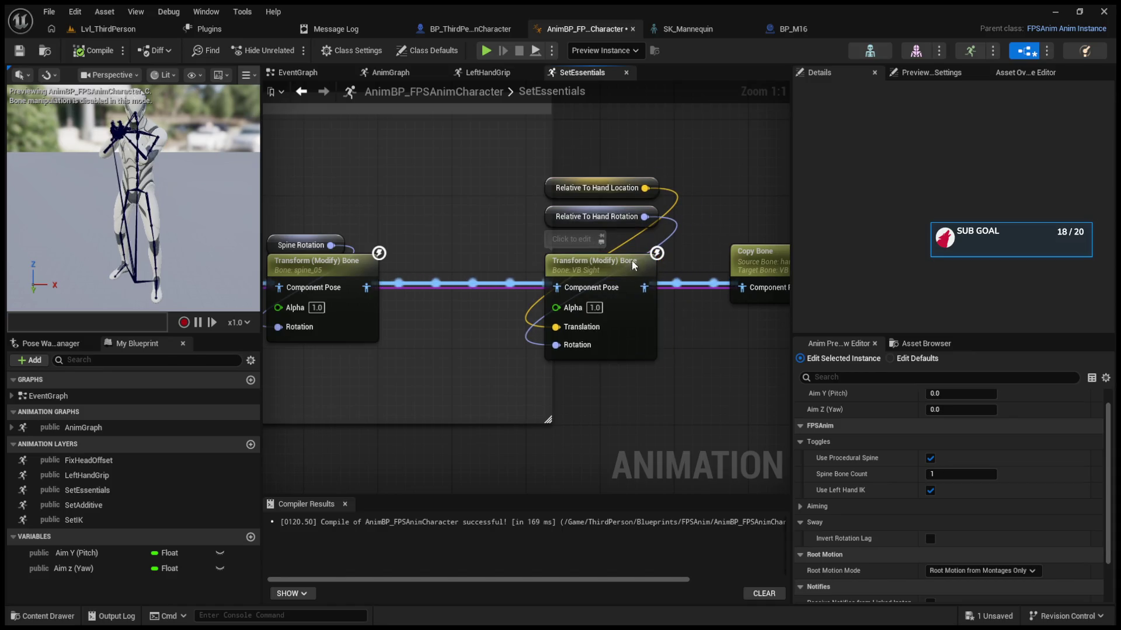
click(773, 261)
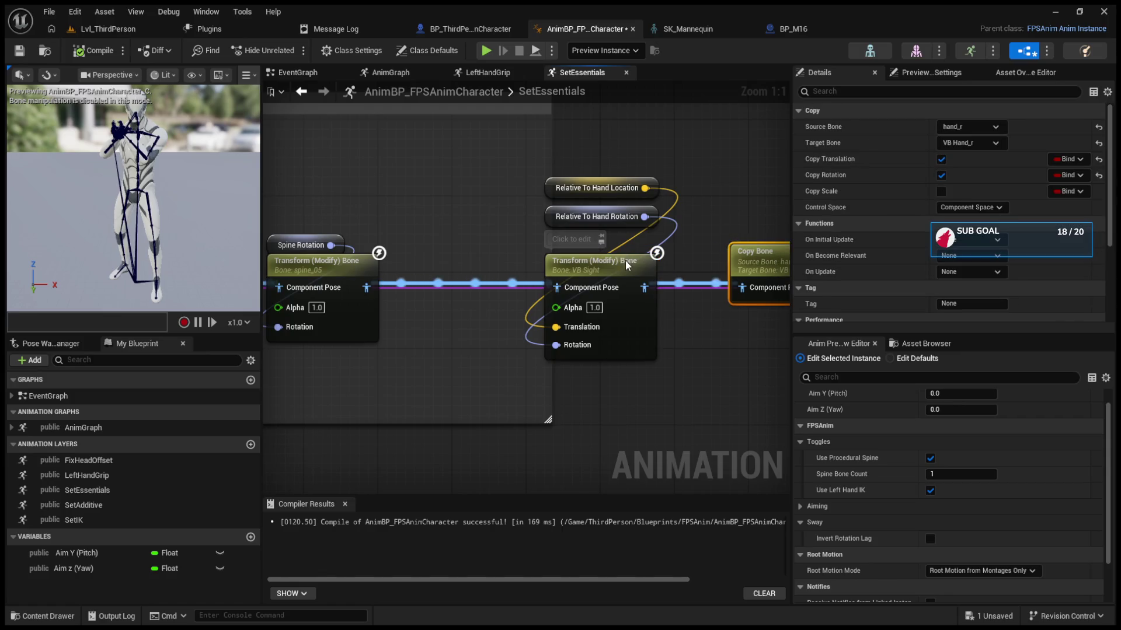
key(alt+p)
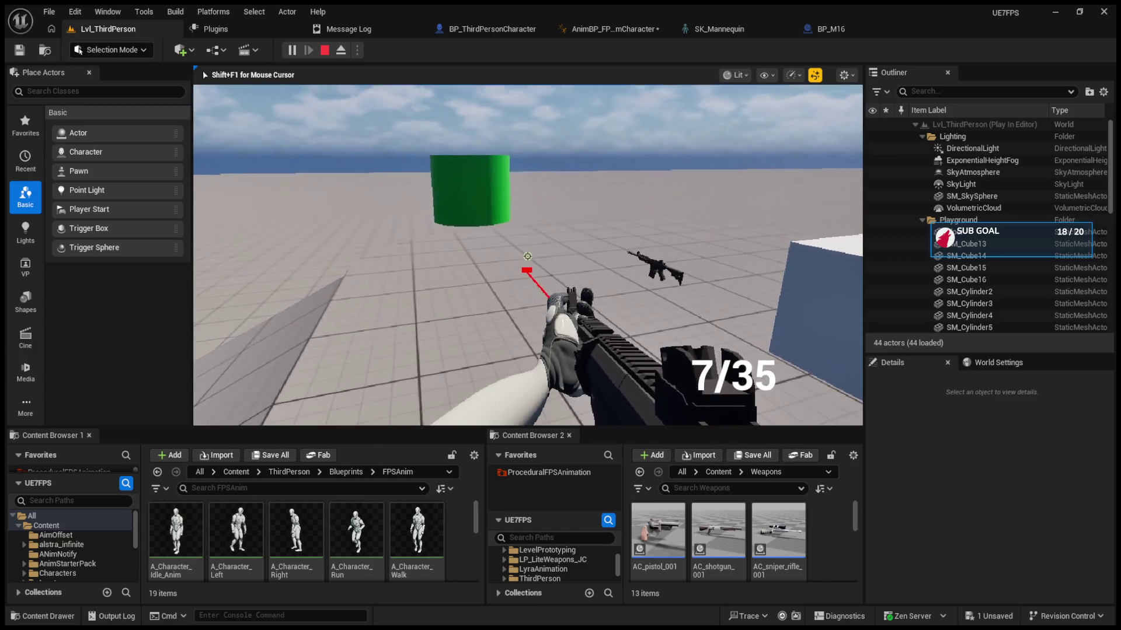
key(Escape)
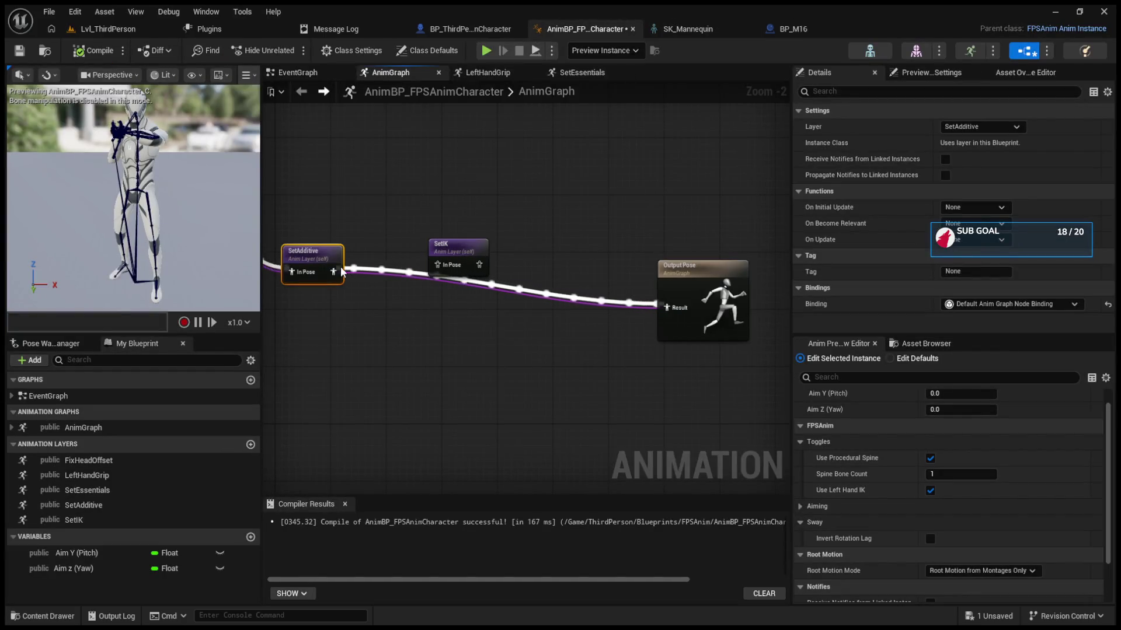
Step: Chain SetAdditive into SetIK and SetIK into Output Pose, then play-test firing
drag(344, 273, 449, 275)
drag(679, 317, 656, 314)
click(226, 303)
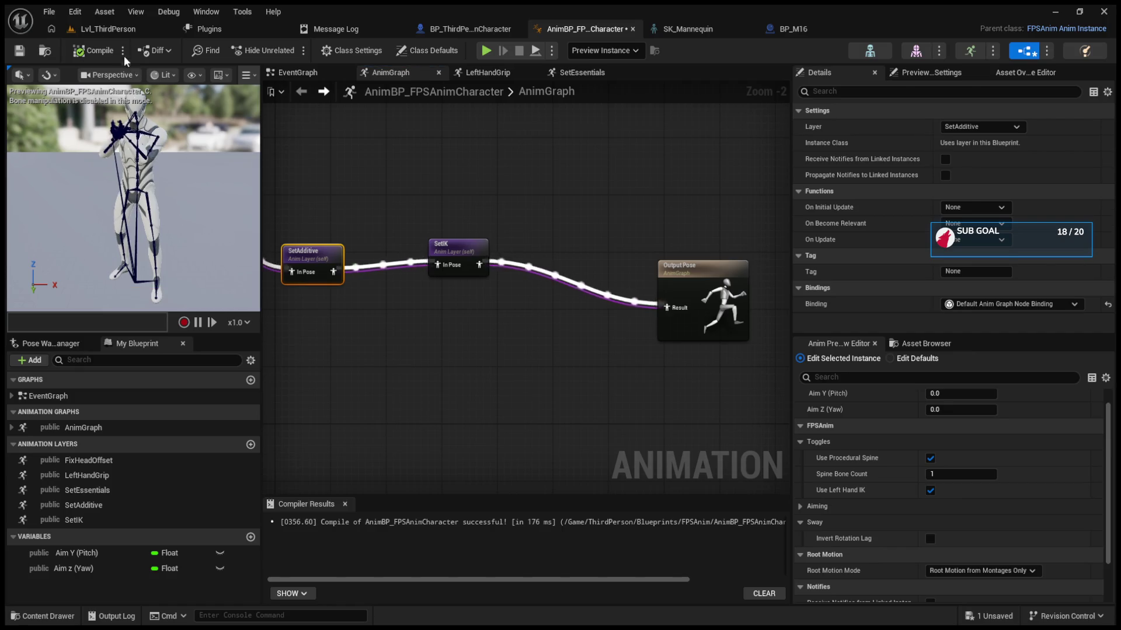
key(alt+p)
click(527, 257)
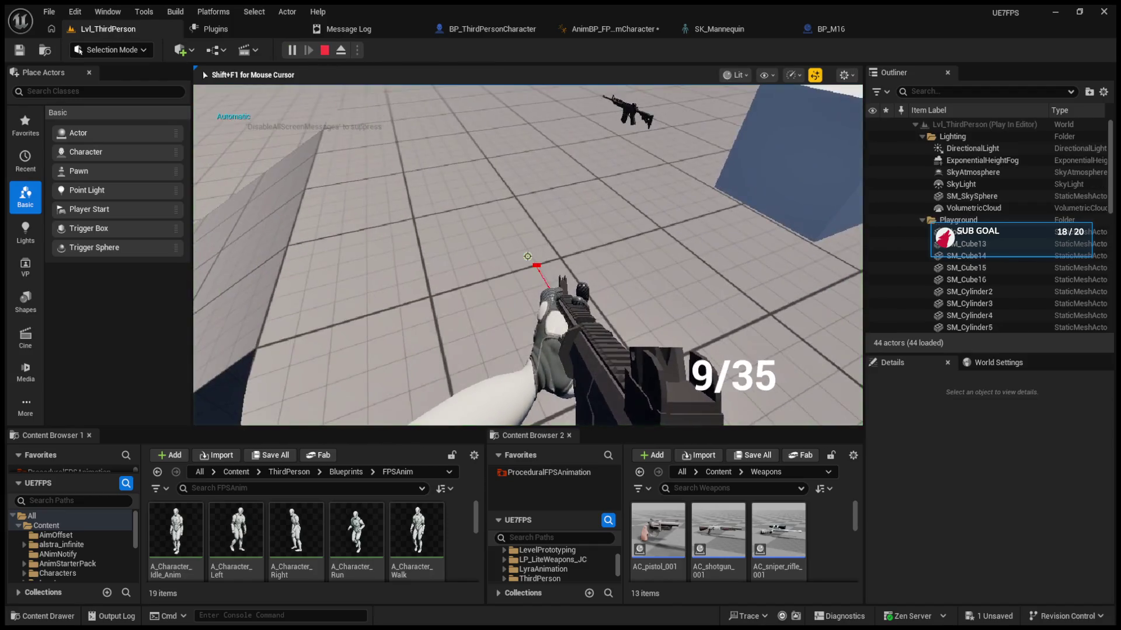
Step: Reload, fire at the green cylinder, scroll through weapons, then stop and open BP_M16's EventGraph
key(r)
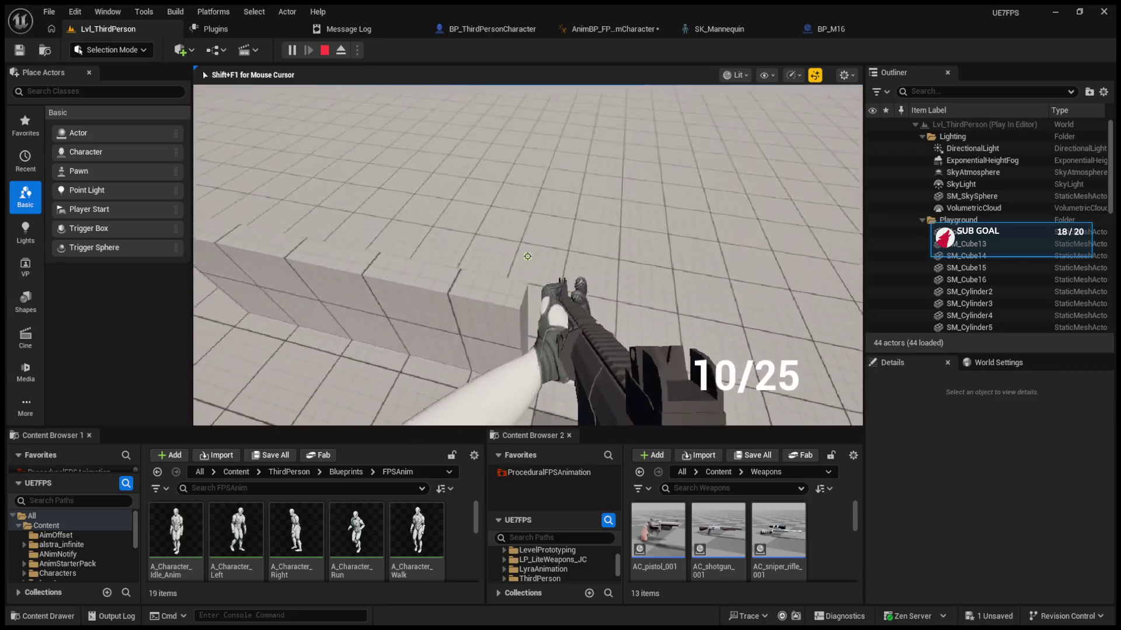
click(527, 256)
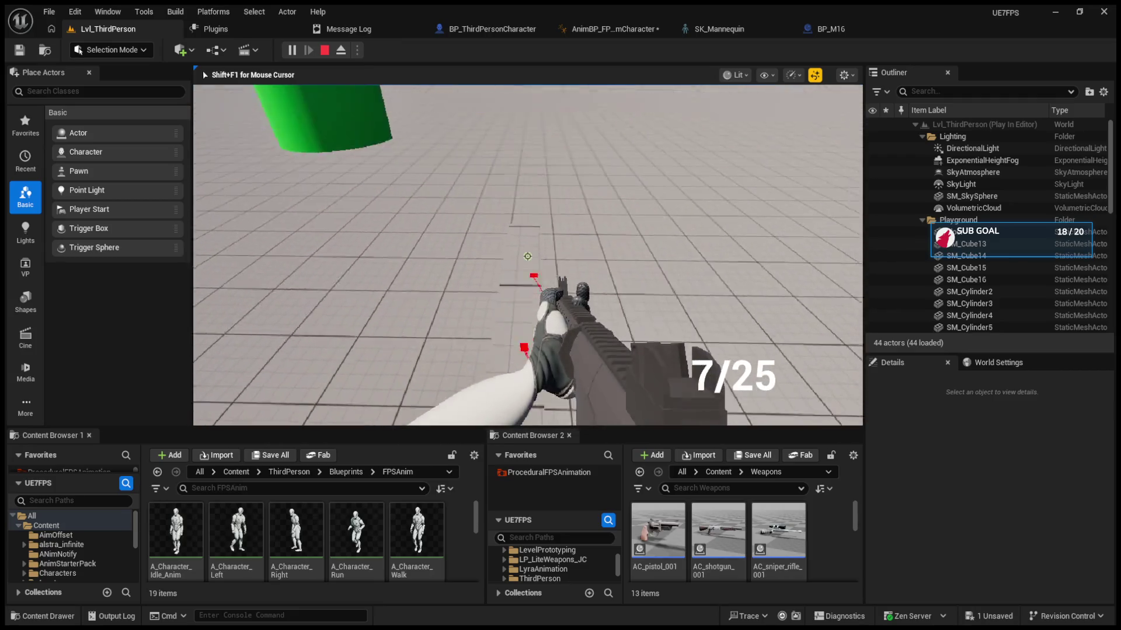
key(r)
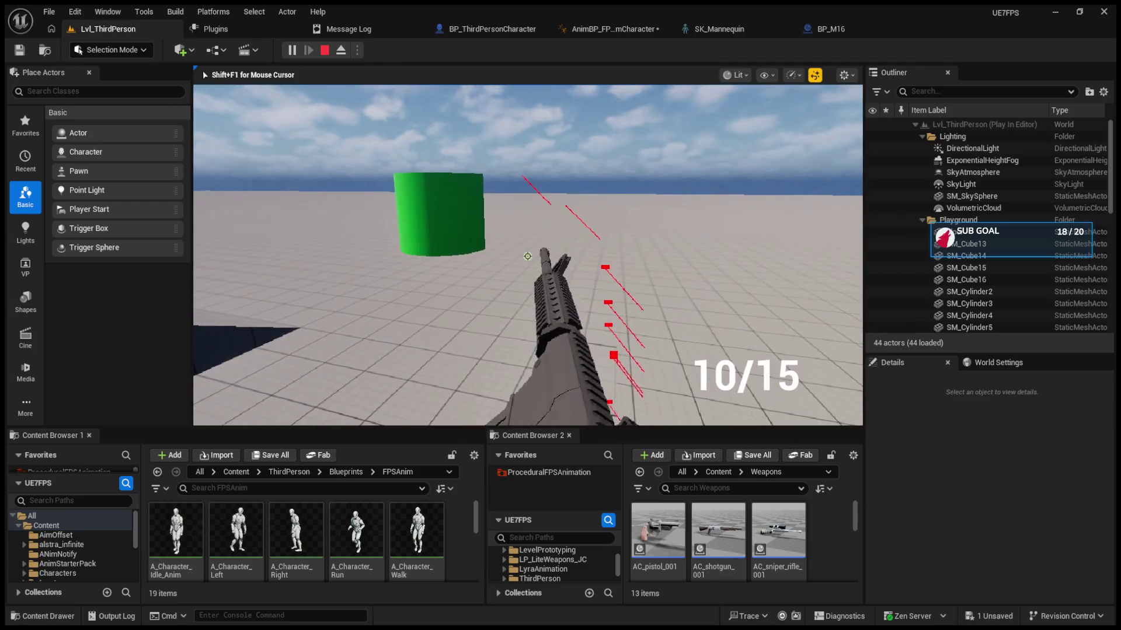
scroll(527, 256, up, 1)
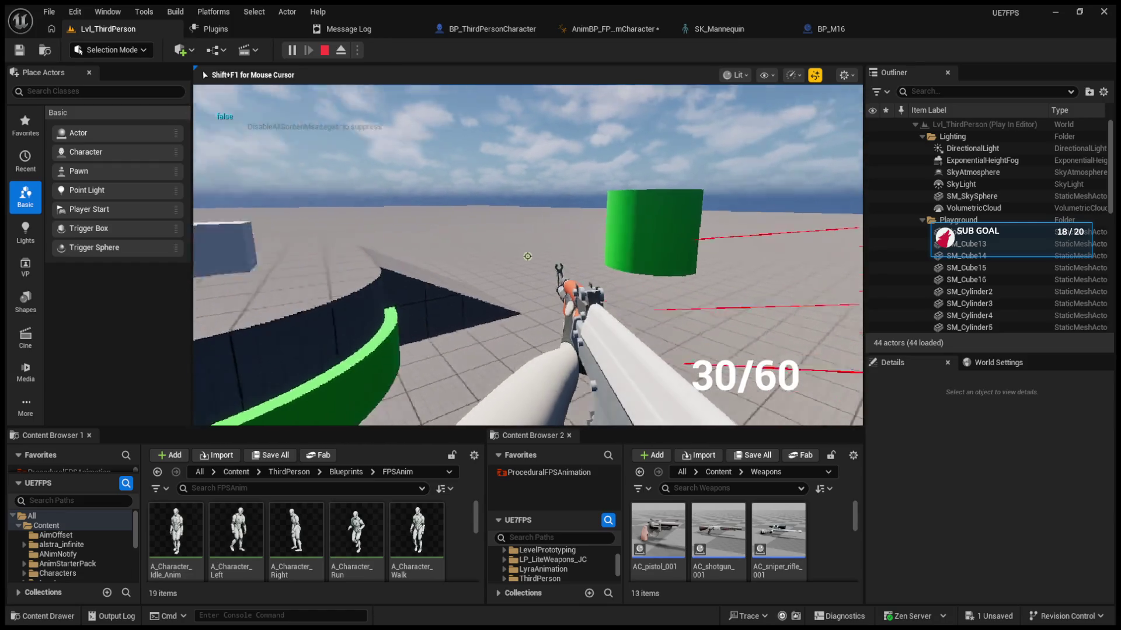
scroll(527, 257, down, 1)
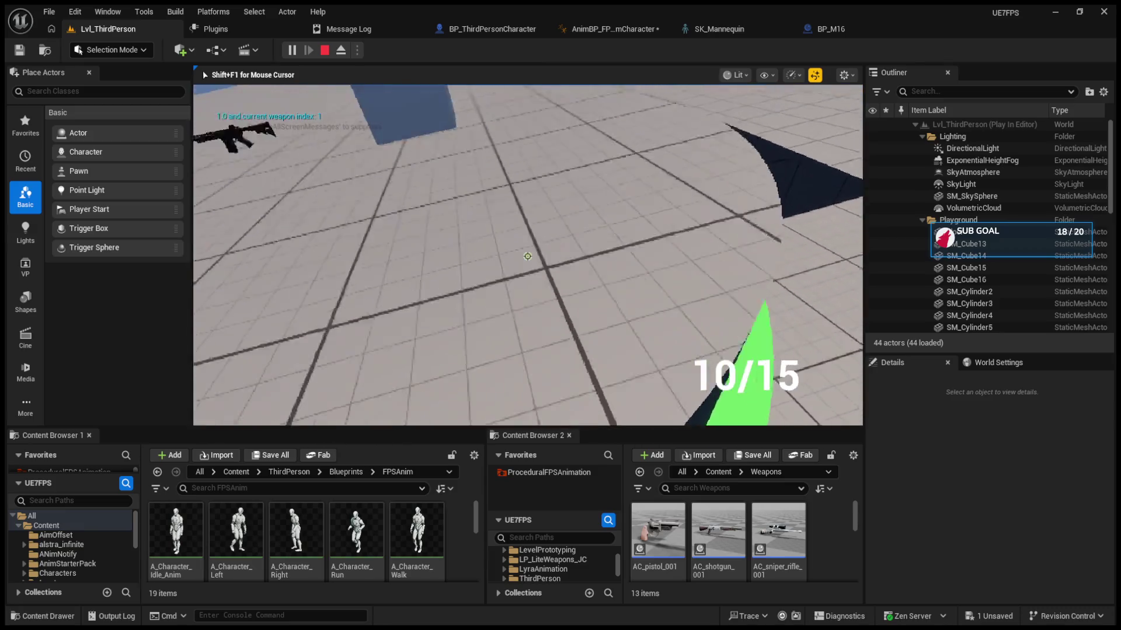
drag(527, 256, 527, 256)
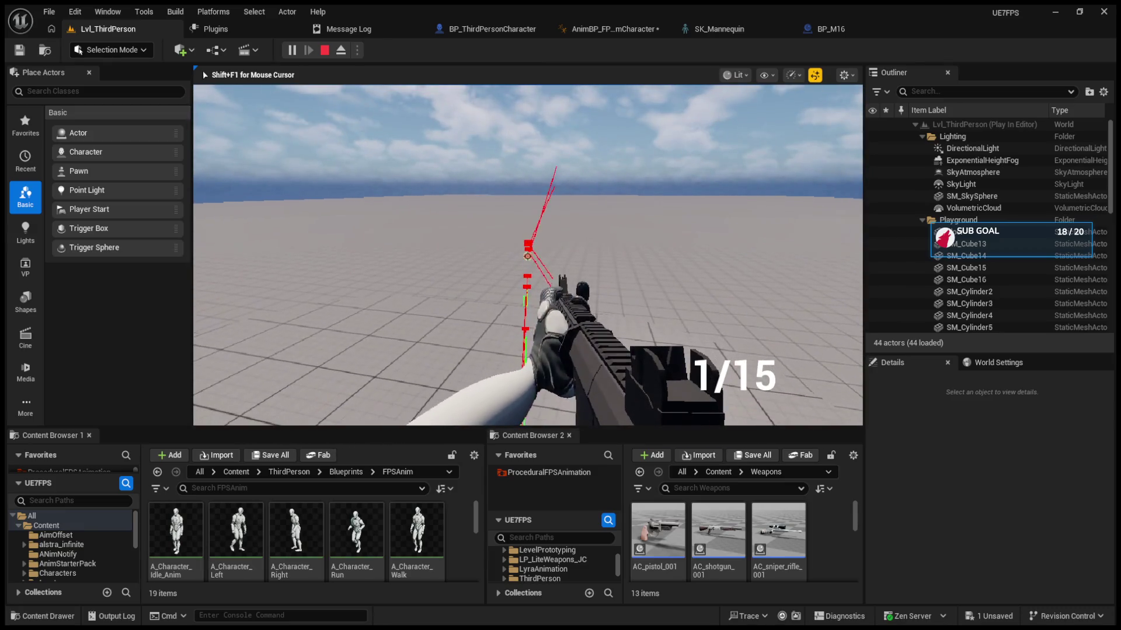
key(Escape)
click(814, 30)
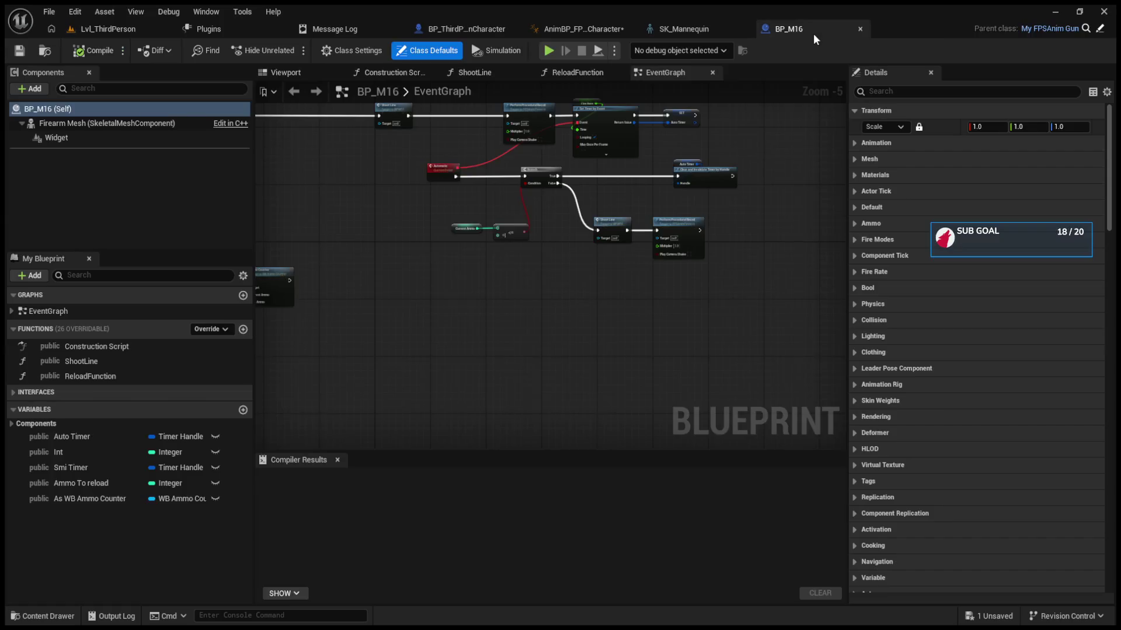
Step: Centre BP_M16's Shoot Line and Perform Procedural Recoil nodes and compile the blueprint
scroll(665, 222, up, 4)
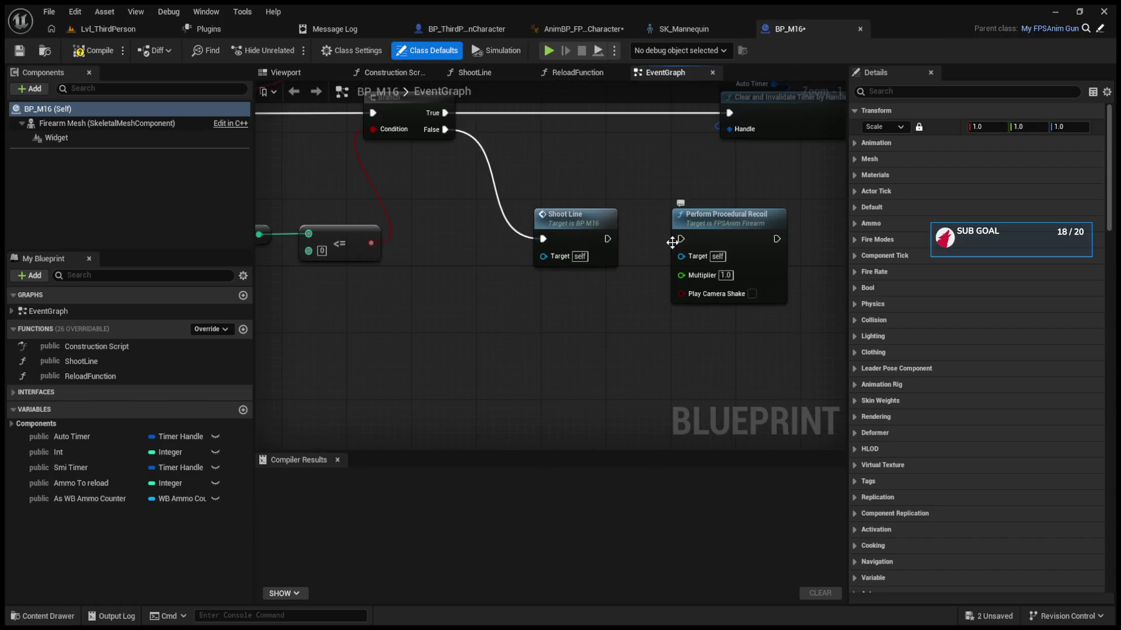
drag(672, 242, 628, 241)
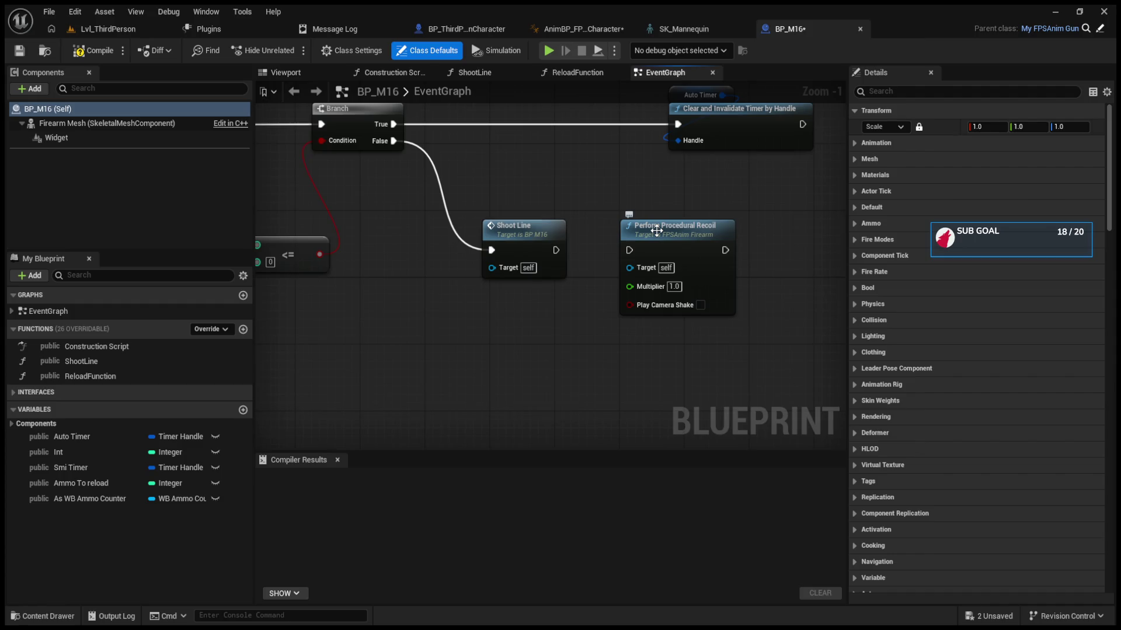
click(104, 54)
Step: Run a quick playtest firing one shot, then restart play in the level
click(104, 29)
click(292, 49)
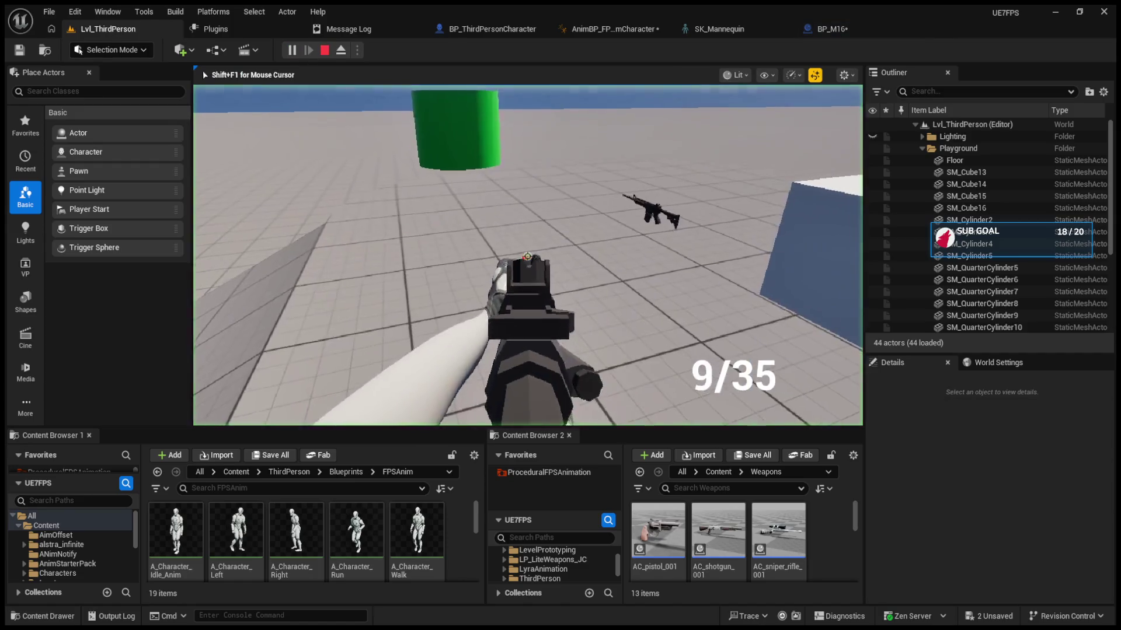
click(528, 256)
key(Escape)
click(104, 29)
click(292, 49)
Step: Fire the rifle six times to empty it, then reload with R
click(527, 256)
click(528, 255)
click(527, 256)
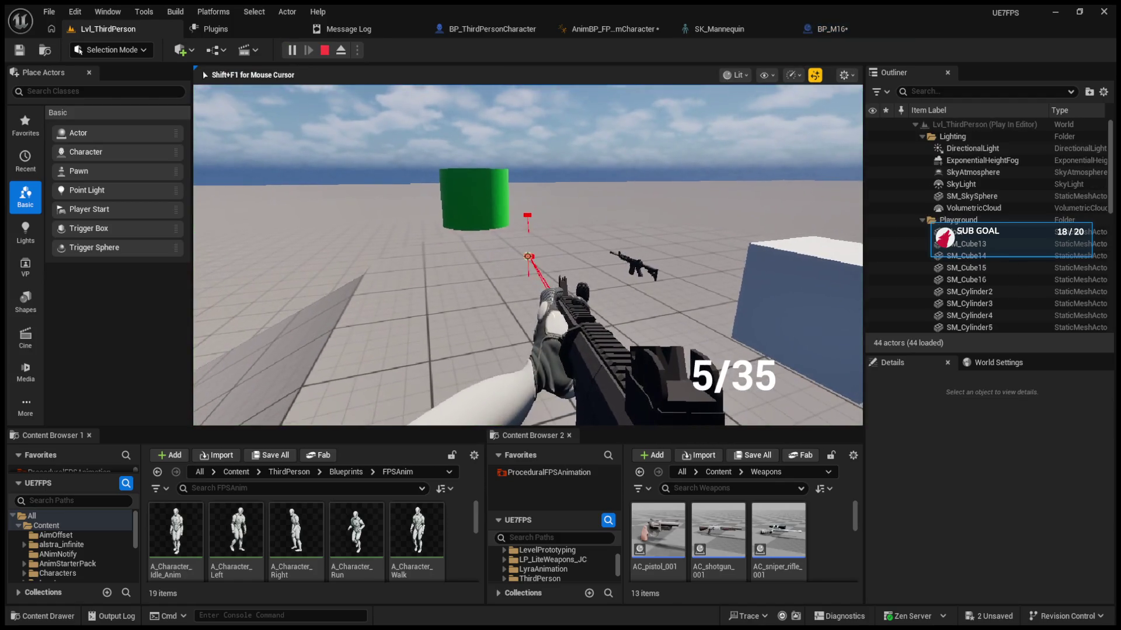
click(527, 255)
click(527, 255)
click(527, 256)
key(r)
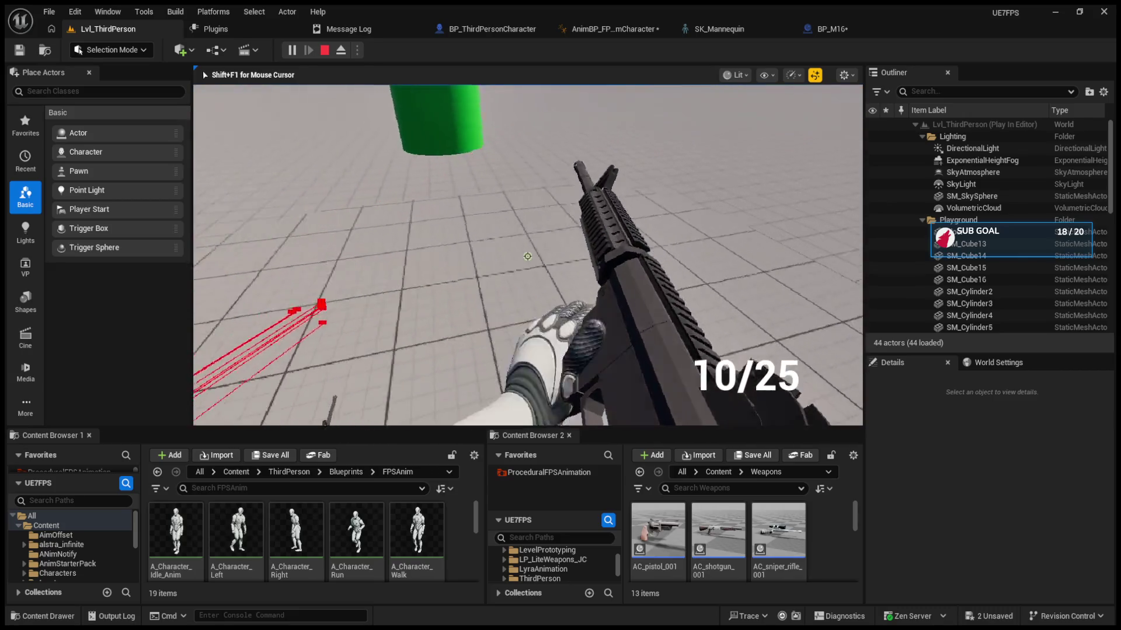
Step: Switch to automatic fire, hold fire at the cylinder, reload, and stop playing
key(b)
drag(528, 256, 528, 255)
key(r)
key(Escape)
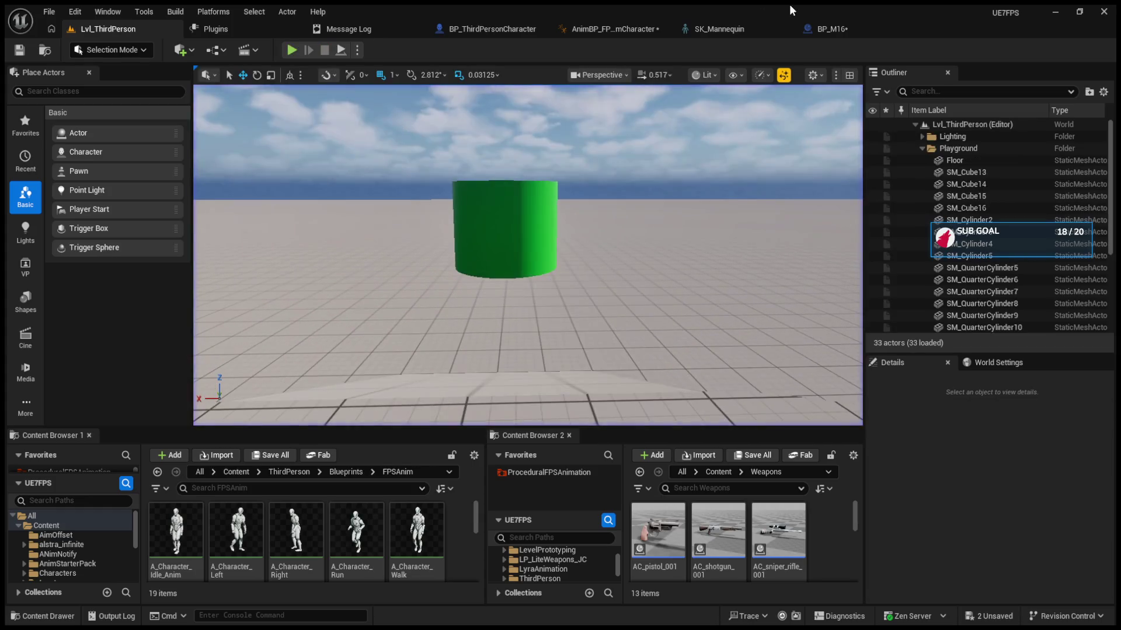
Step: Review BP_M16's Recoil Data, pitch randomness, curve and shake settings, and sway multipliers
click(806, 27)
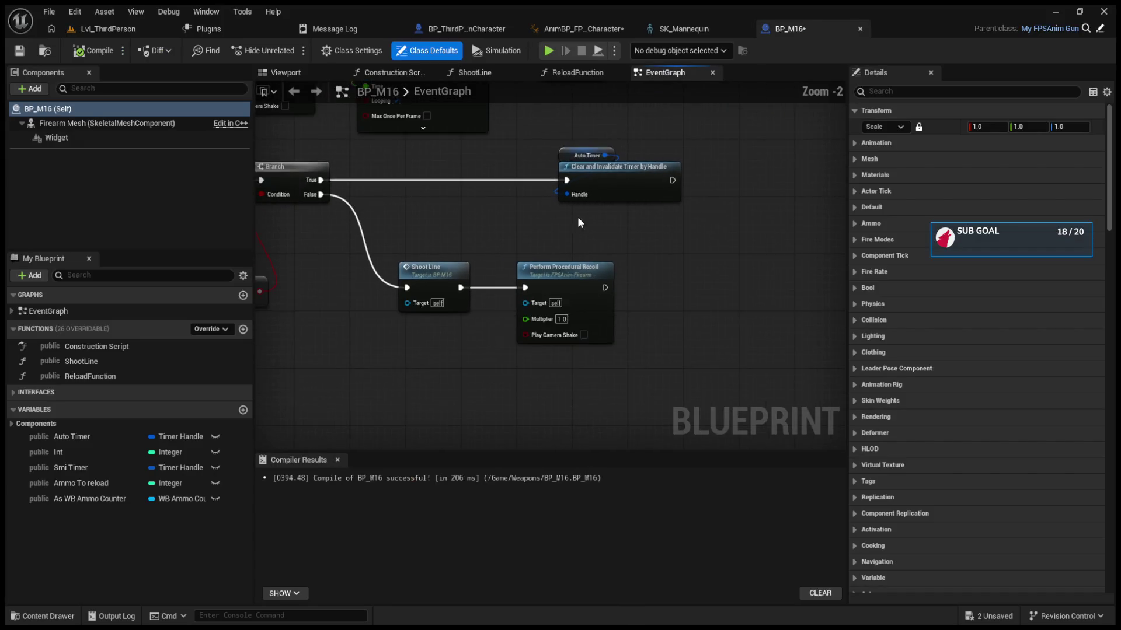
scroll(576, 215, down, 1)
scroll(860, 312, down, 5)
scroll(860, 313, down, 4)
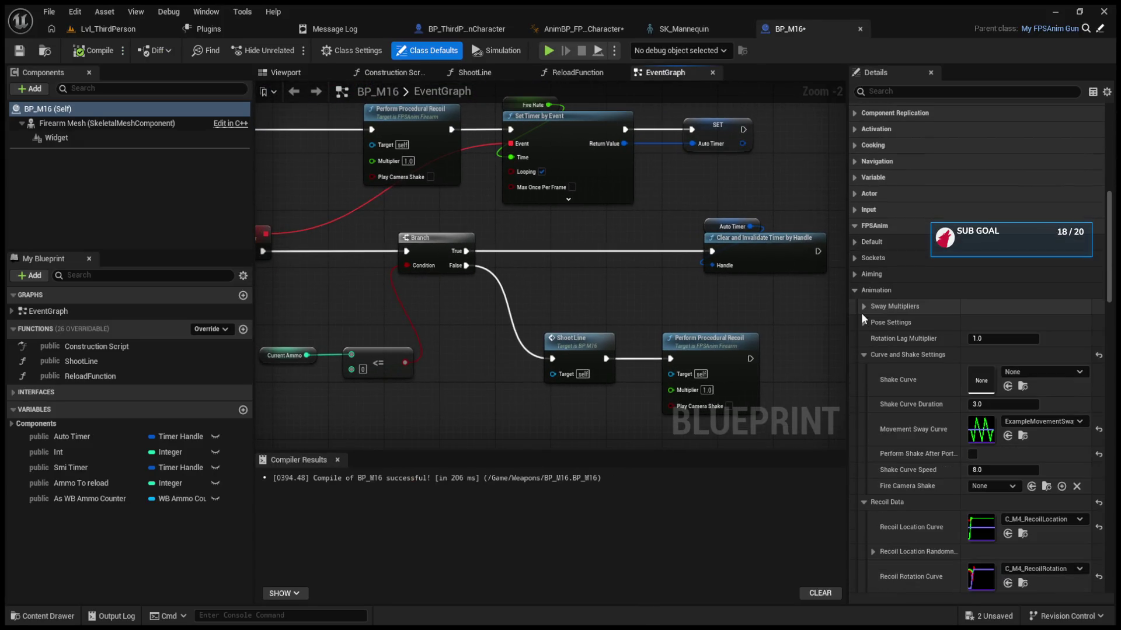
click(866, 355)
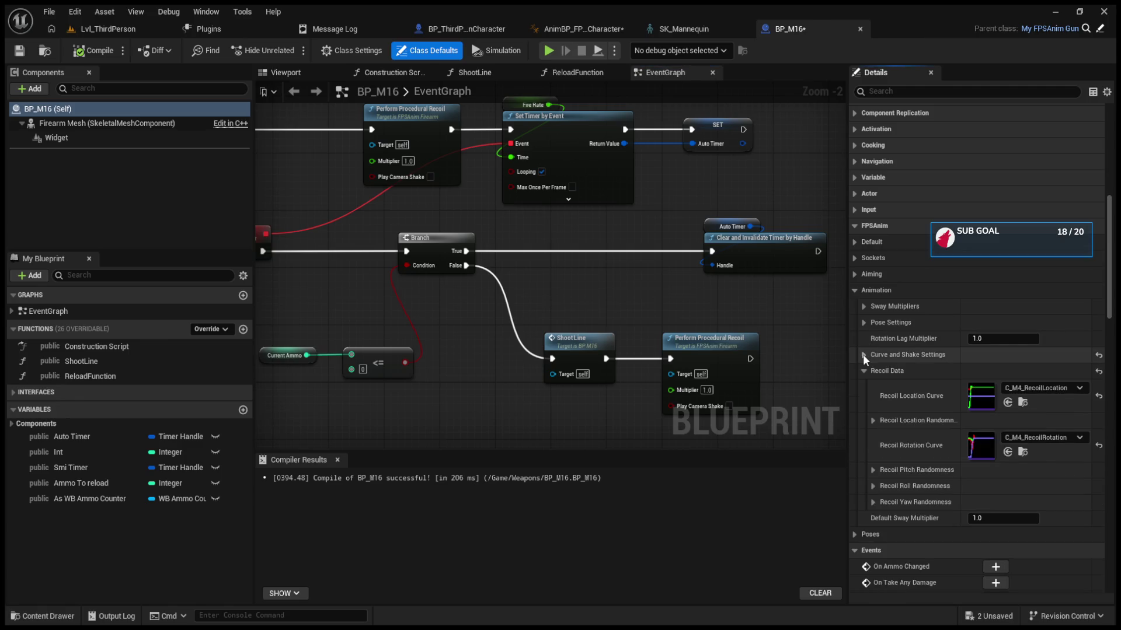
click(863, 371)
click(866, 372)
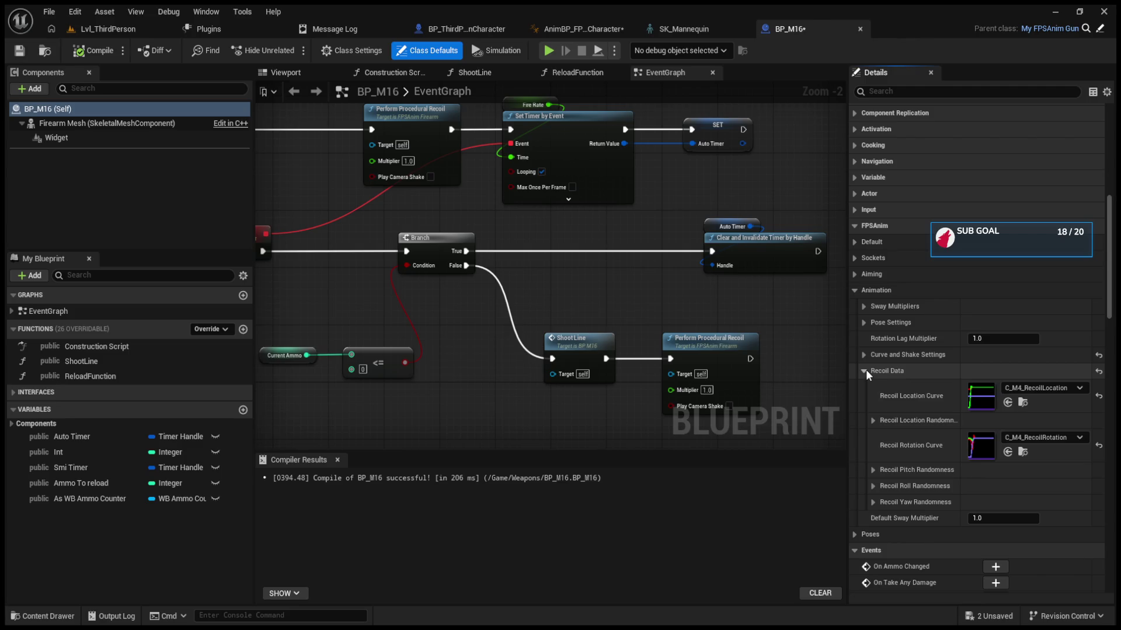
click(876, 470)
click(877, 470)
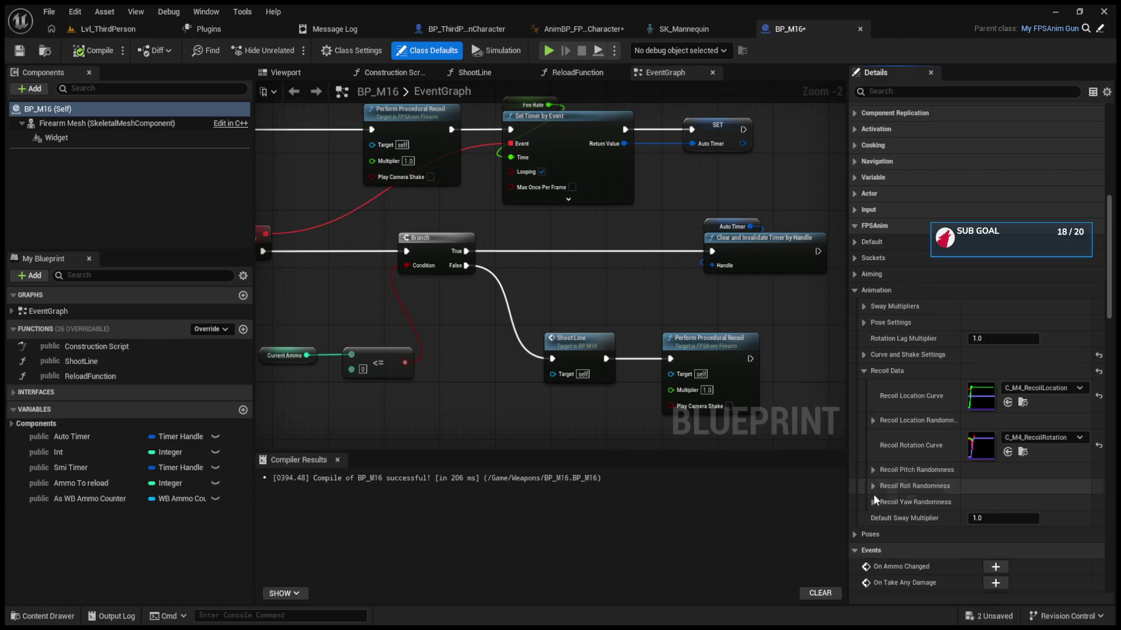
click(864, 356)
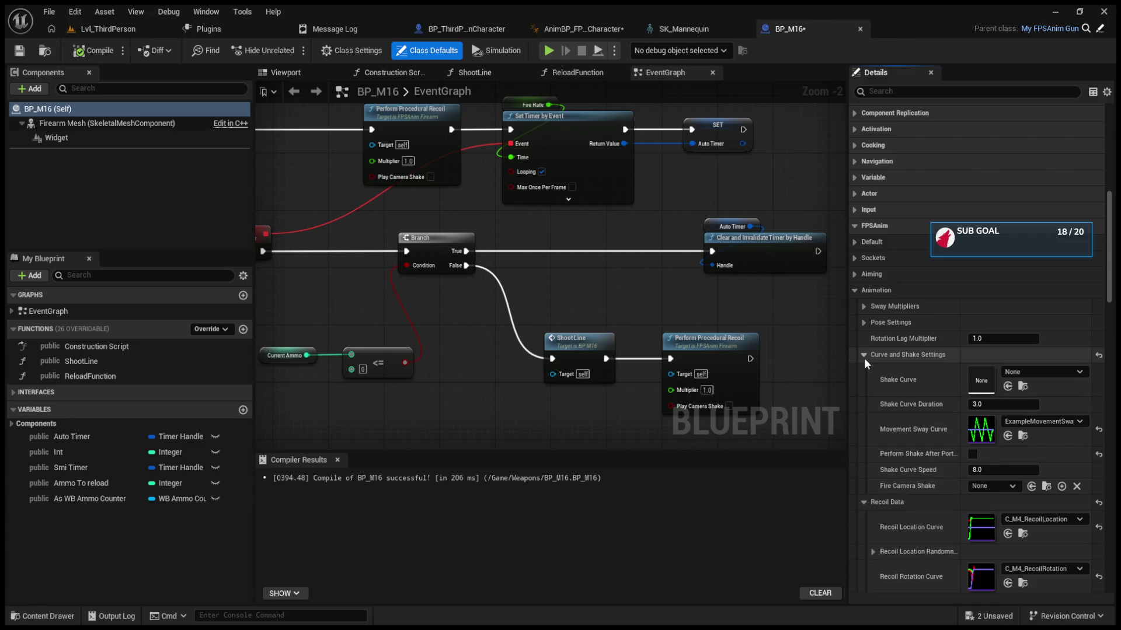
click(864, 356)
click(863, 306)
click(863, 306)
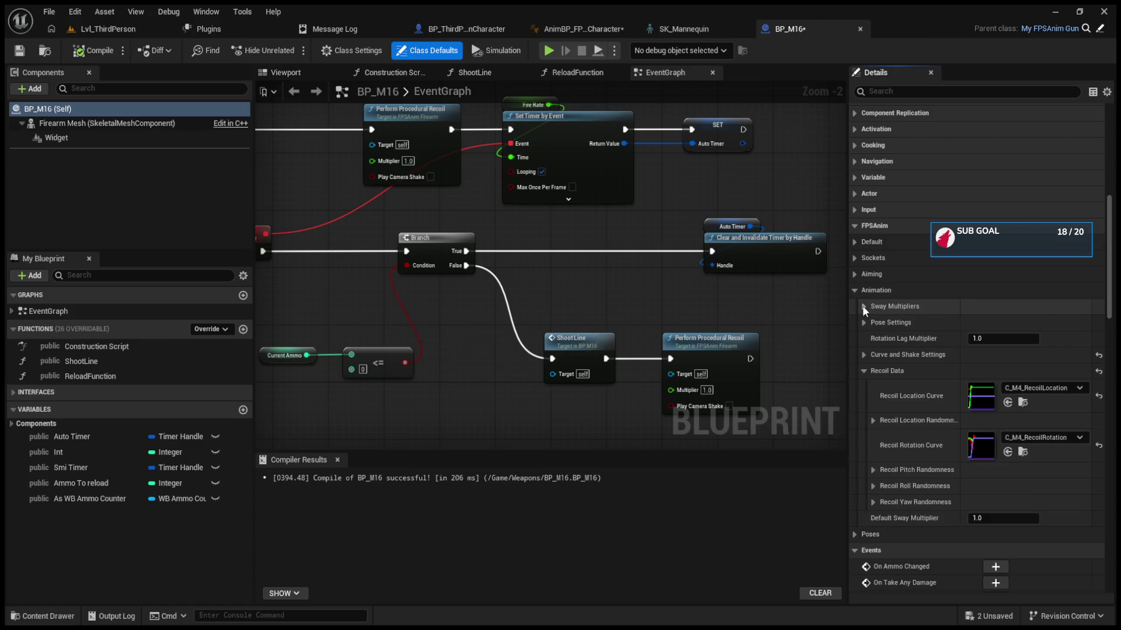
Step: Review the Aiming and Default > Camera Settings, then return to the FPS anim graph
click(853, 273)
click(852, 272)
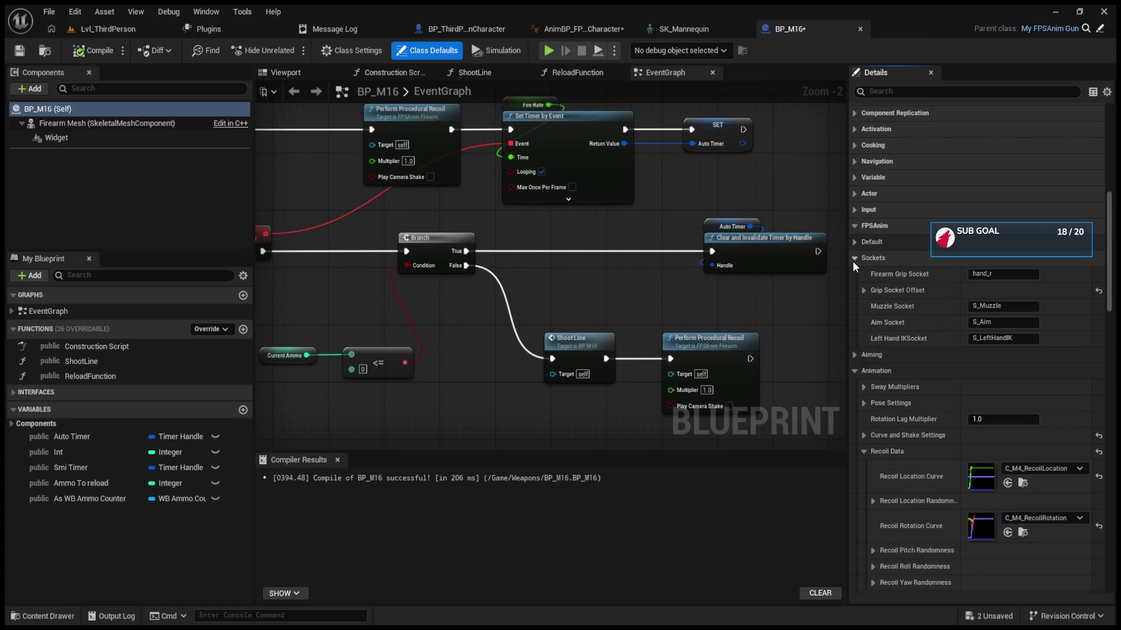
click(853, 242)
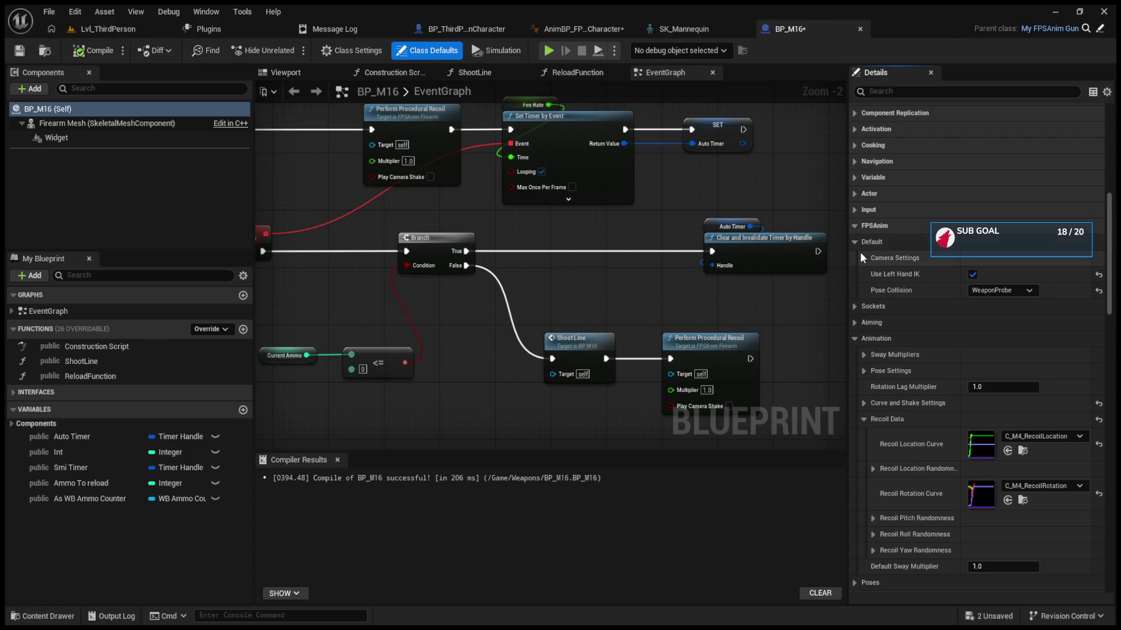
click(861, 256)
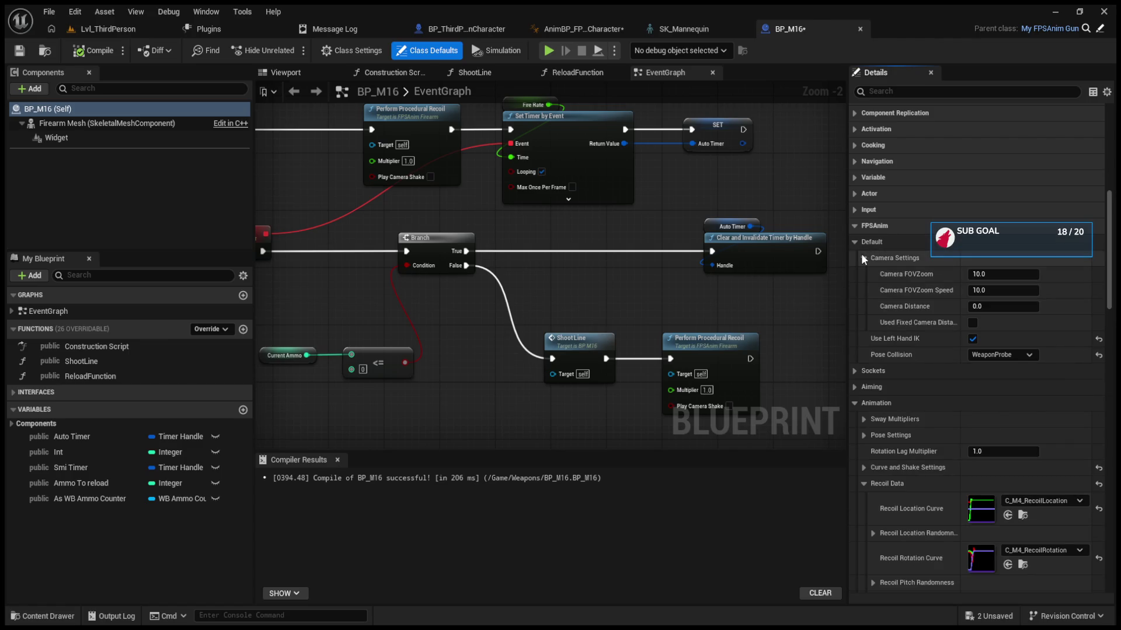
click(863, 257)
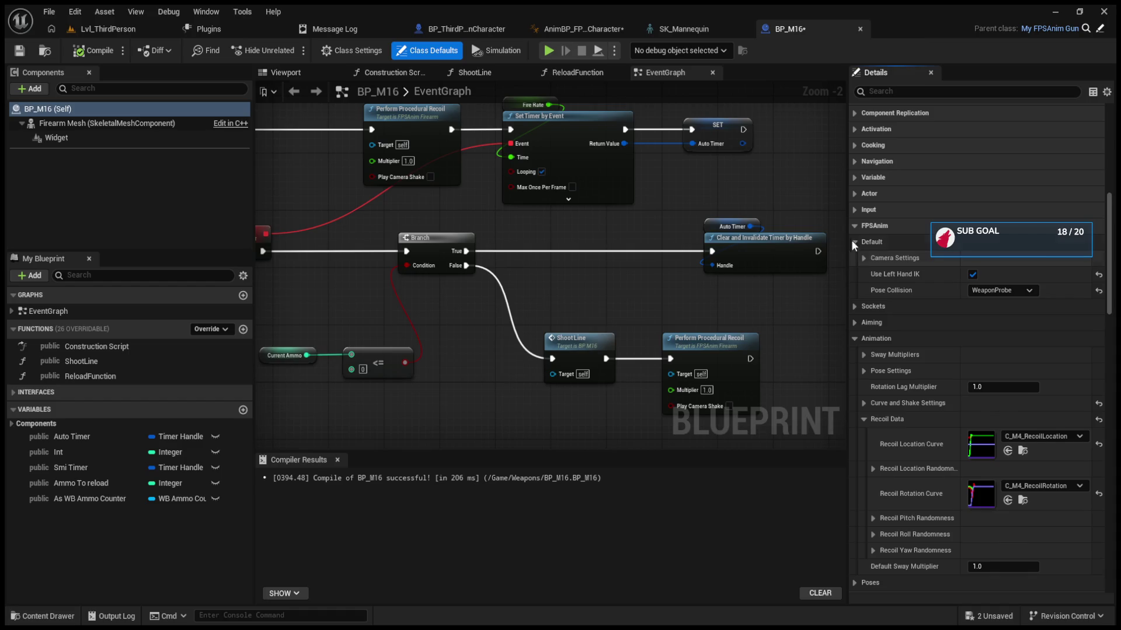
click(853, 242)
click(855, 290)
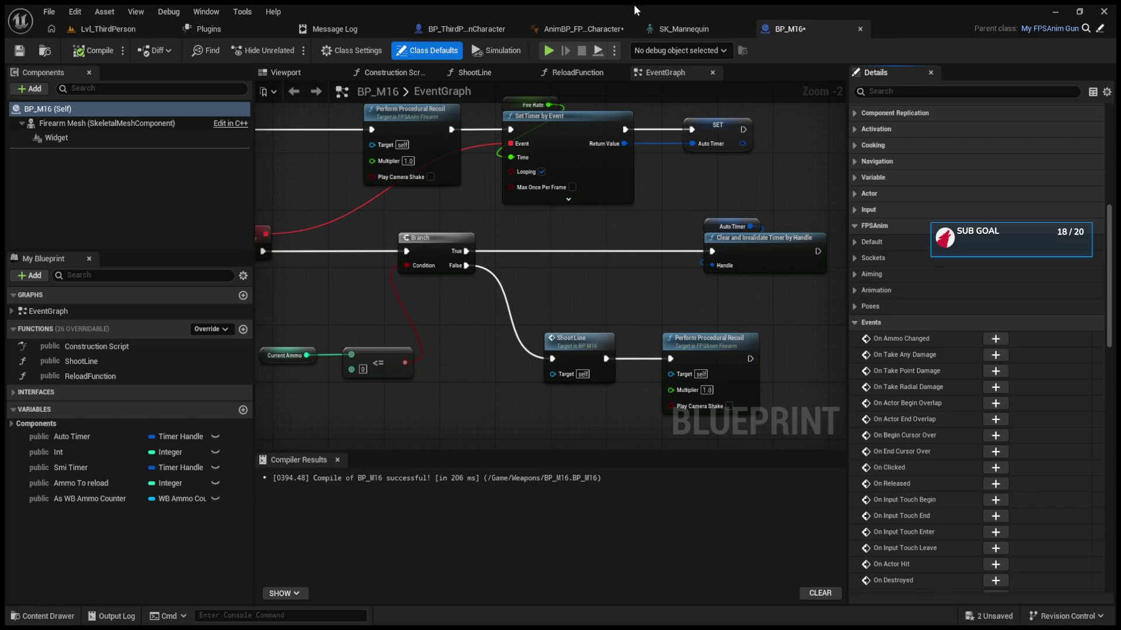
click(703, 26)
click(573, 26)
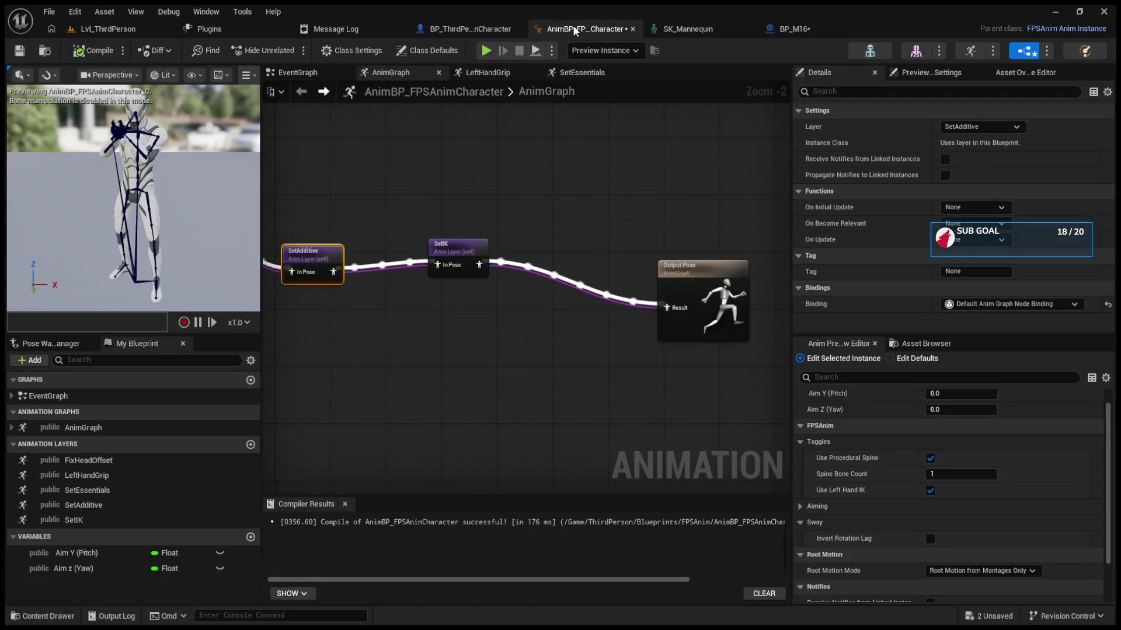
Step: Move the Output Pose node, then inspect SK_Mannequin's HandGrip_L and head Camera sockets
click(698, 253)
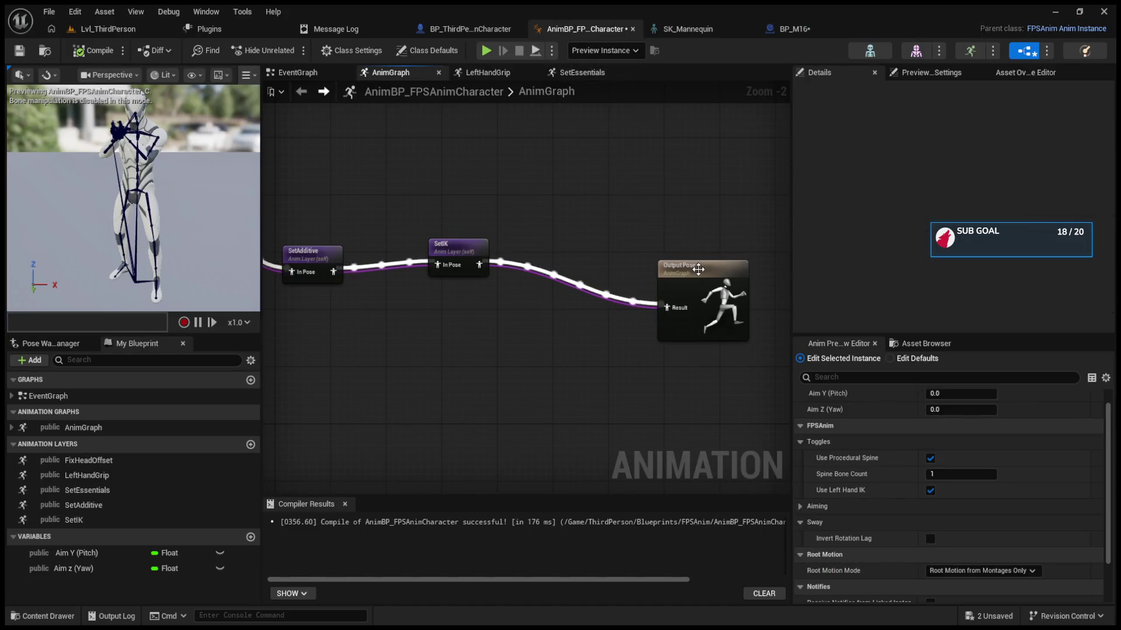
drag(697, 267, 669, 223)
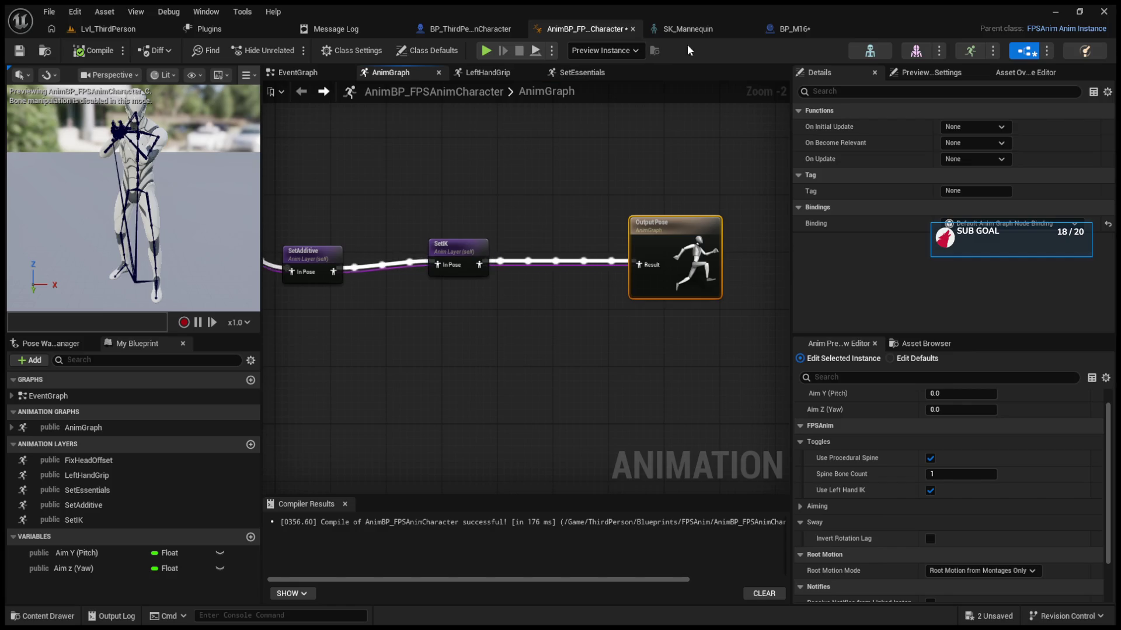
click(700, 29)
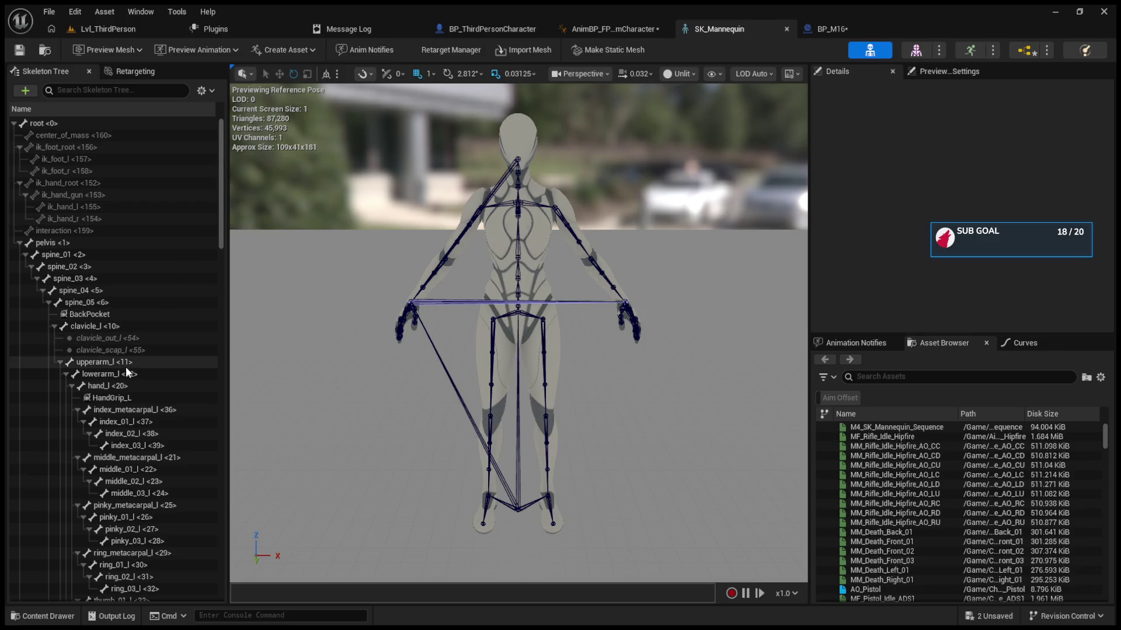
click(112, 398)
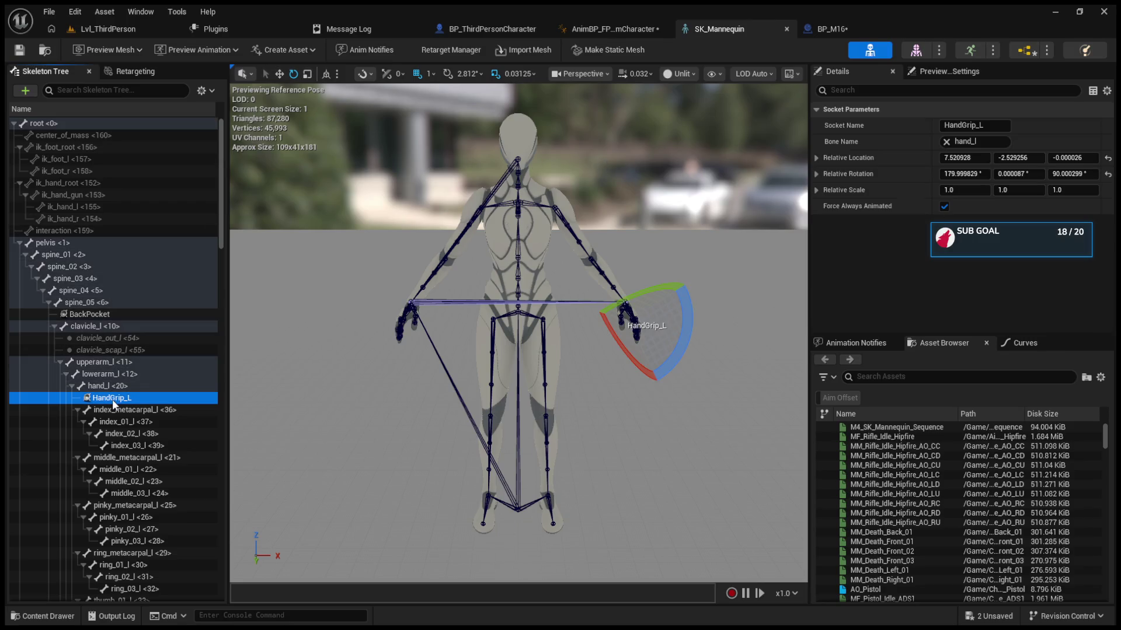
scroll(112, 400, down, 5)
scroll(114, 442, down, 13)
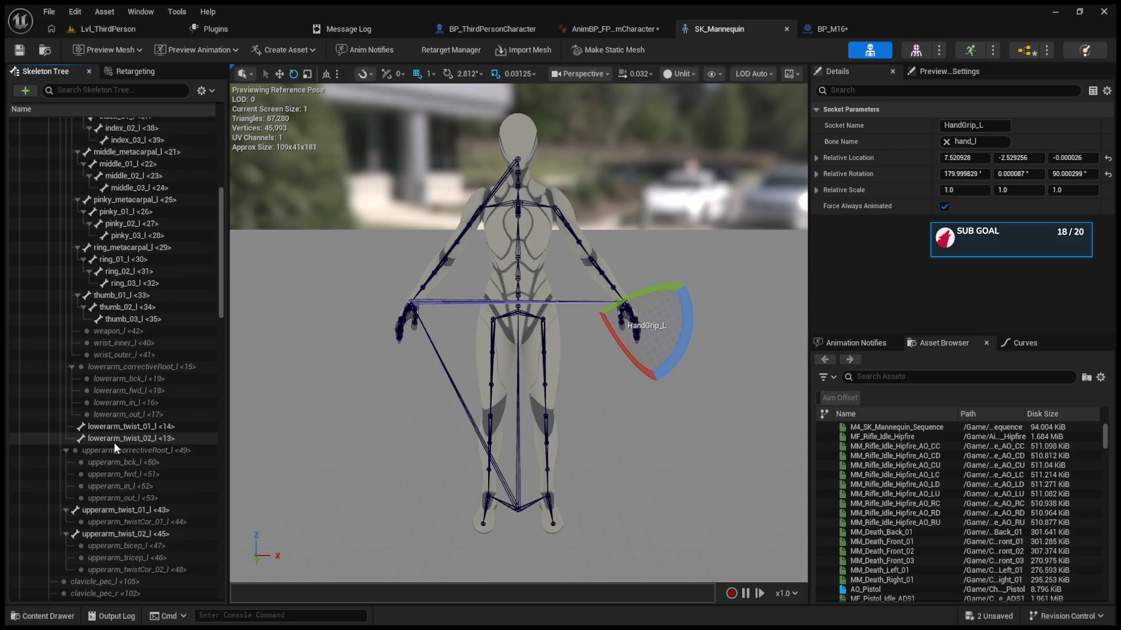
scroll(114, 444, down, 3)
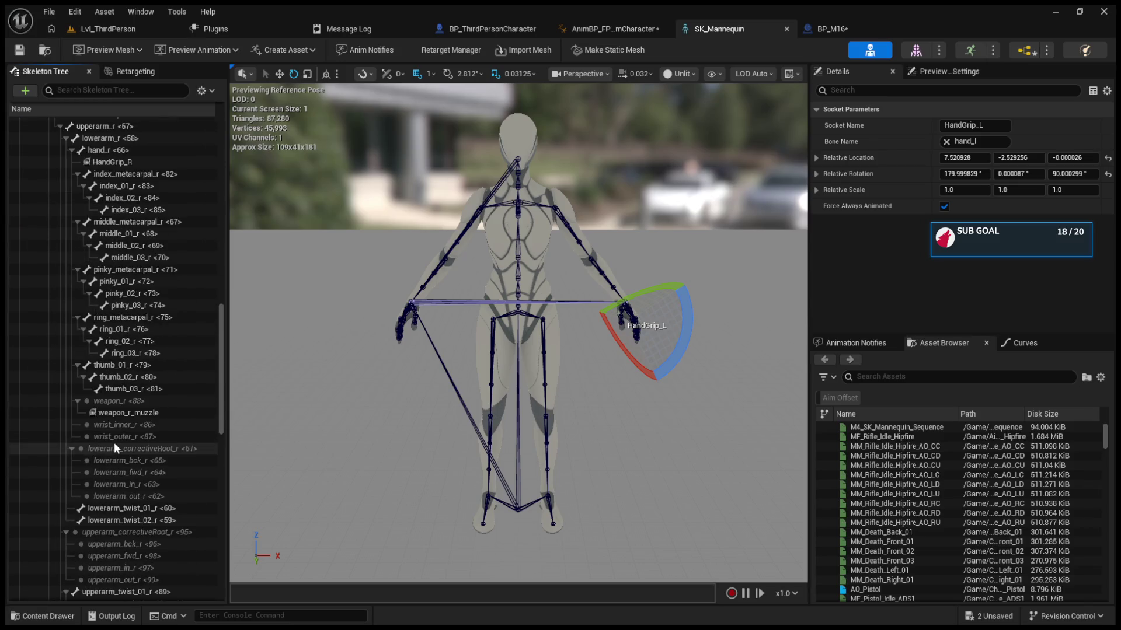
scroll(114, 442, down, 6)
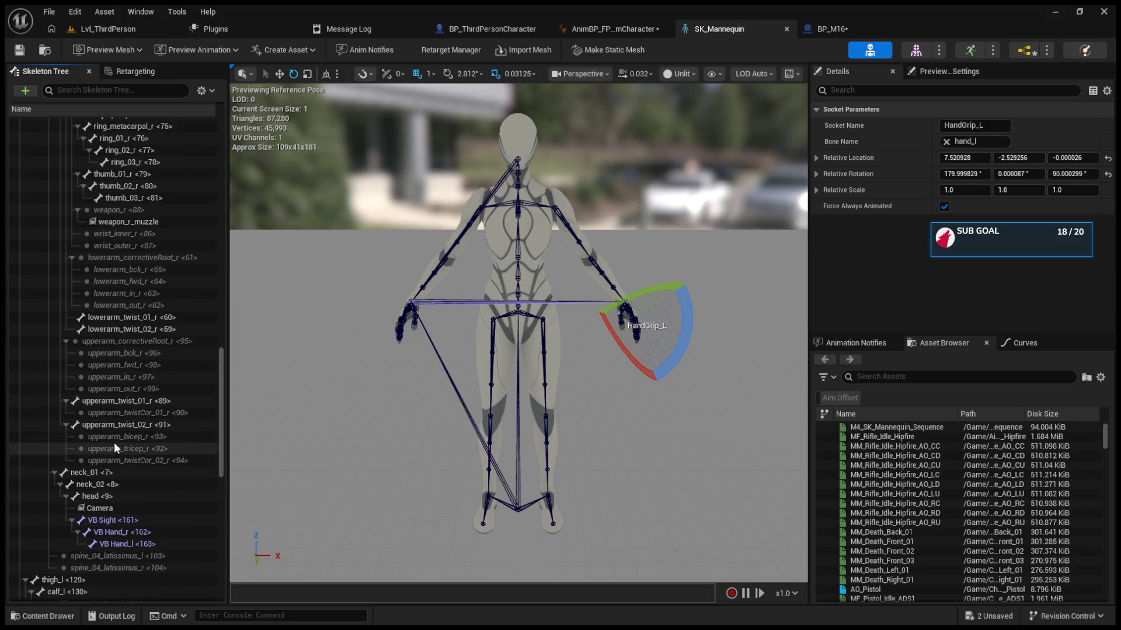
click(105, 507)
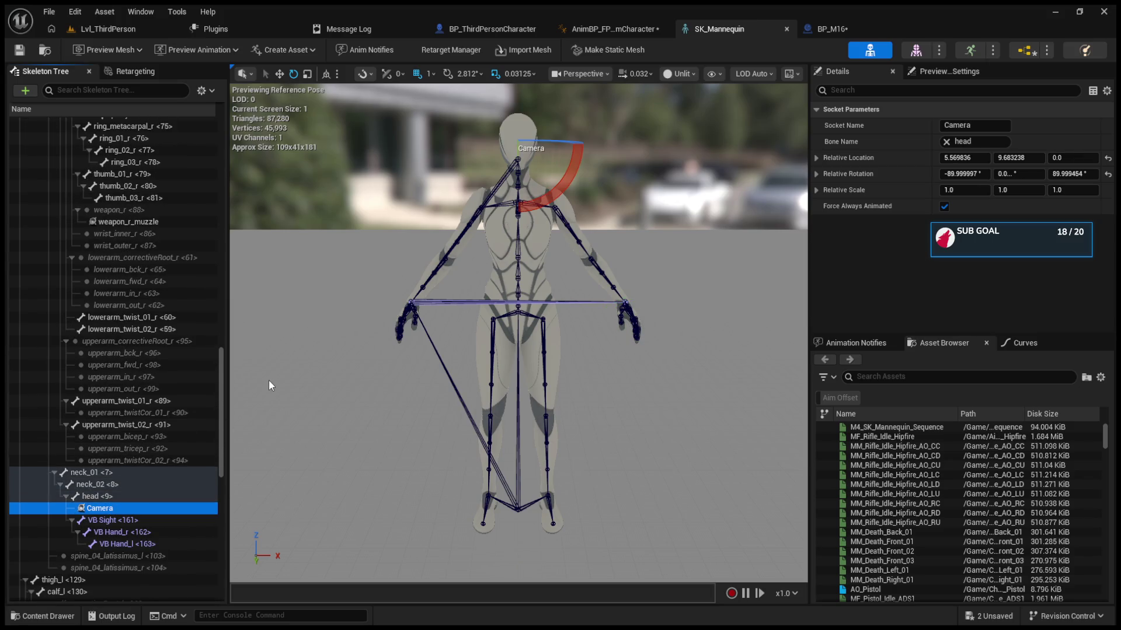
drag(269, 380, 268, 383)
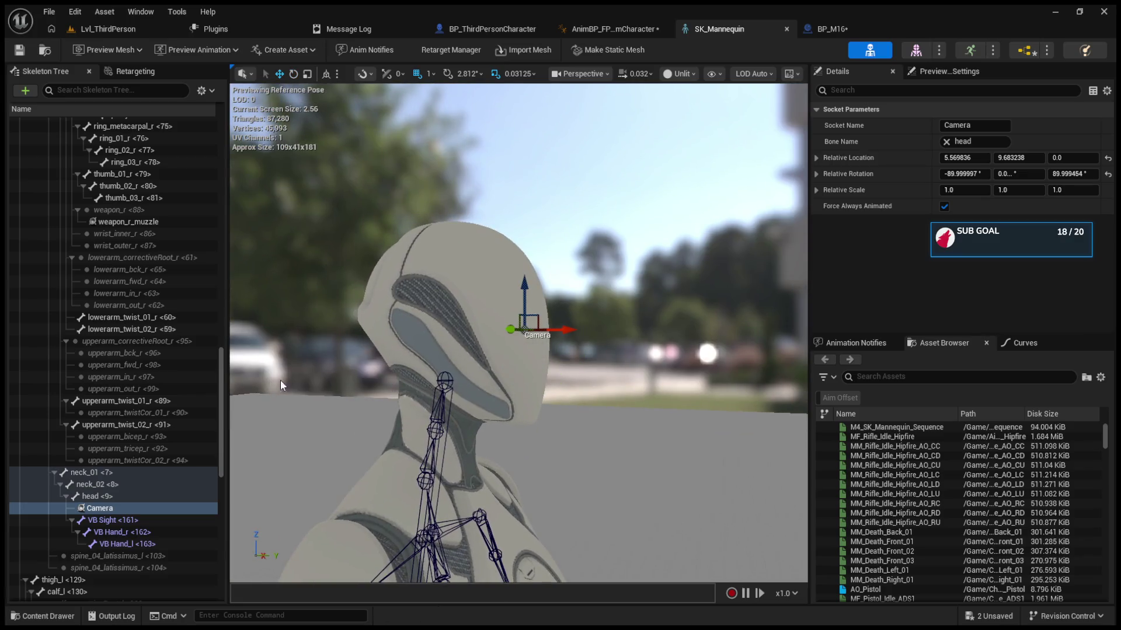
Step: Check FollowCamera's parent socket in BP_ThirdPersonCharacter, then start a play-in-editor test
click(117, 33)
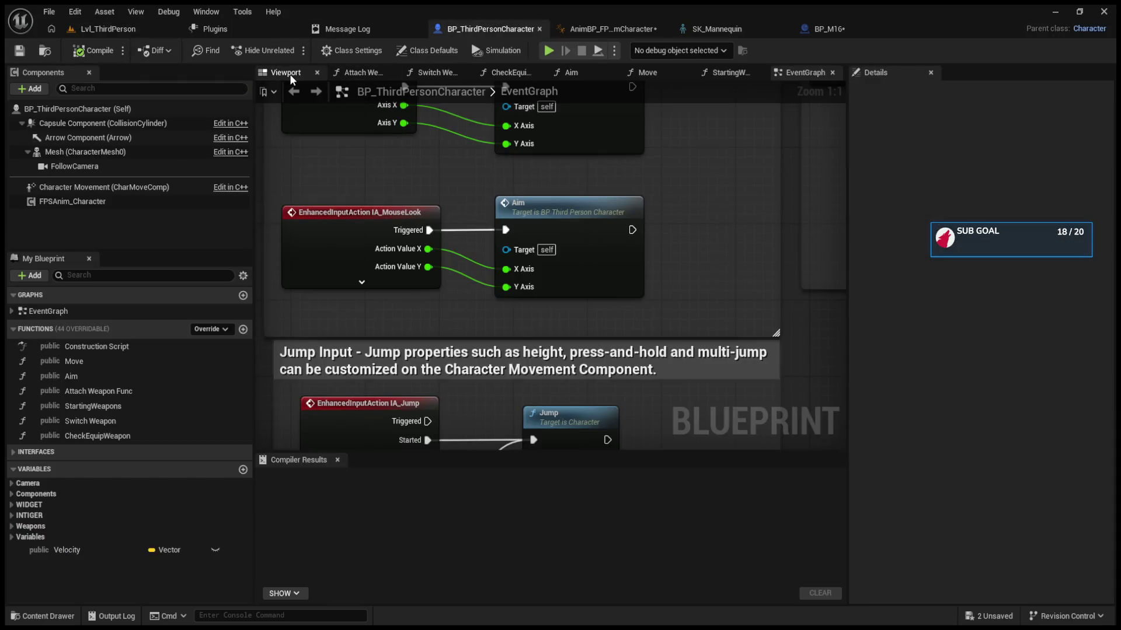
click(290, 75)
click(142, 168)
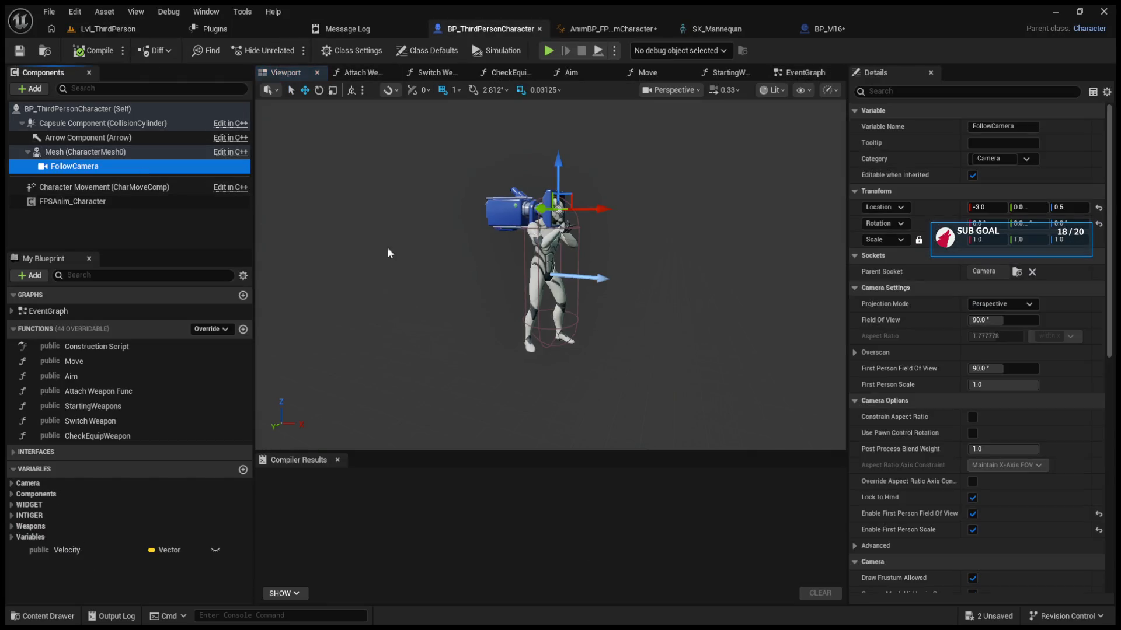
mouse_move(770, 279)
mouse_down()
mouse_move(790, 245)
mouse_move(771, 285)
mouse_up()
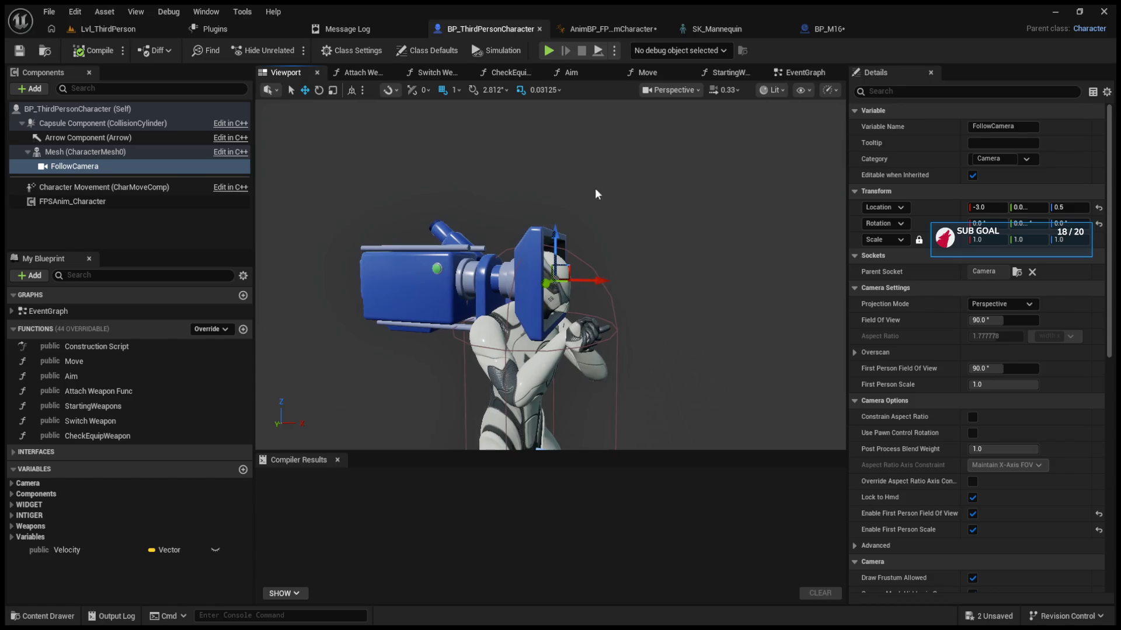
click(129, 32)
click(282, 51)
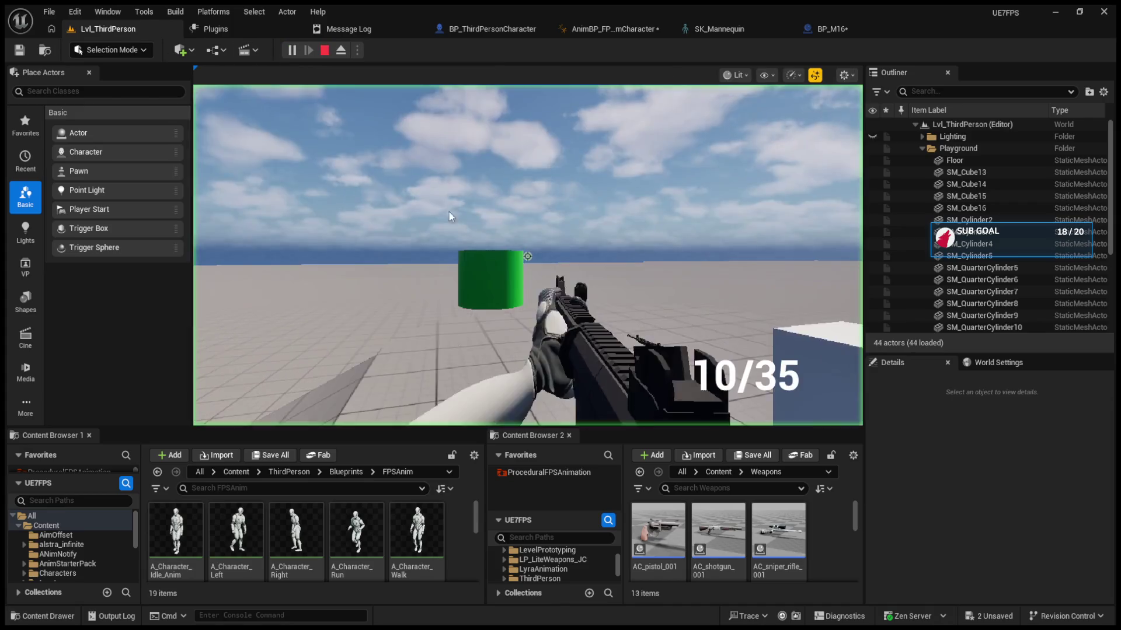
Step: Fire once at the green cylinder and switch to the other rifle with 2
key(b)
click(527, 257)
key(2)
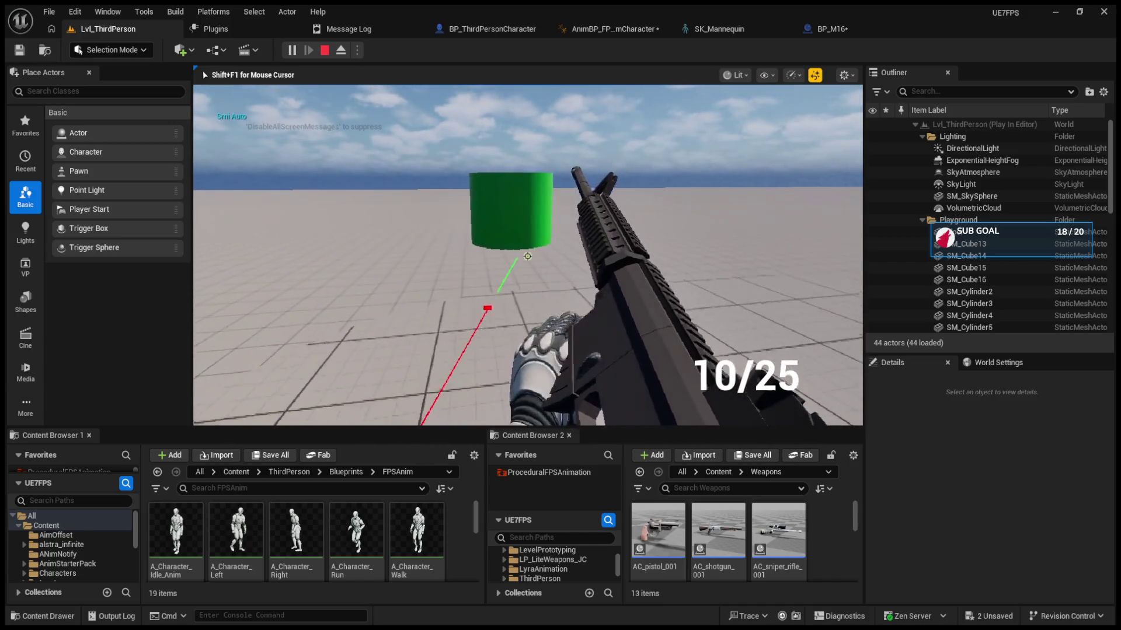
Step: Advance on the cylinder firing four shots, then stop play and return to the AnimGraph
key(w)
click(527, 256)
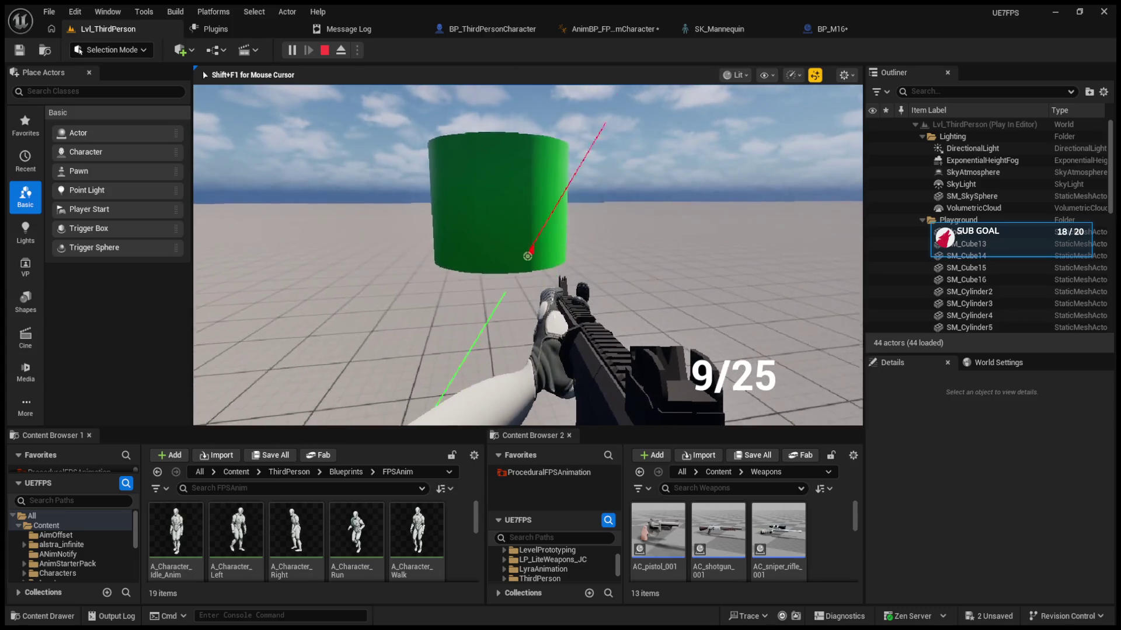
click(527, 257)
click(527, 256)
click(527, 256)
click(528, 256)
click(527, 256)
click(527, 256)
key(w)
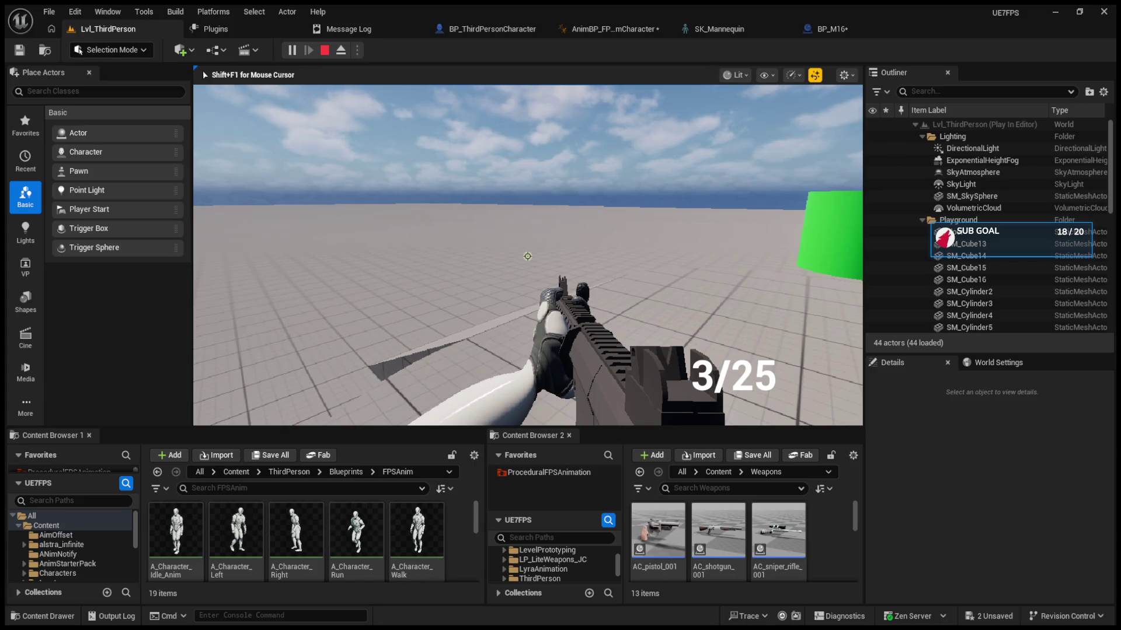
key(Escape)
click(604, 29)
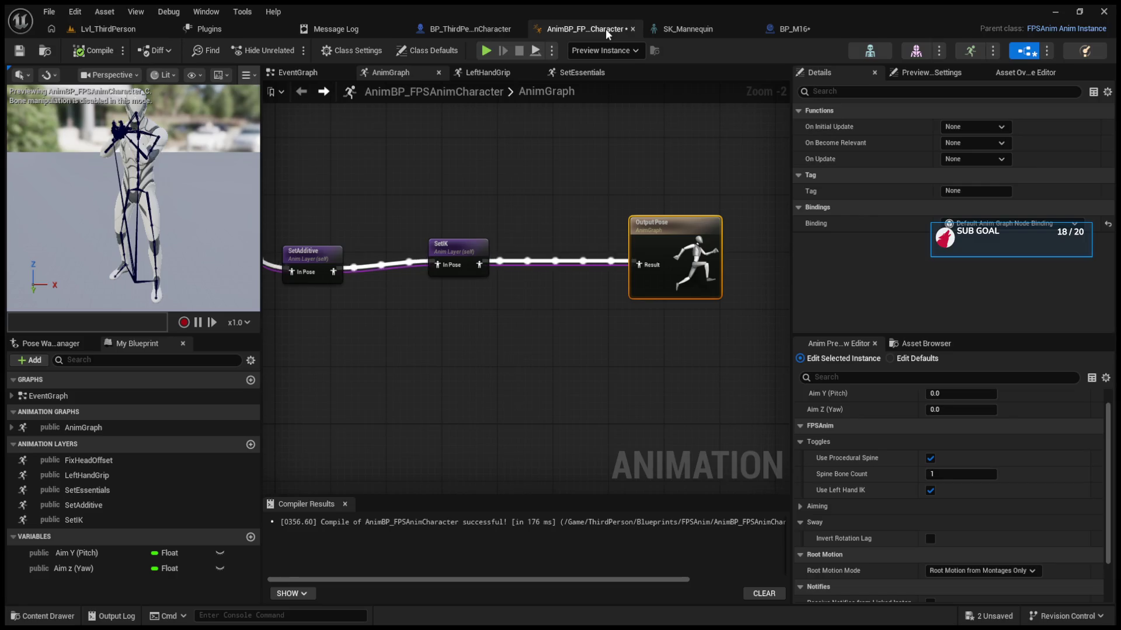
Step: Nudge the Output Pose node, then review the 27 Load Errors warnings and clear them
drag(606, 224, 627, 224)
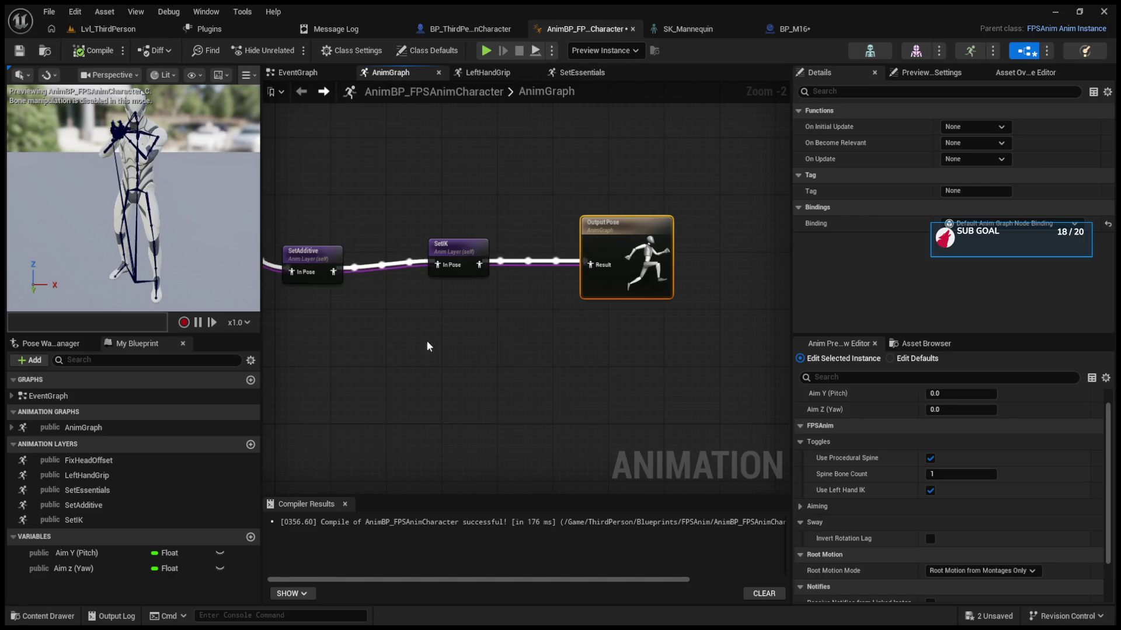
click(336, 22)
click(456, 95)
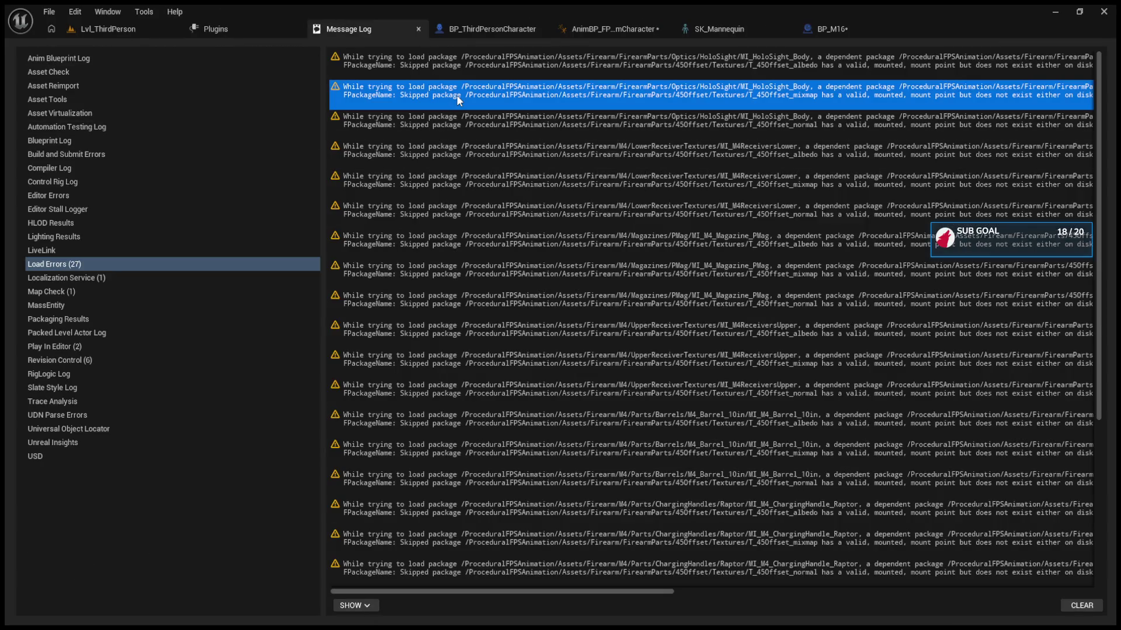
click(597, 590)
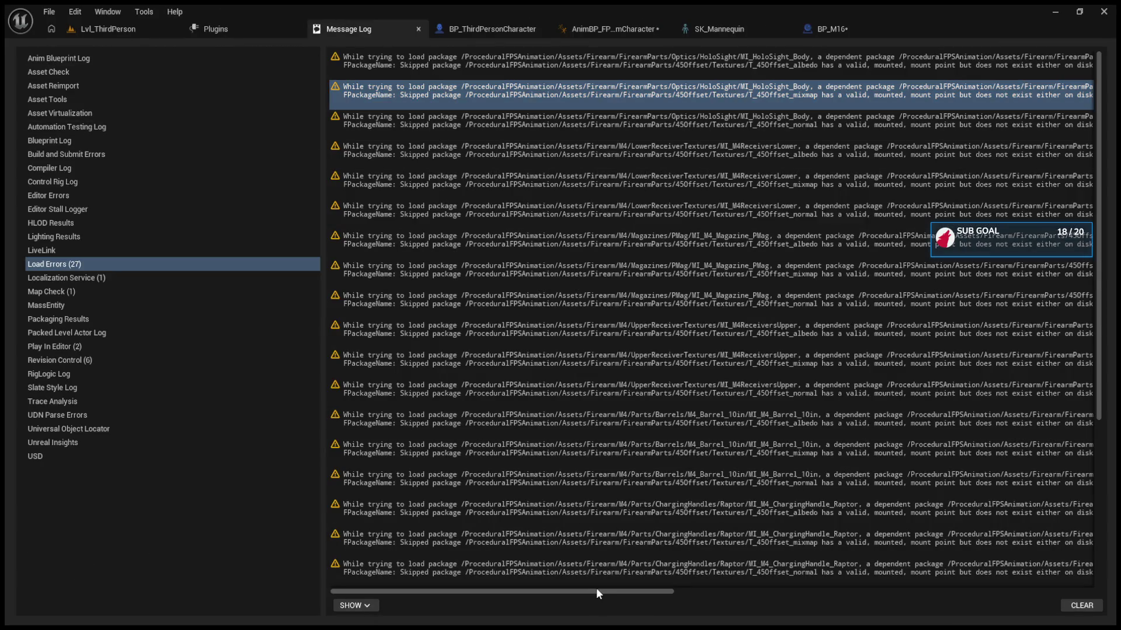
mouse_move(619, 590)
mouse_down()
mouse_move(863, 596)
mouse_move(408, 586)
mouse_up()
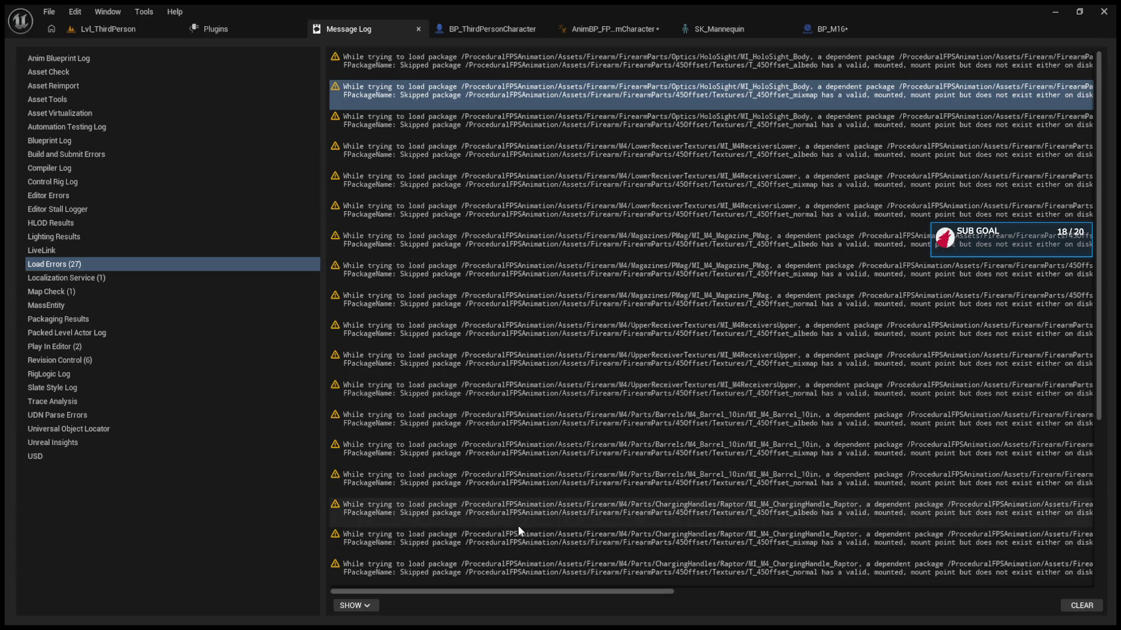
mouse_move(538, 589)
mouse_down()
mouse_move(663, 577)
mouse_move(311, 558)
mouse_up()
scroll(405, 509, down, 1)
scroll(405, 509, down, 3)
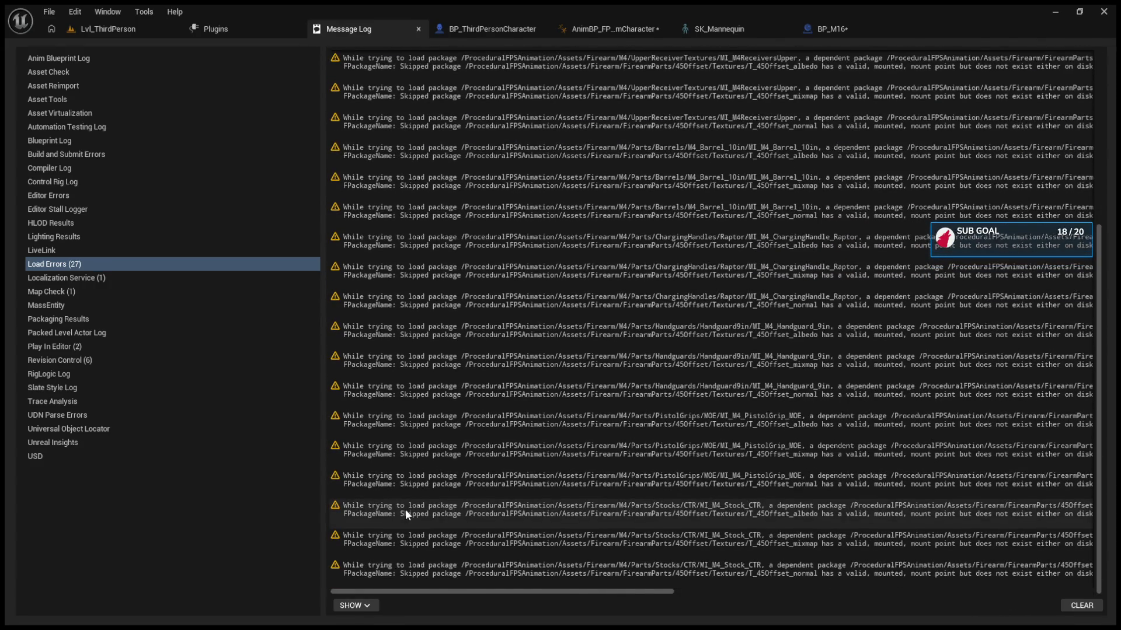
click(1063, 609)
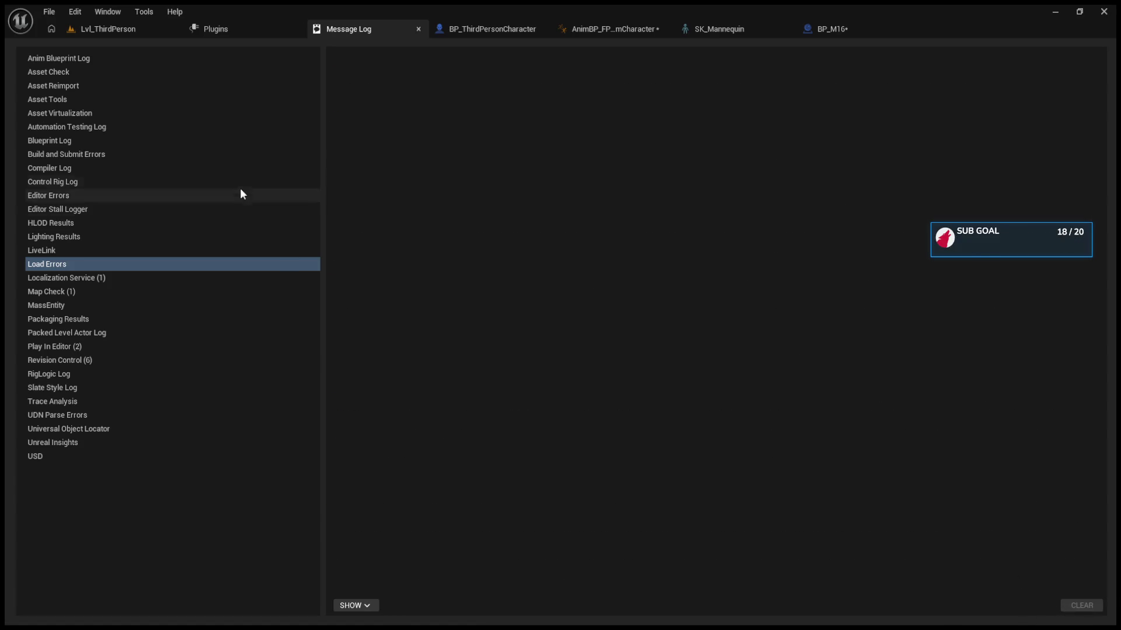
Step: Run and stop a brief play session, then check the Anim Blueprint, Asset Tools and Load Errors logs
click(131, 31)
click(291, 51)
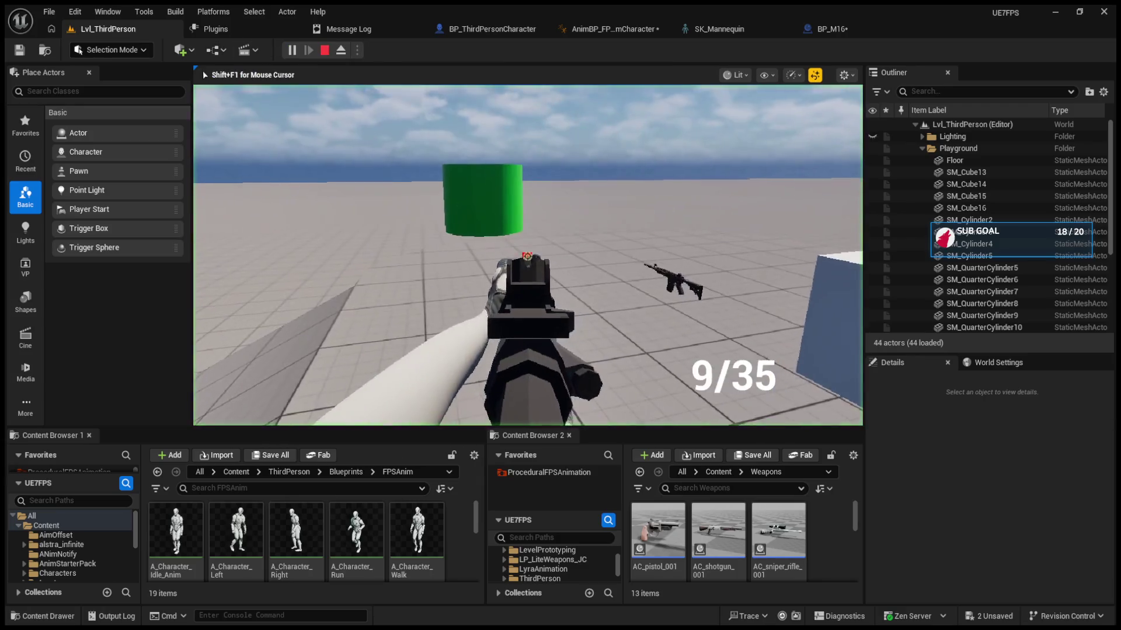
key(Escape)
click(337, 28)
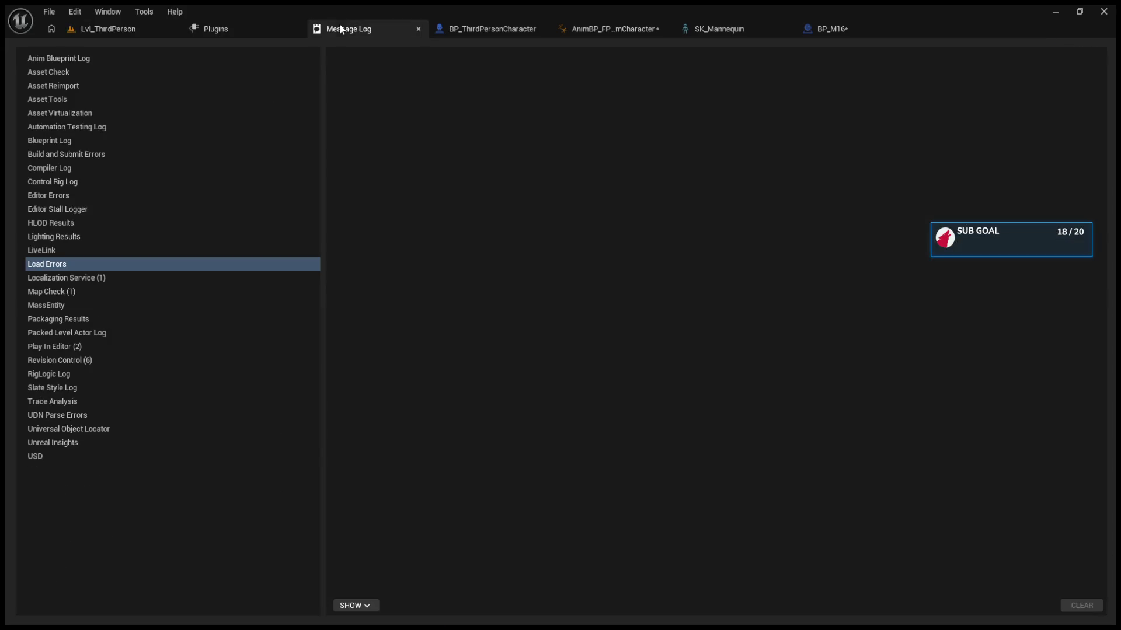
click(184, 62)
click(175, 99)
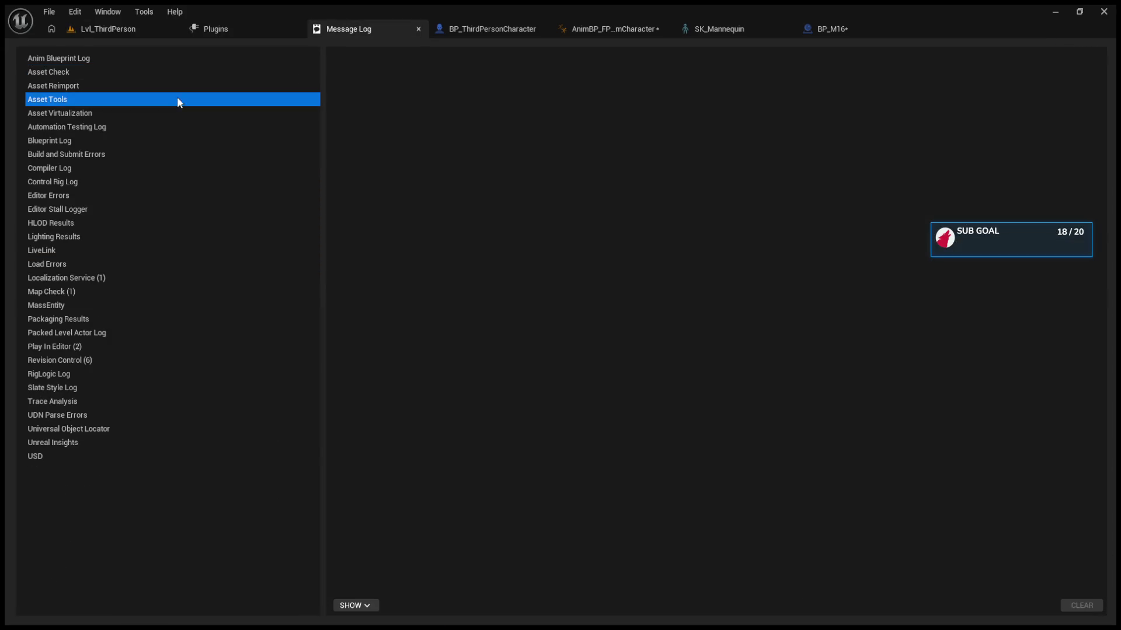
click(146, 264)
click(158, 29)
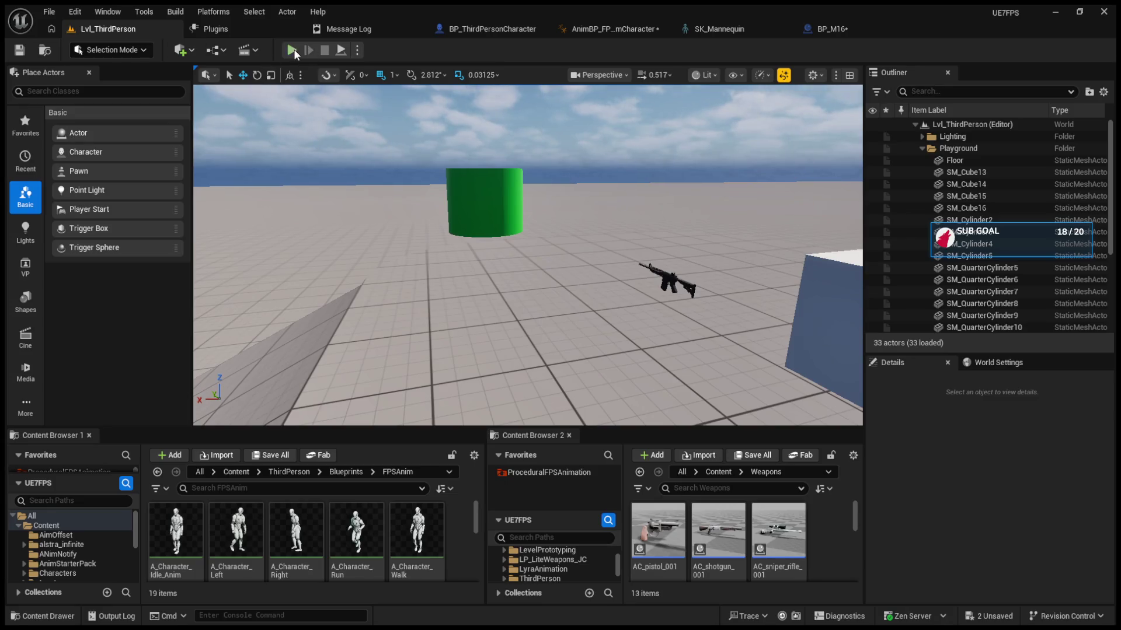
Step: Start a play session, fire two shots and reload the rifle
click(291, 50)
click(527, 256)
click(528, 257)
key(r)
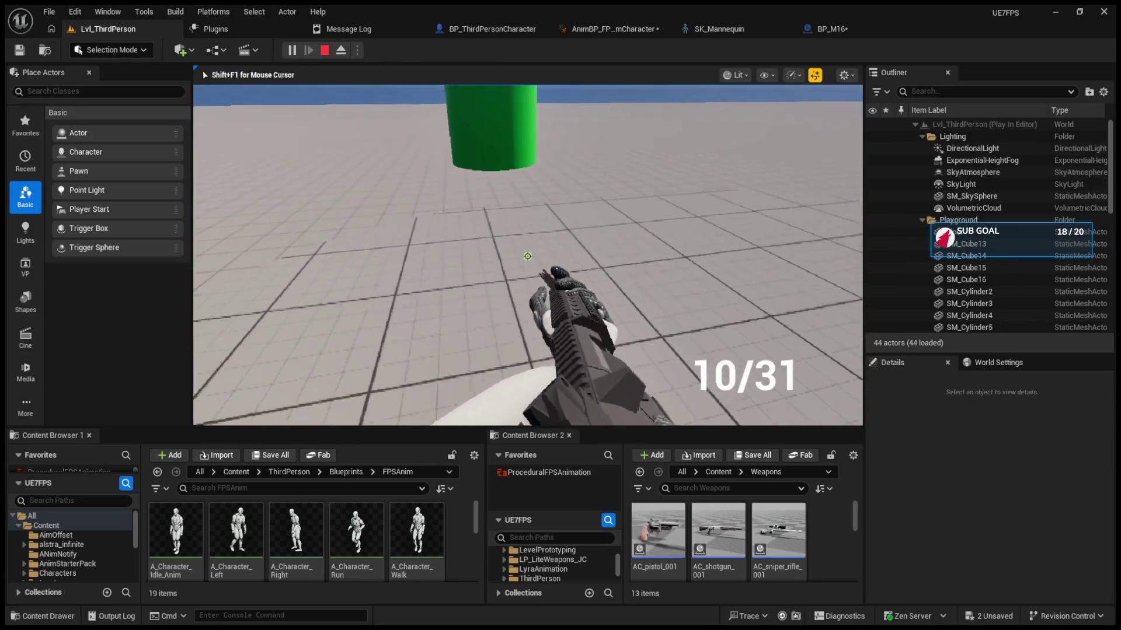
Step: Fire at the cylinder in single and automatic mode, then stop and restart play, firing once
key(w)
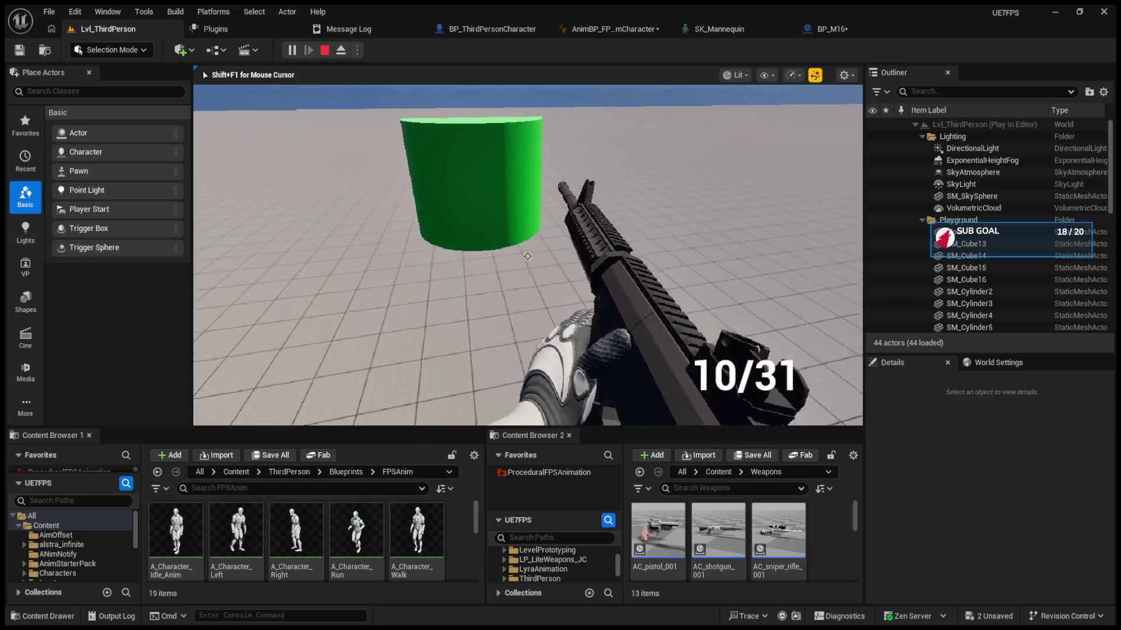
click(527, 256)
key(b)
click(528, 257)
key(Escape)
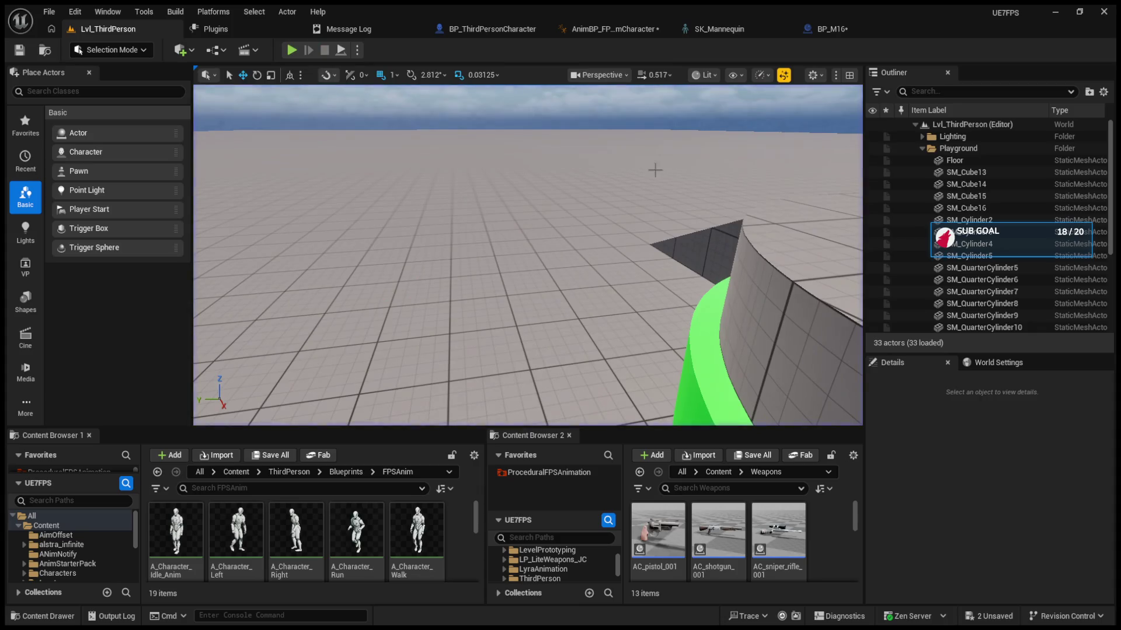
click(302, 50)
click(527, 256)
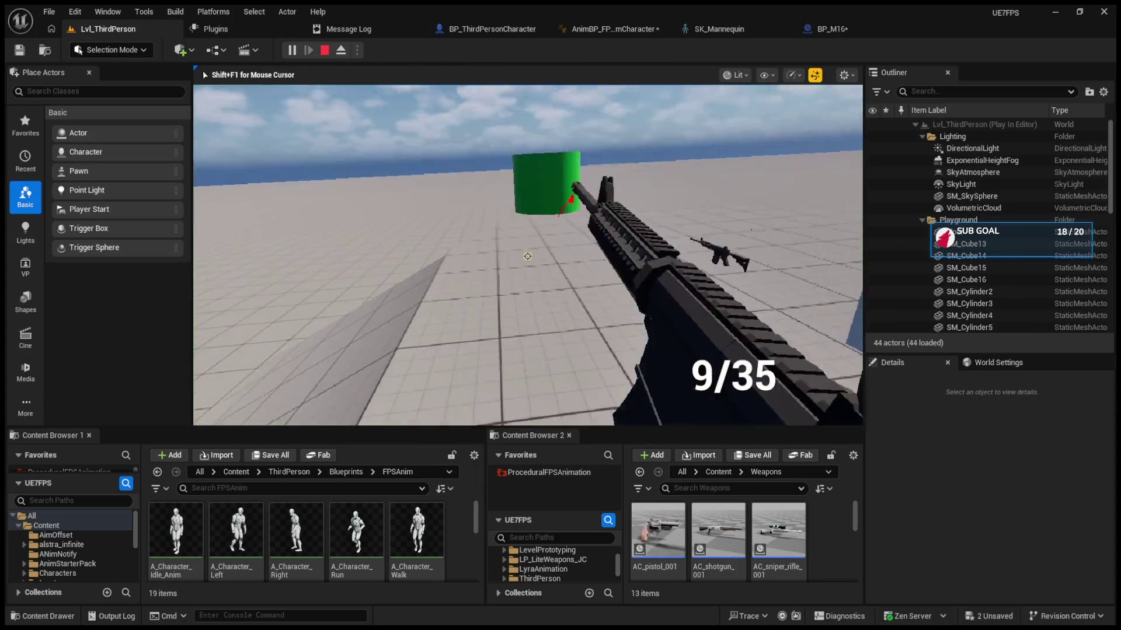
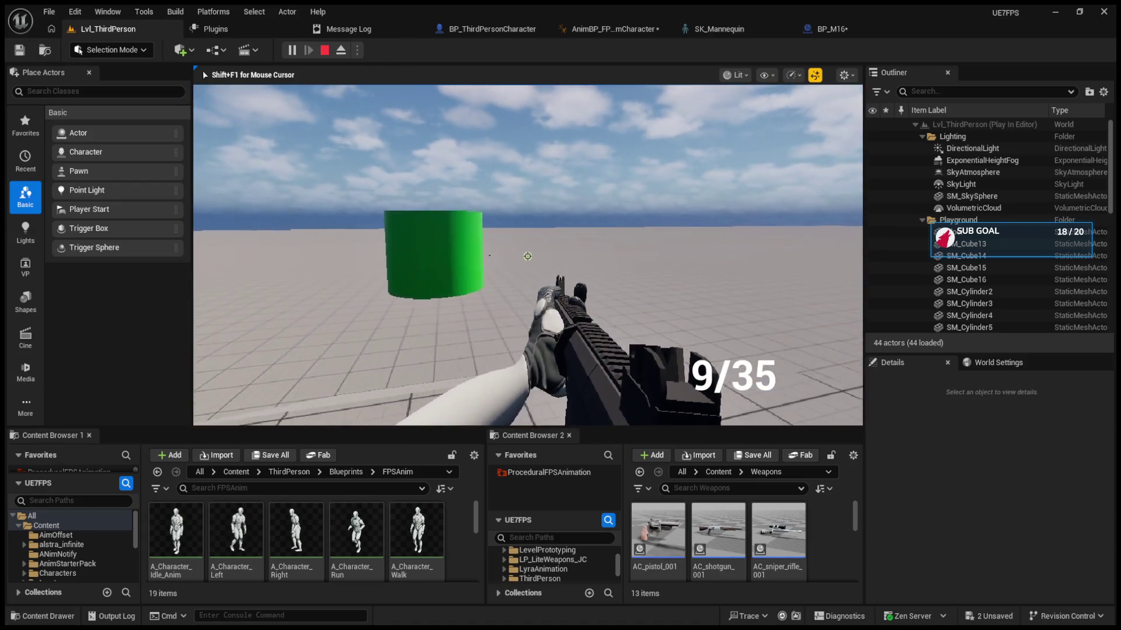
Step: End the play test and line up the SetIK, SetAdditive and SetEssentials nodes in the FPSAnimCharacter AnimGraph
key(shift+F1)
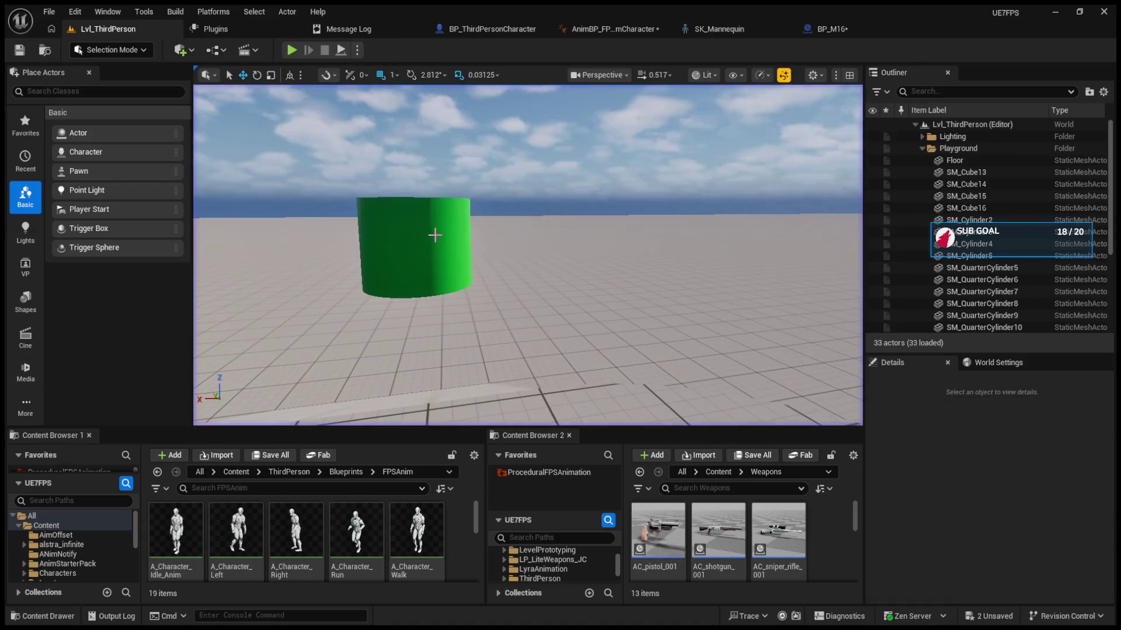
click(610, 28)
mouse_move(544, 276)
mouse_down()
mouse_move(544, 300)
mouse_move(544, 291)
mouse_up()
drag(402, 286, 465, 291)
click(452, 287)
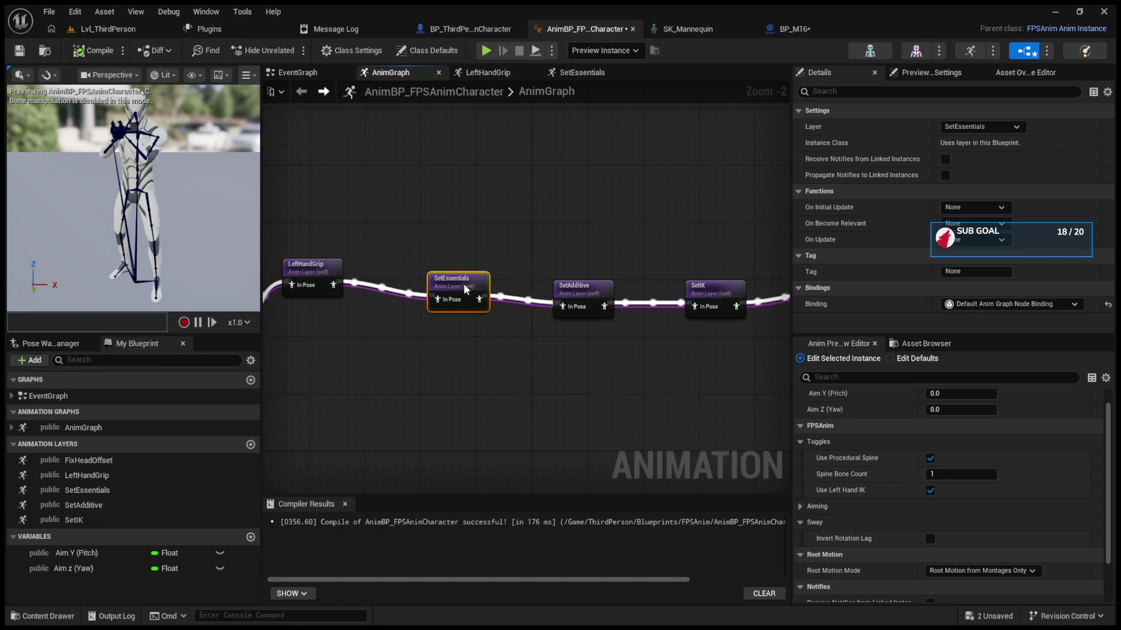
Step: Delete the two aim setter nodes and the Aim Y (Pitch) and Aim Z (Yaw) variables, then compile
click(299, 75)
drag(506, 204, 712, 324)
key(Delete)
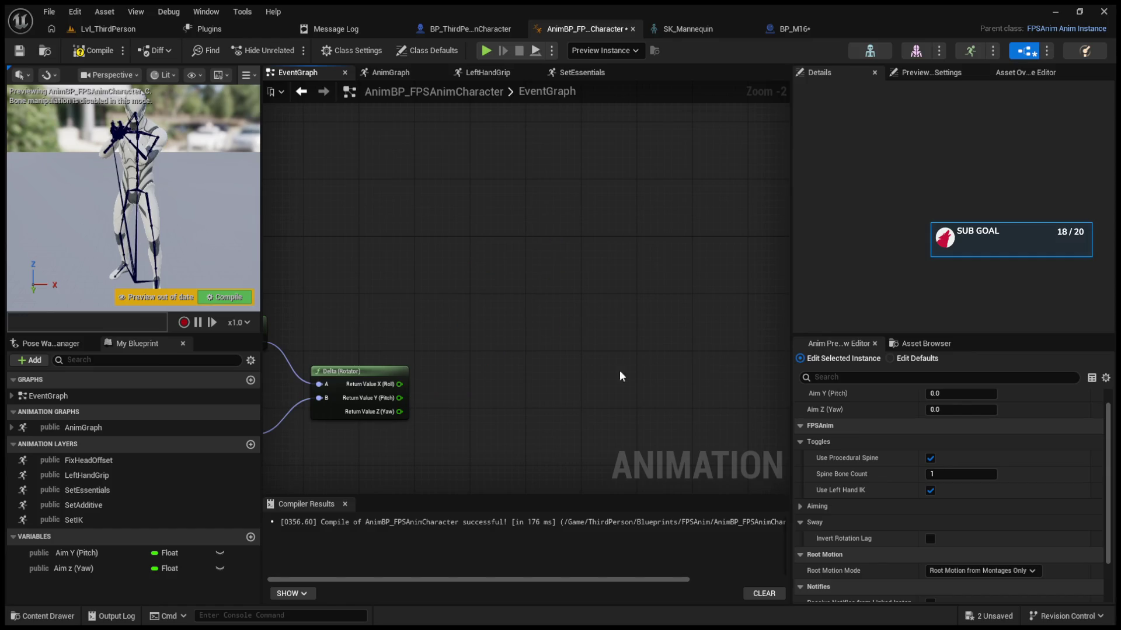
click(102, 553)
key(Delete)
click(105, 555)
key(Delete)
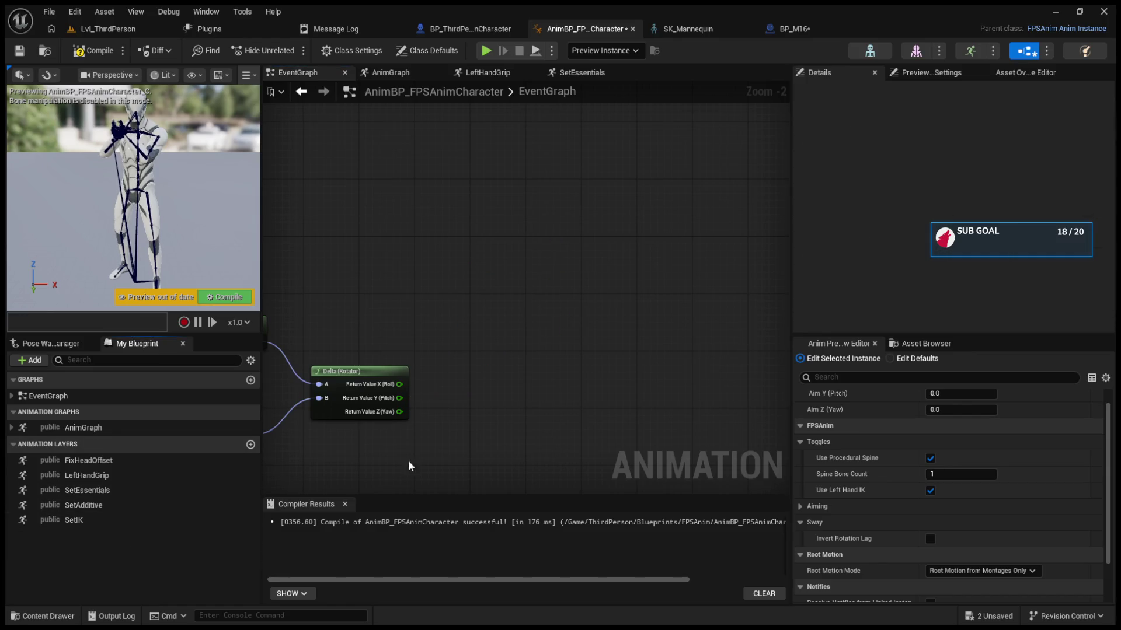
click(236, 300)
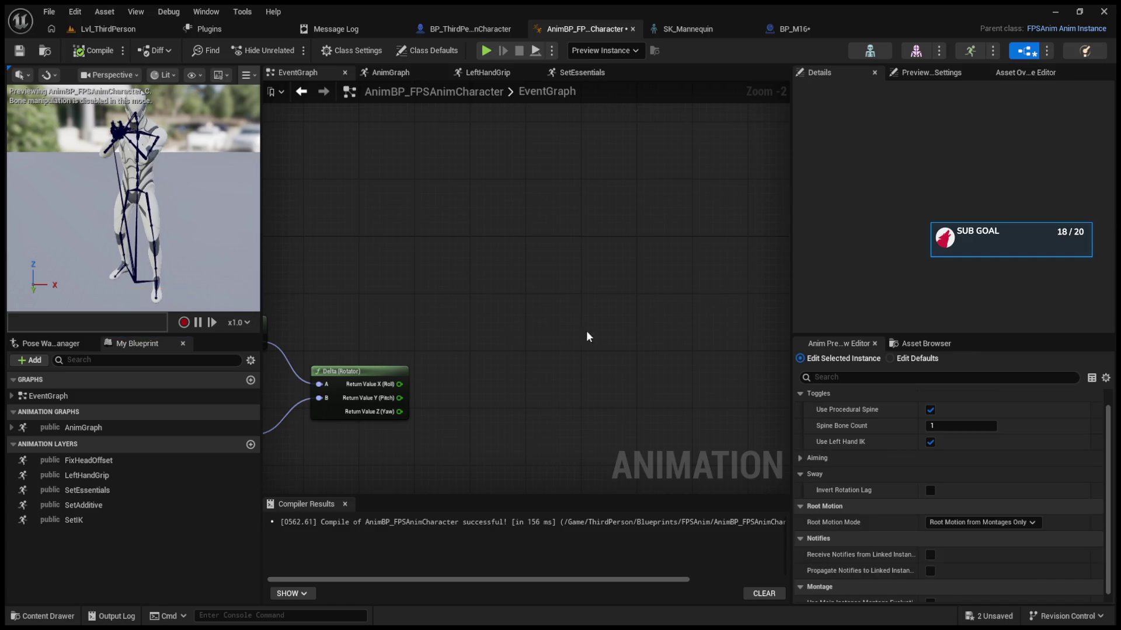
Step: Review the class default values, including the Aiming settings
click(902, 345)
click(848, 341)
click(896, 359)
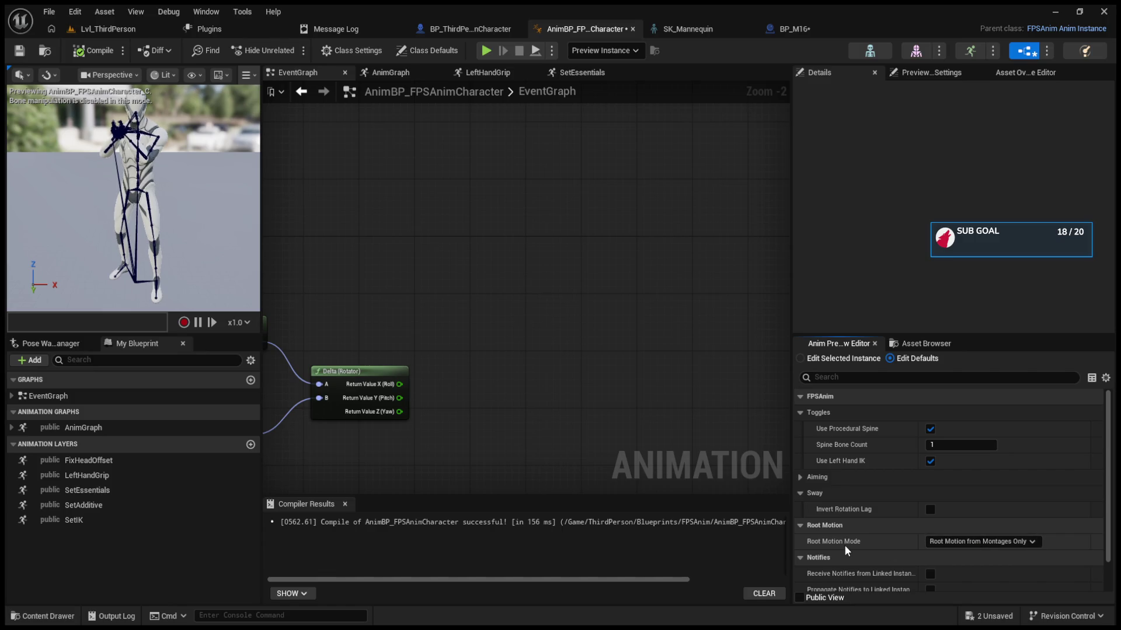
scroll(844, 545, down, 2)
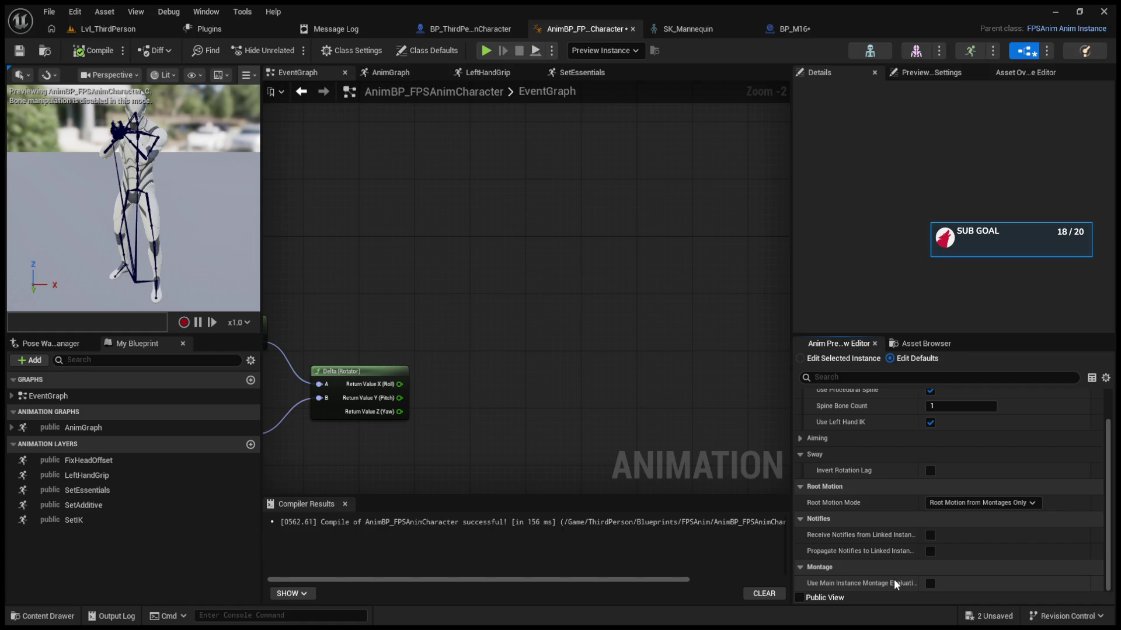
scroll(877, 495, up, 2)
click(804, 476)
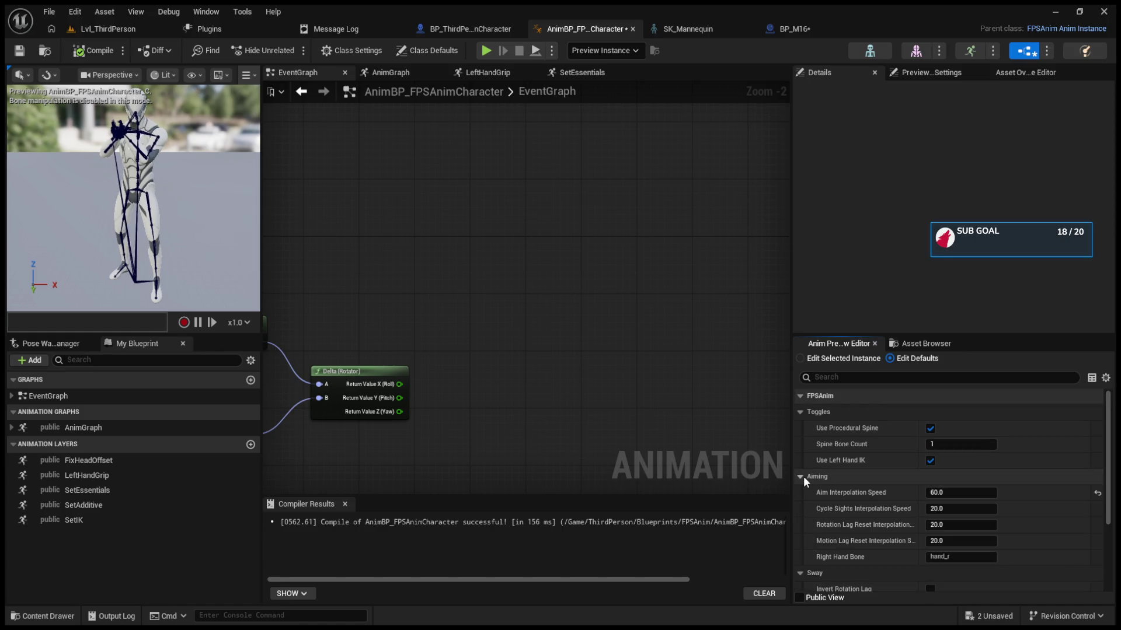
click(804, 477)
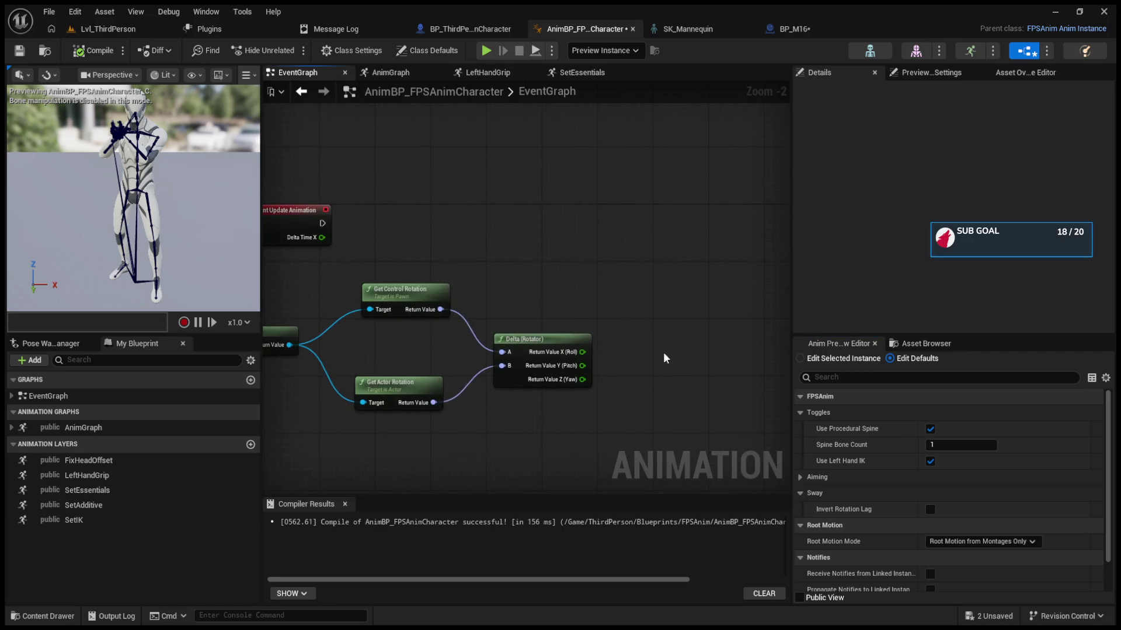
Step: Align the LeftHandGrip and SetEssentials nodes in the AnimGraph, then browse the ProceduralFPSAnimation favorite folder
click(488, 73)
click(552, 76)
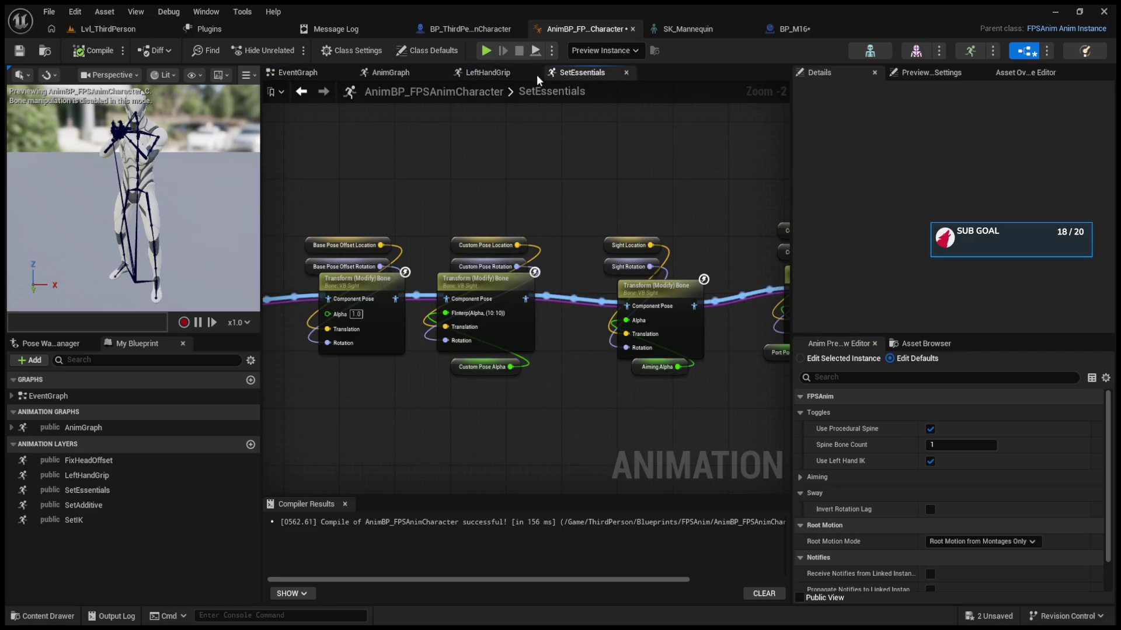
click(421, 76)
drag(583, 283, 590, 344)
drag(724, 292, 696, 342)
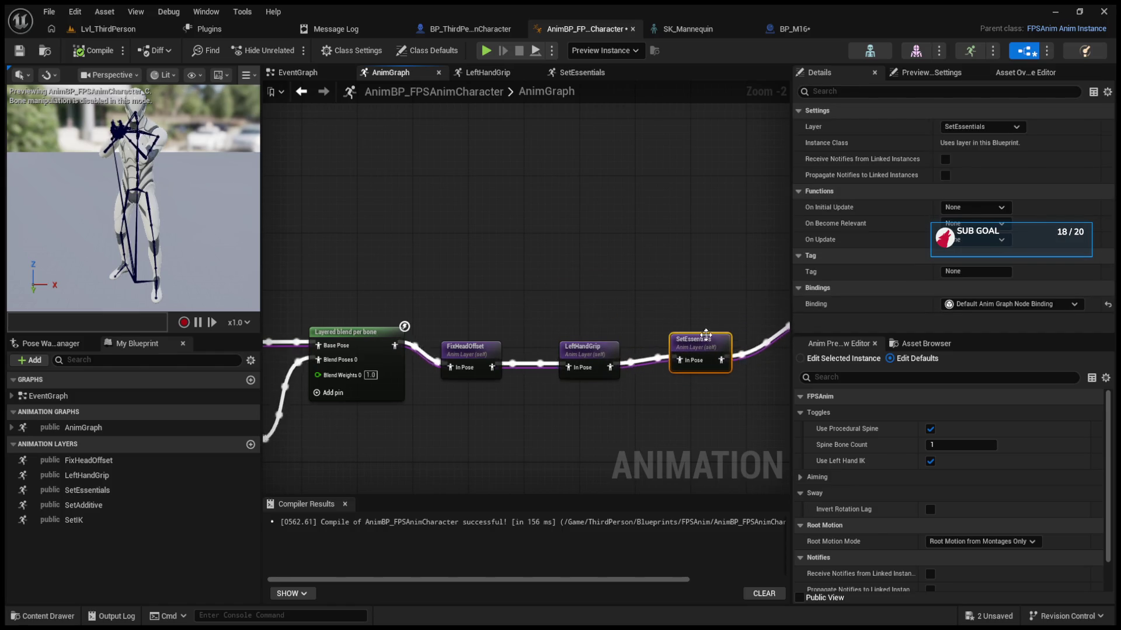
click(121, 30)
click(549, 473)
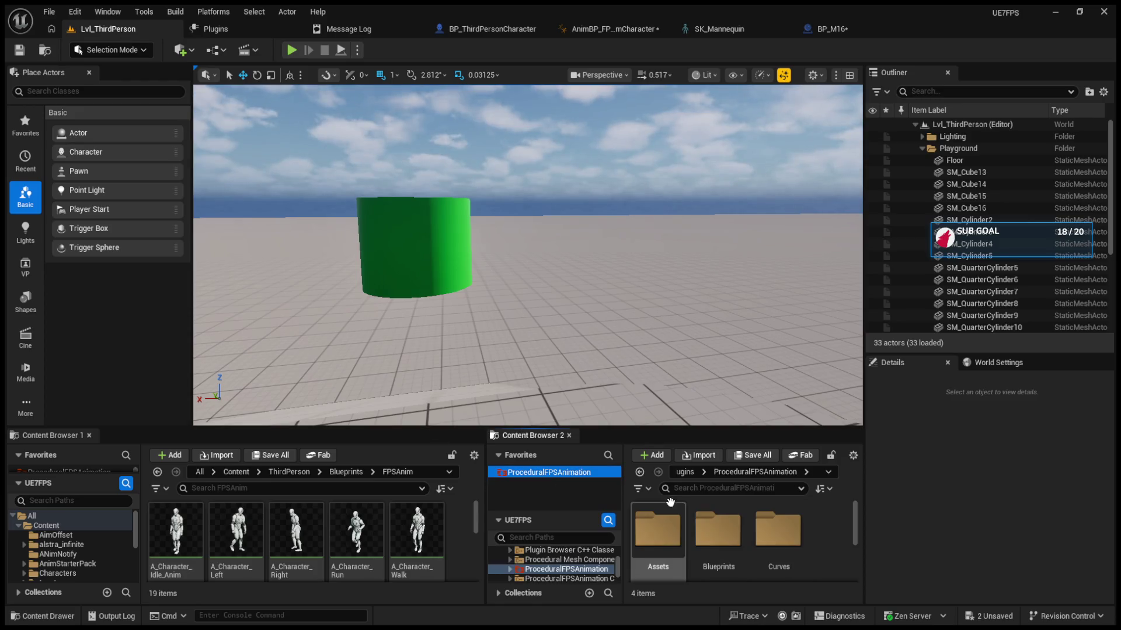
Step: Open AnimBP_ExampleFPSAnimCharacter from the plugin's Blueprints folder and view the BS_Locomotion and M4 nodes
double_click(711, 533)
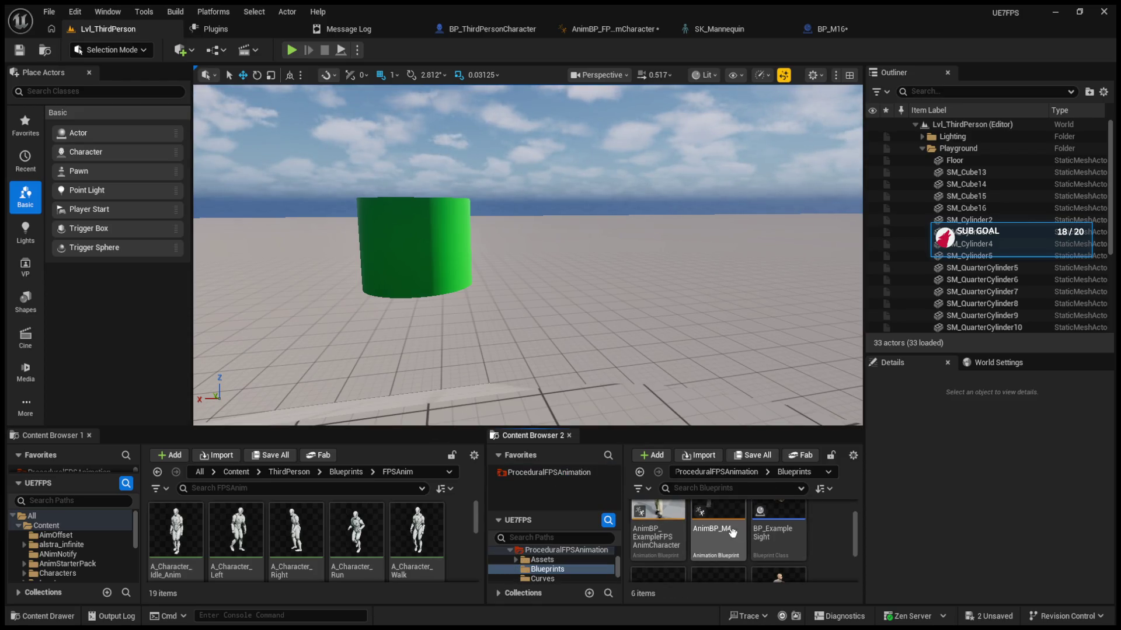
click(653, 527)
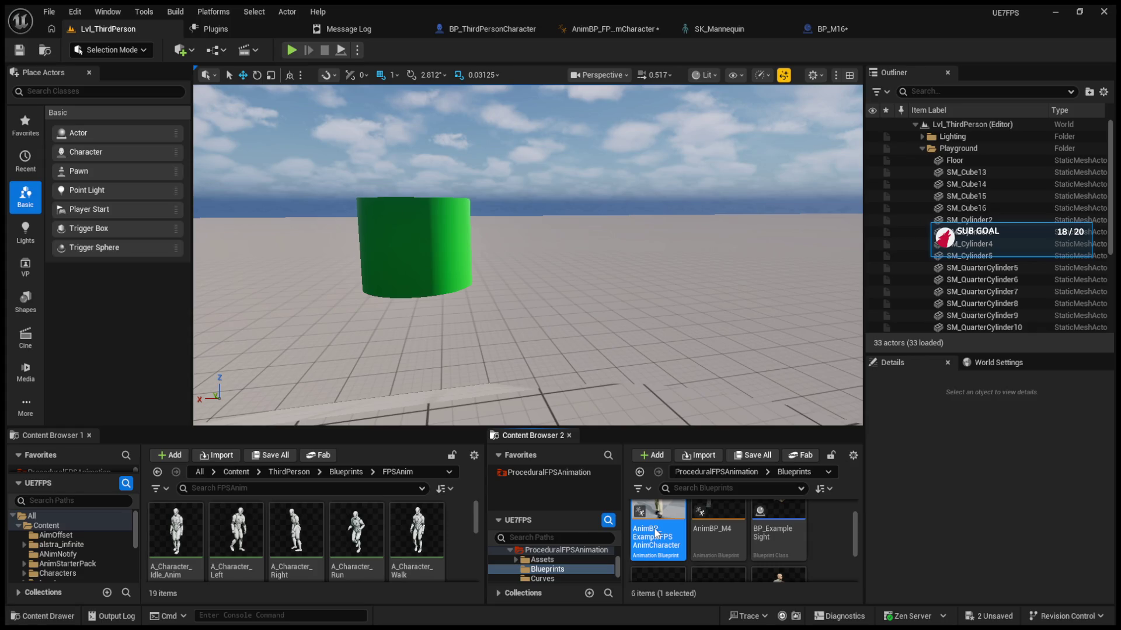
double_click(655, 533)
scroll(559, 387, up, 3)
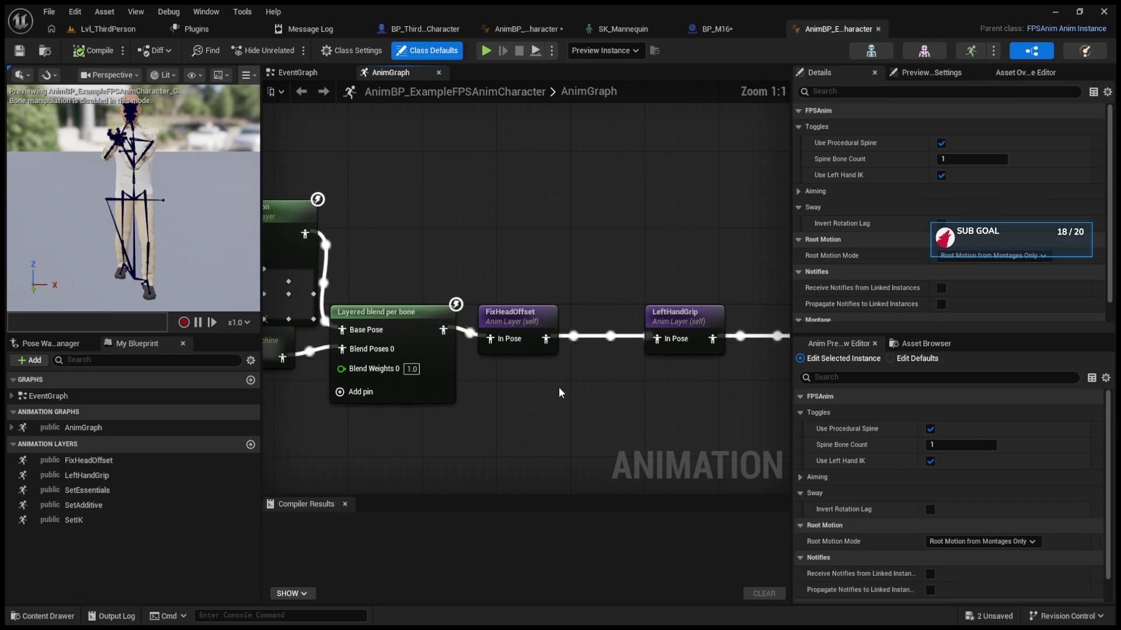
drag(539, 328, 611, 330)
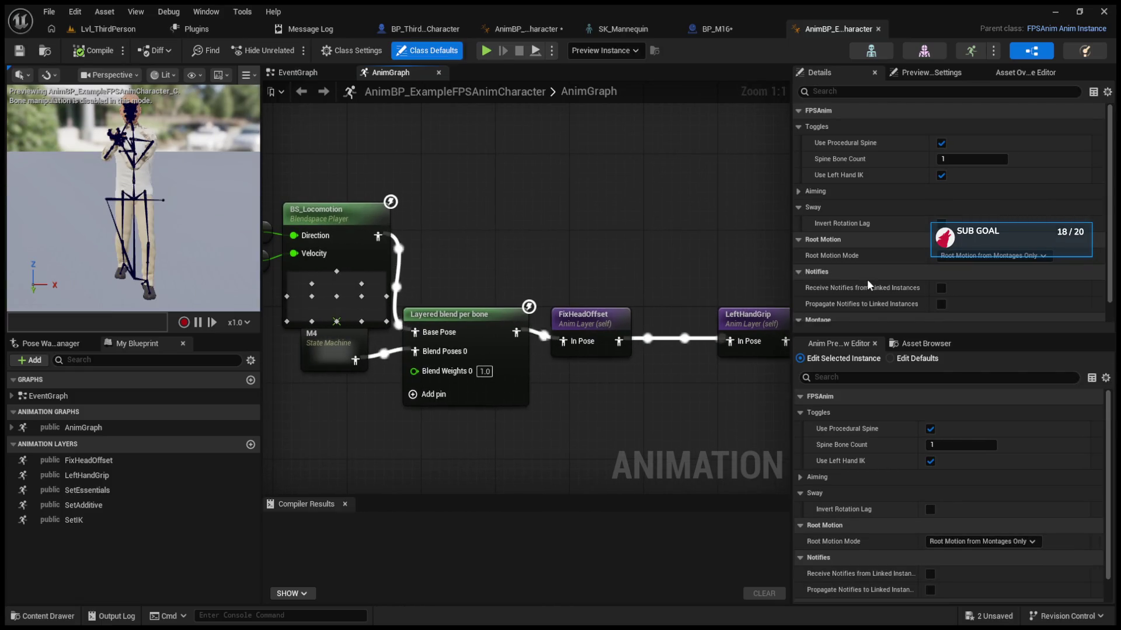
Step: Check the Preview Scene Settings and asset overrides, then pan along the FixHeadOffset layer chain
click(950, 74)
click(1007, 75)
click(934, 73)
scroll(890, 212, down, 5)
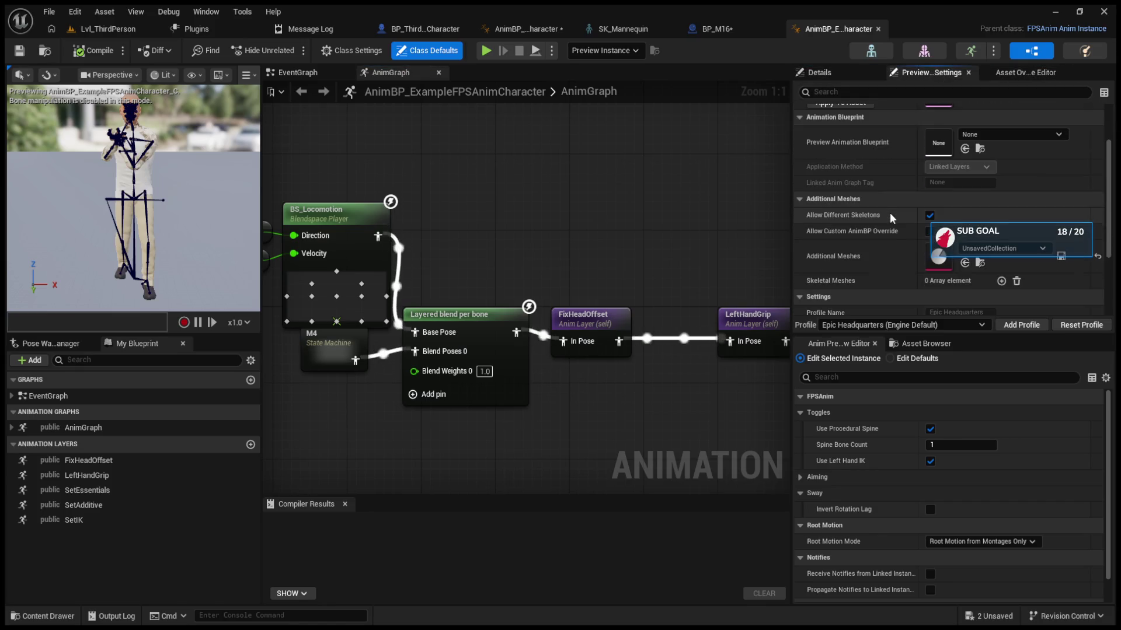
scroll(890, 212, up, 1)
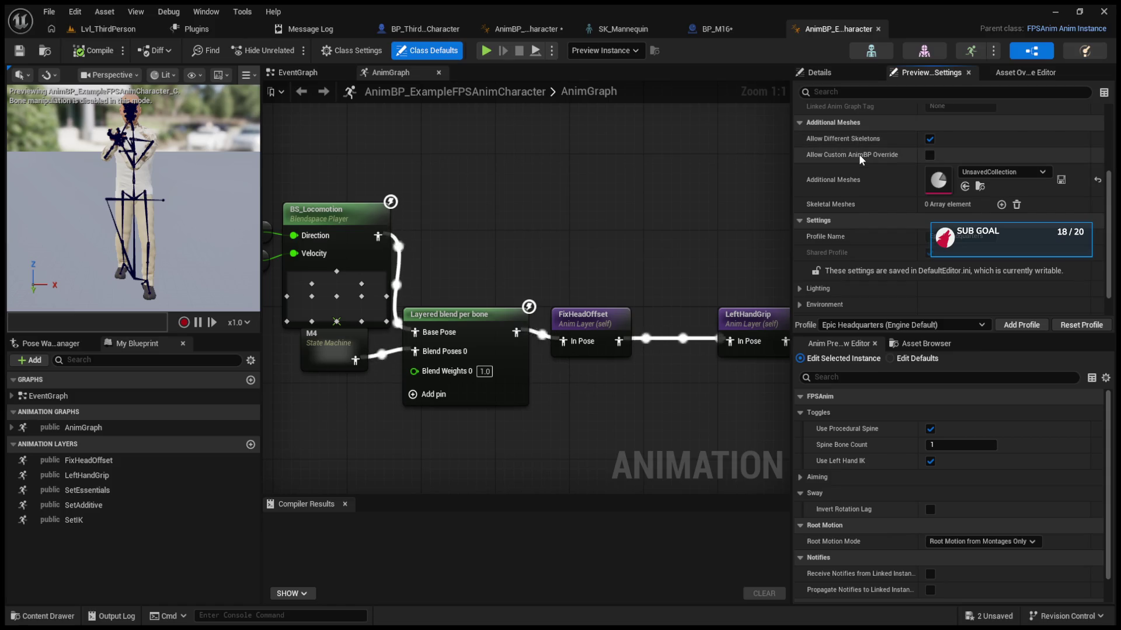
click(583, 318)
drag(584, 318, 459, 323)
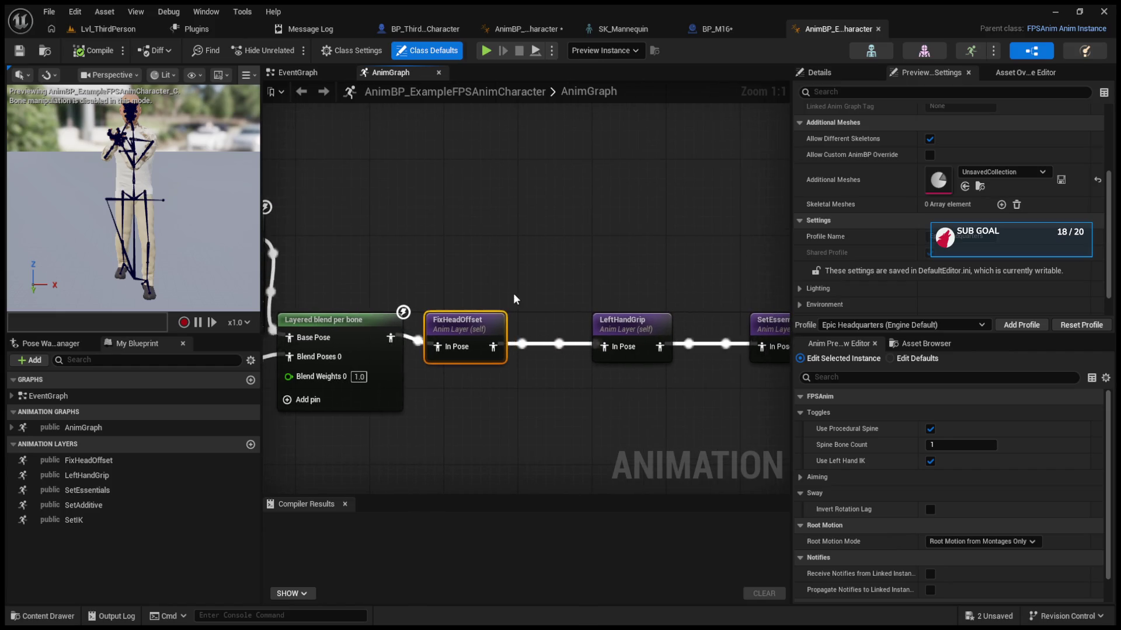
Step: Look inside the FixHeadOffset and LeftHandGrip layer graphs, then open the SetEssentials layer graph
double_click(460, 322)
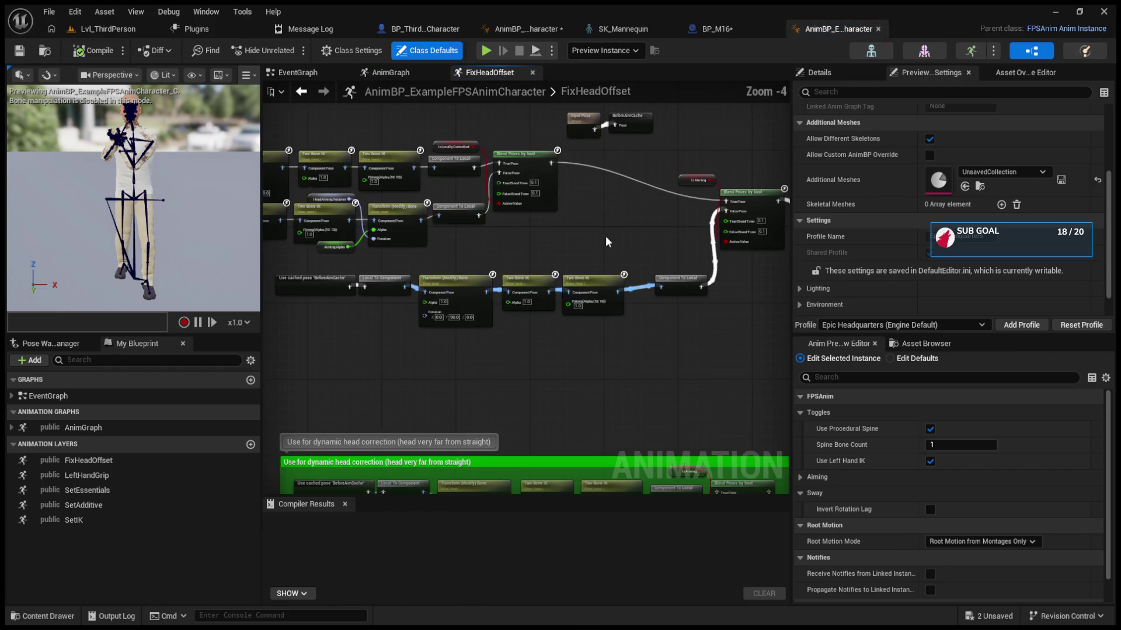
click(301, 92)
double_click(620, 321)
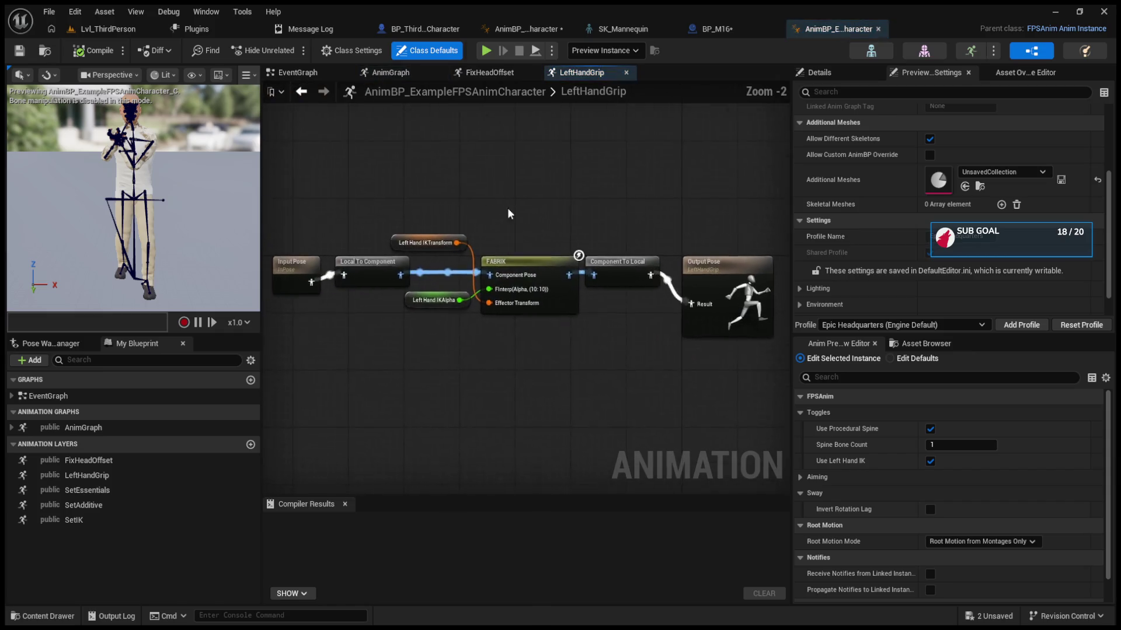
click(301, 91)
drag(747, 328, 578, 328)
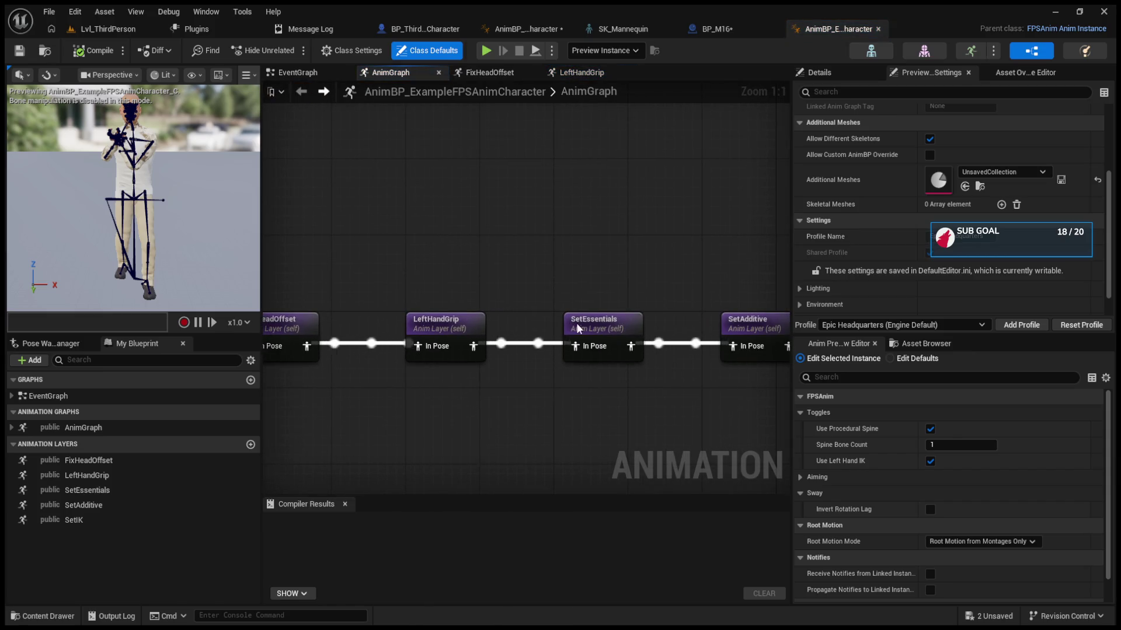
double_click(578, 329)
Step: Inspect the first VB Sight Transform (Modify) Bone nodes and close the FPSAnimCharacter blueprint
scroll(408, 310, up, 6)
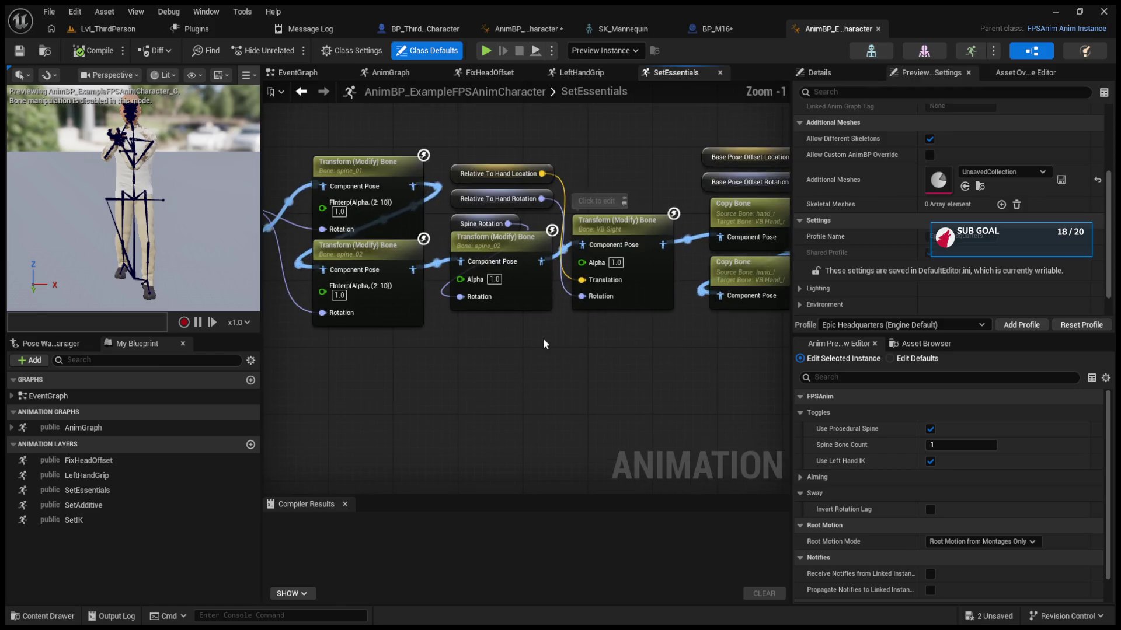
click(633, 214)
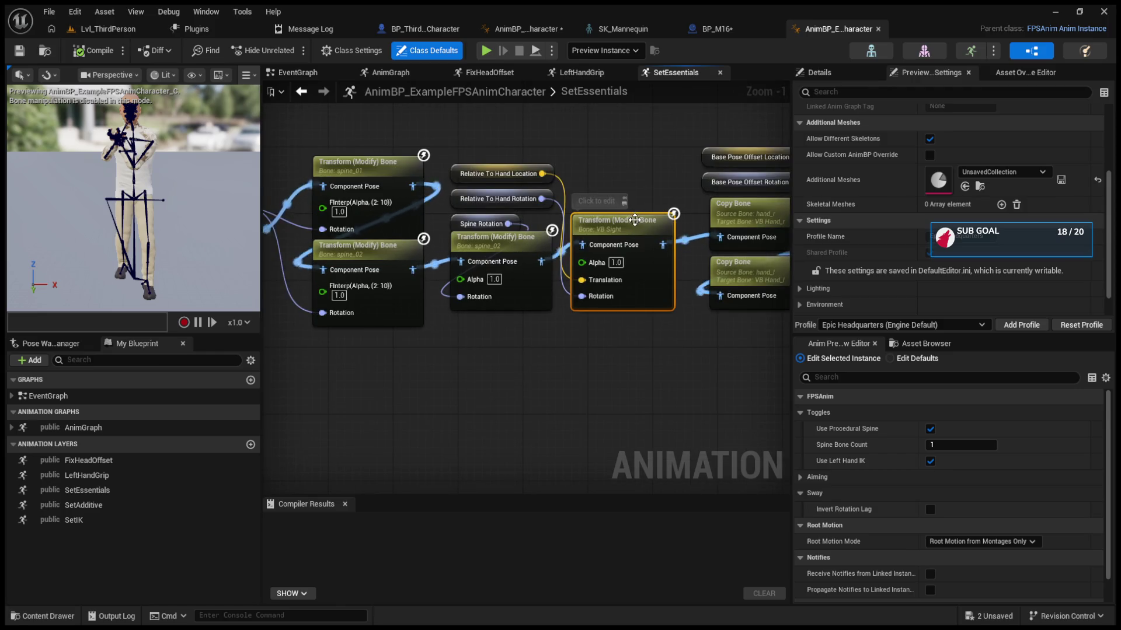
click(835, 73)
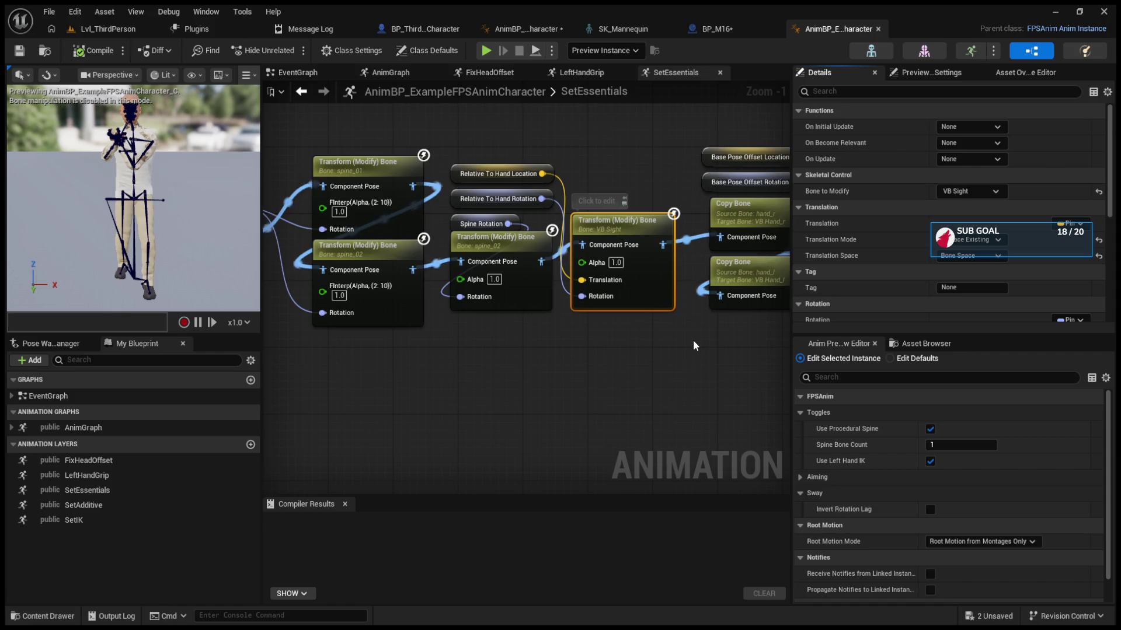
drag(693, 345, 600, 360)
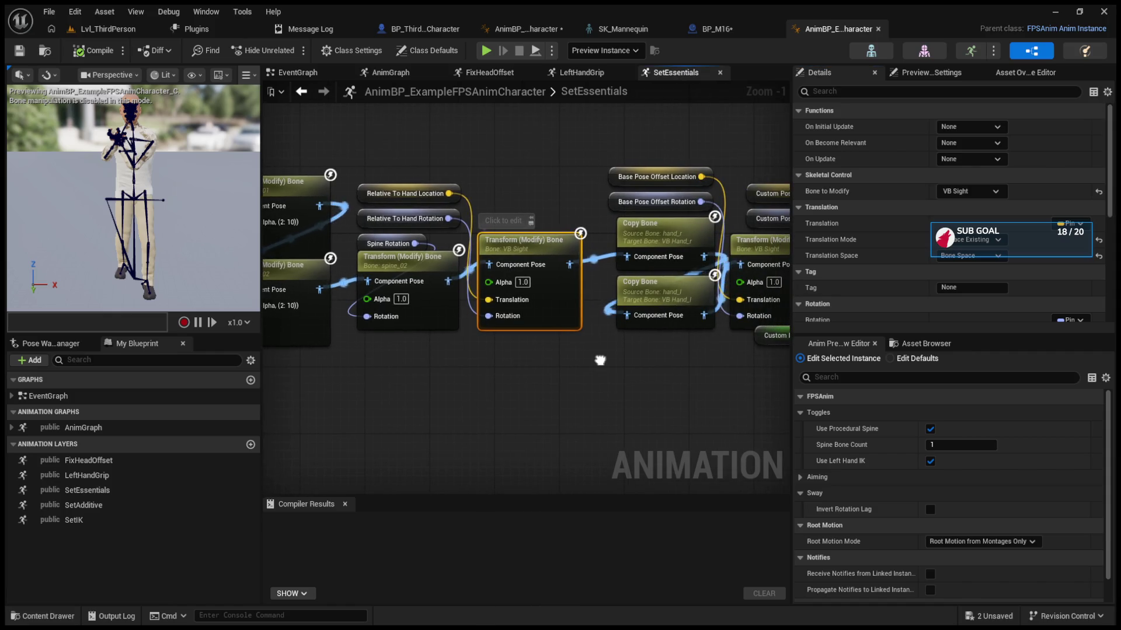
drag(664, 238, 511, 243)
click(629, 249)
drag(629, 249, 594, 255)
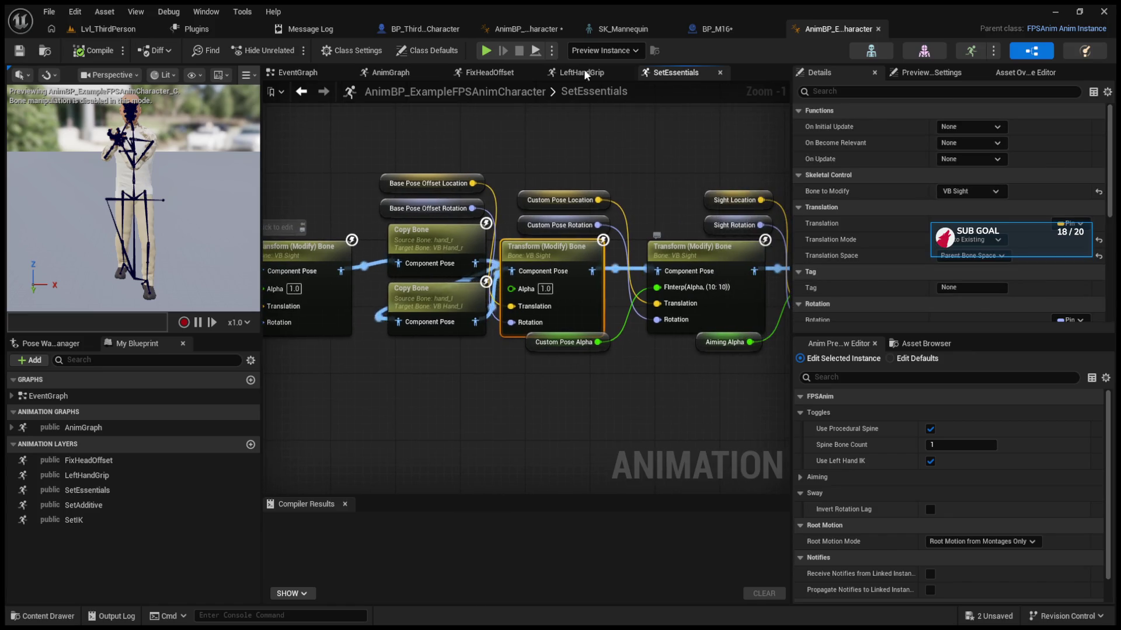
click(522, 28)
click(562, 29)
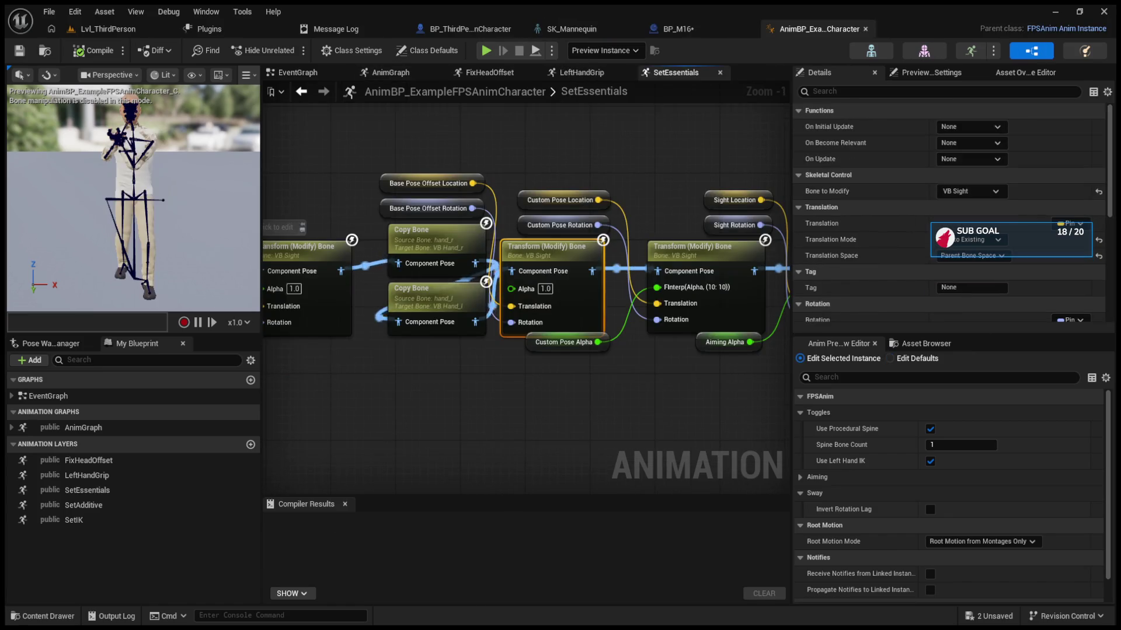
Step: Review the Copy Bone nodes and the VB Sight, aiming and Current Pose transforms' translation spaces
drag(437, 332, 659, 337)
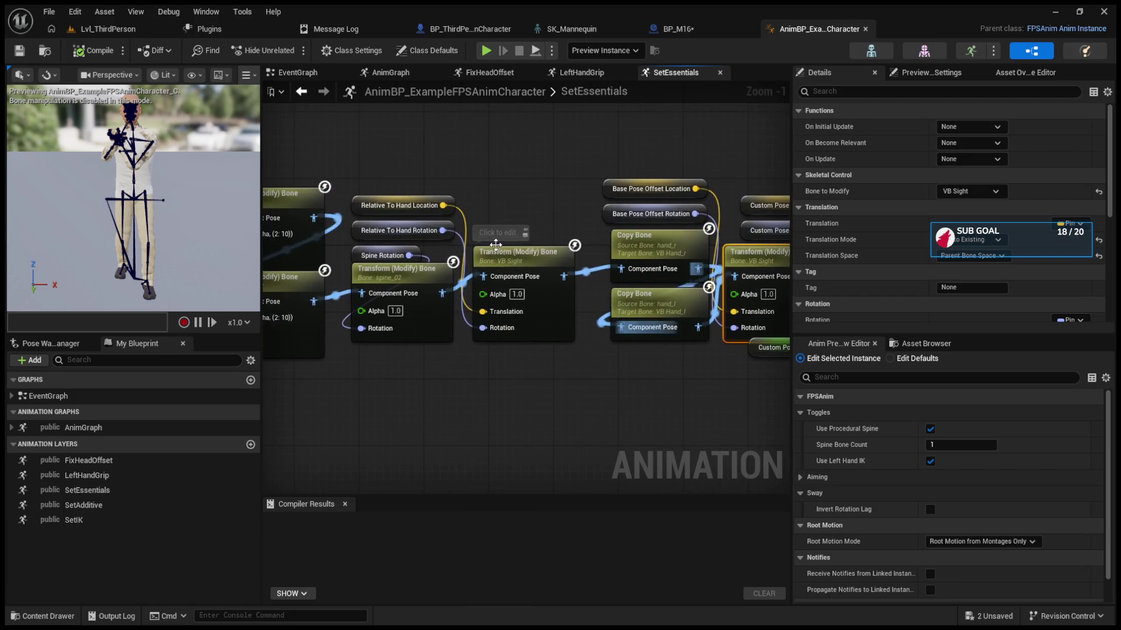
click(514, 316)
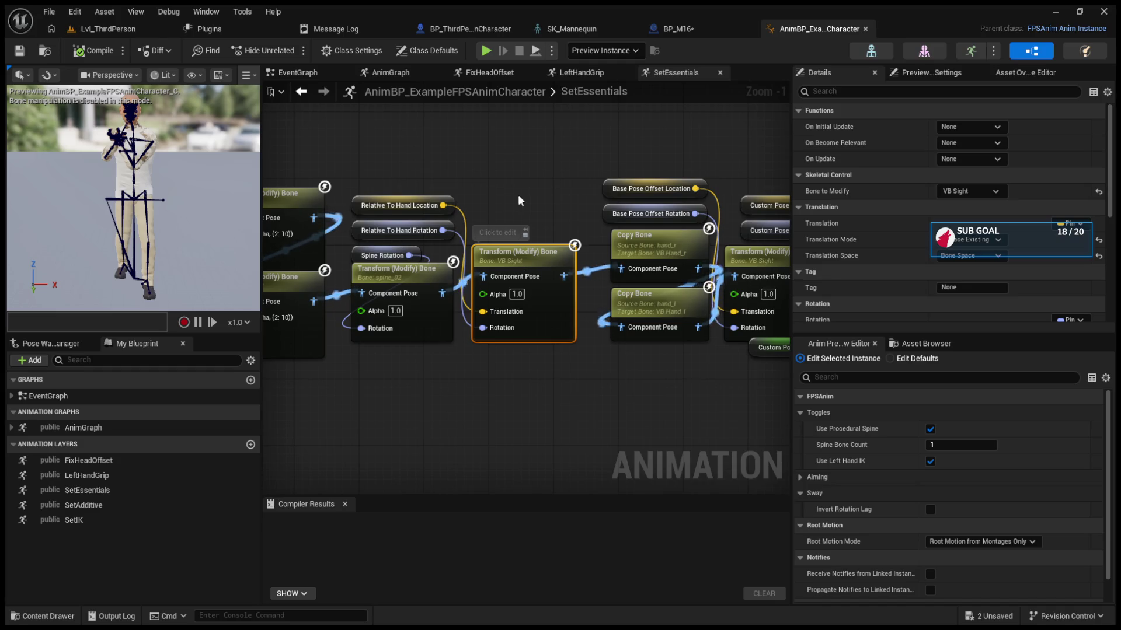
drag(529, 240, 564, 246)
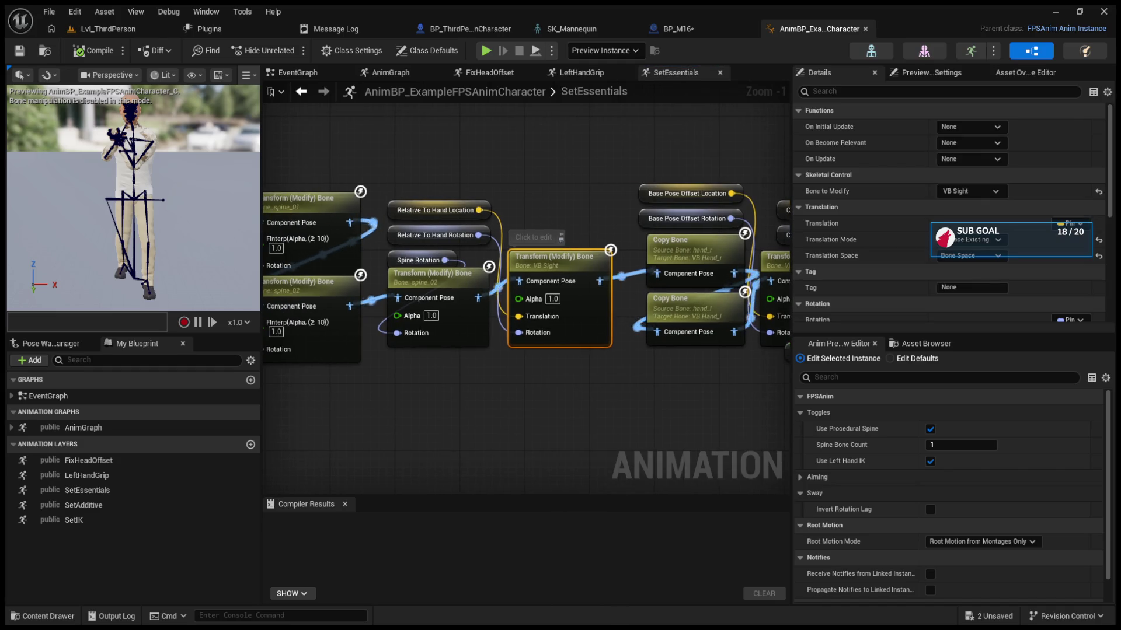
click(735, 247)
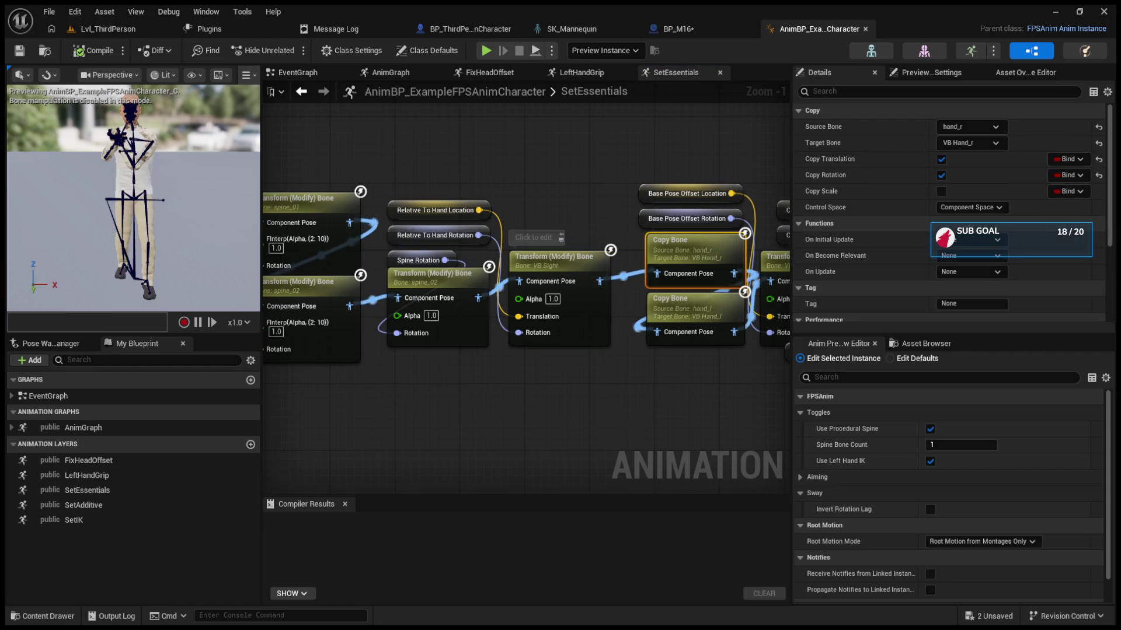
click(685, 311)
drag(764, 315, 565, 341)
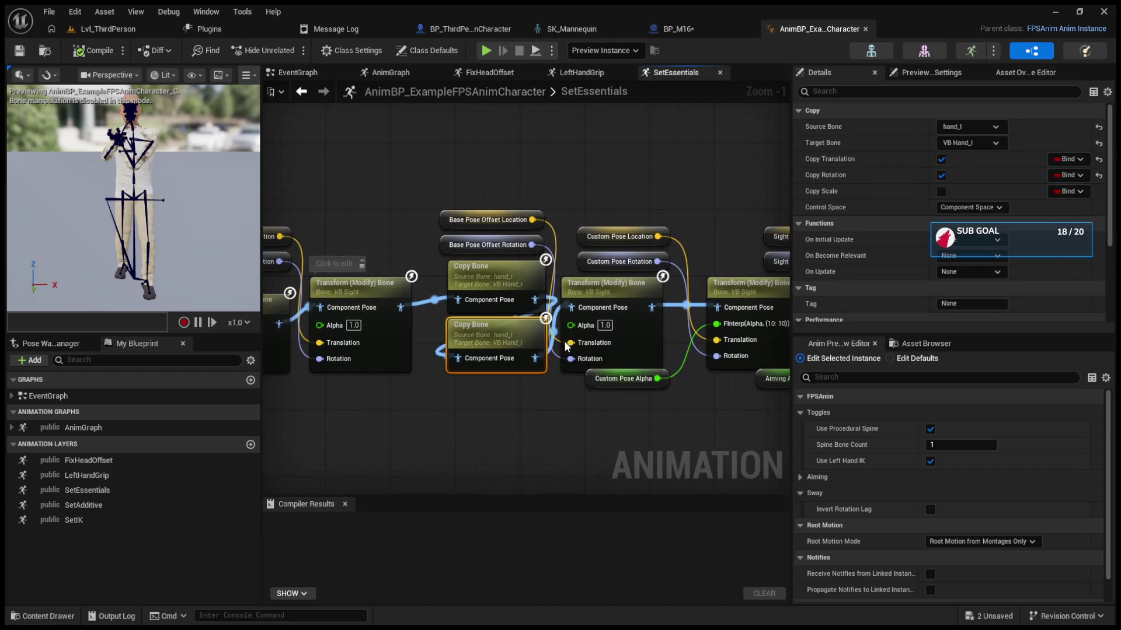
click(603, 289)
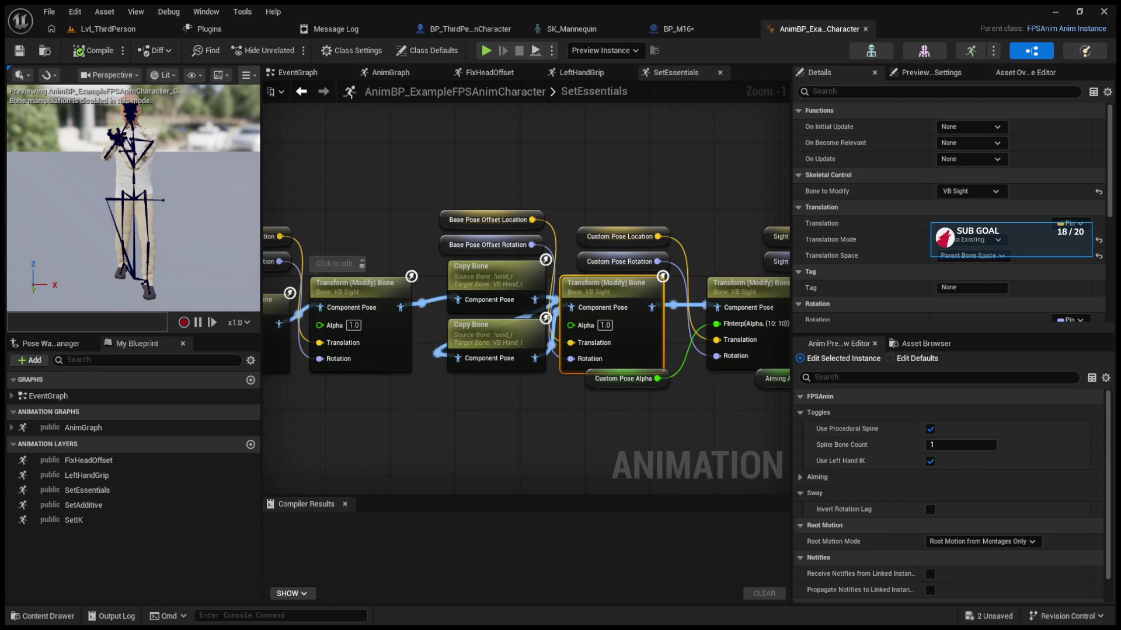
drag(698, 450, 483, 453)
click(511, 322)
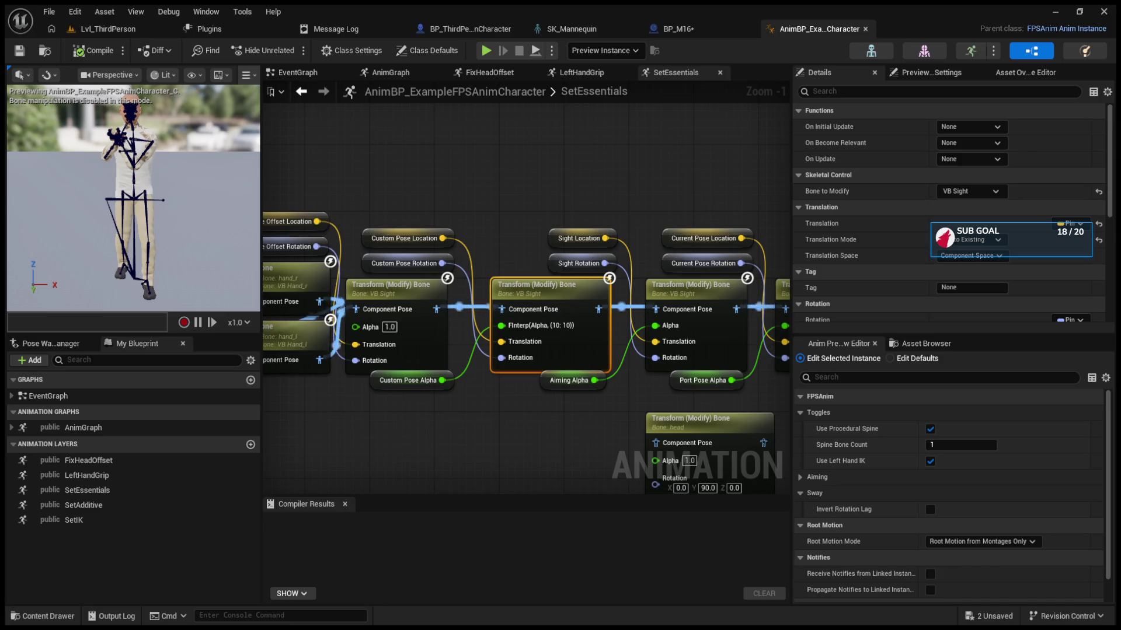
click(704, 302)
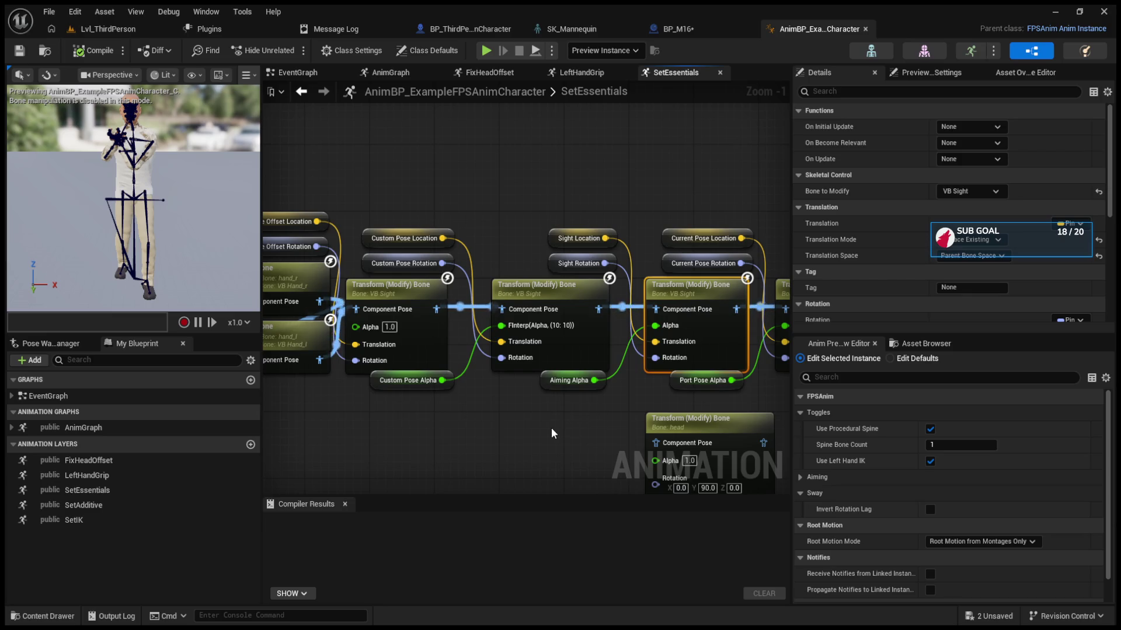
drag(551, 428, 704, 444)
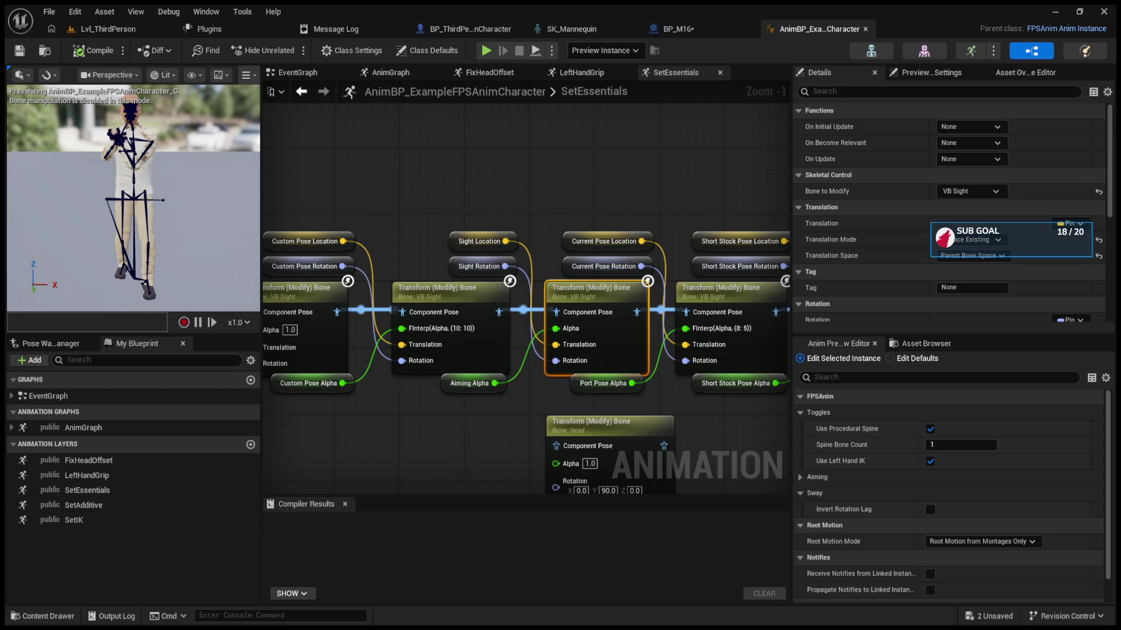
Step: Play Lvl_ThirdPerson, fire and reload the rifle, stop, and return to the example AnimBP
click(93, 27)
click(292, 50)
drag(527, 256, 527, 256)
key(r)
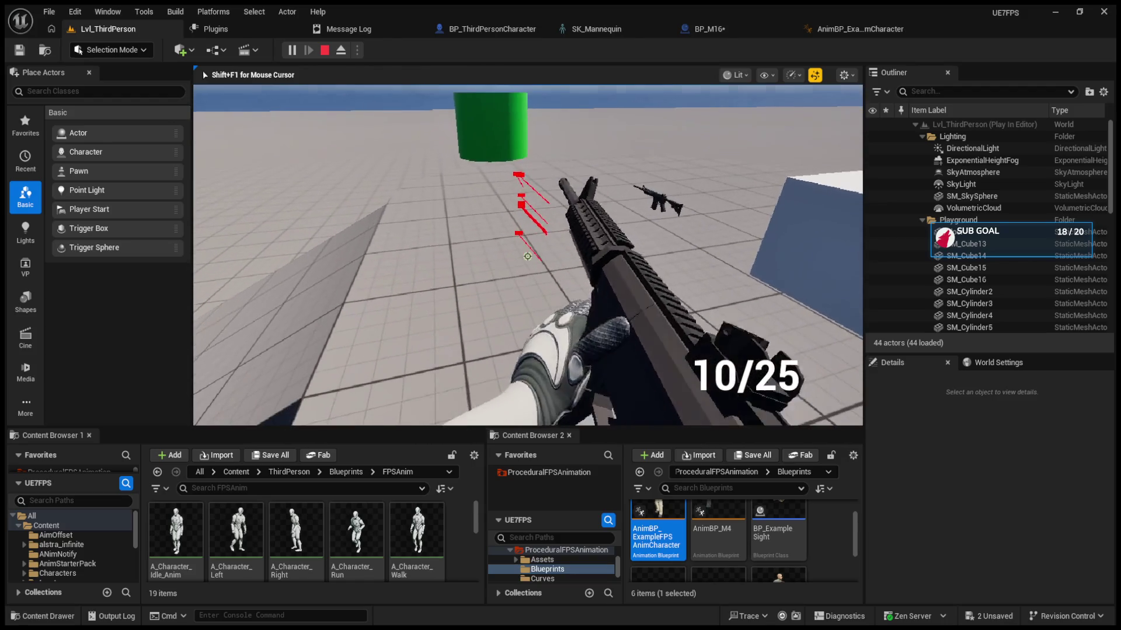
key(Escape)
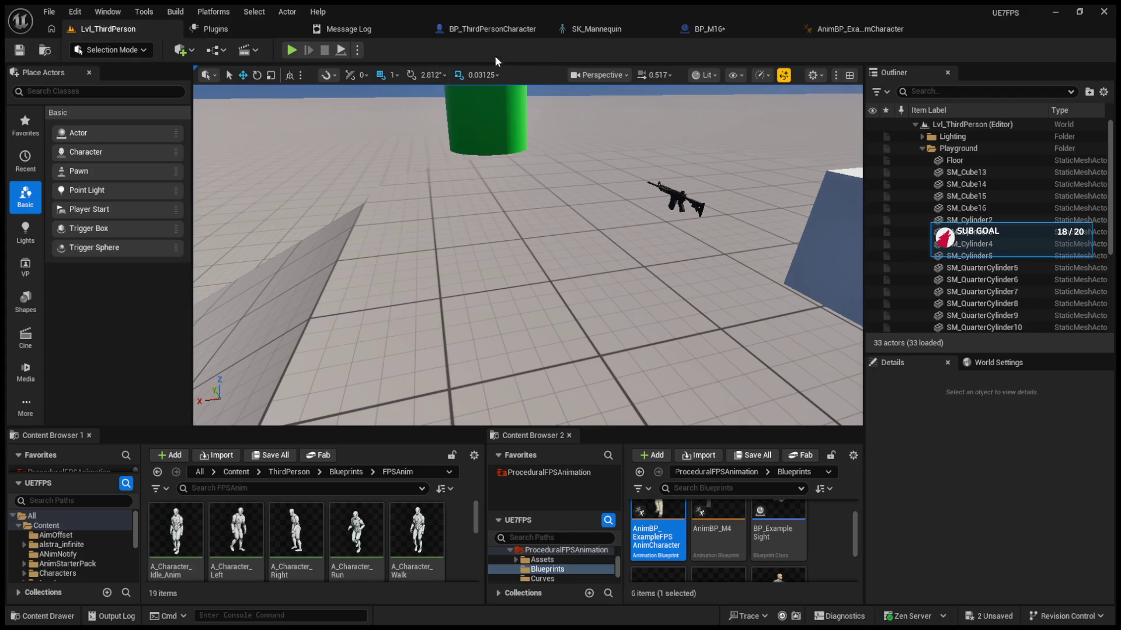
click(821, 31)
drag(571, 162, 490, 162)
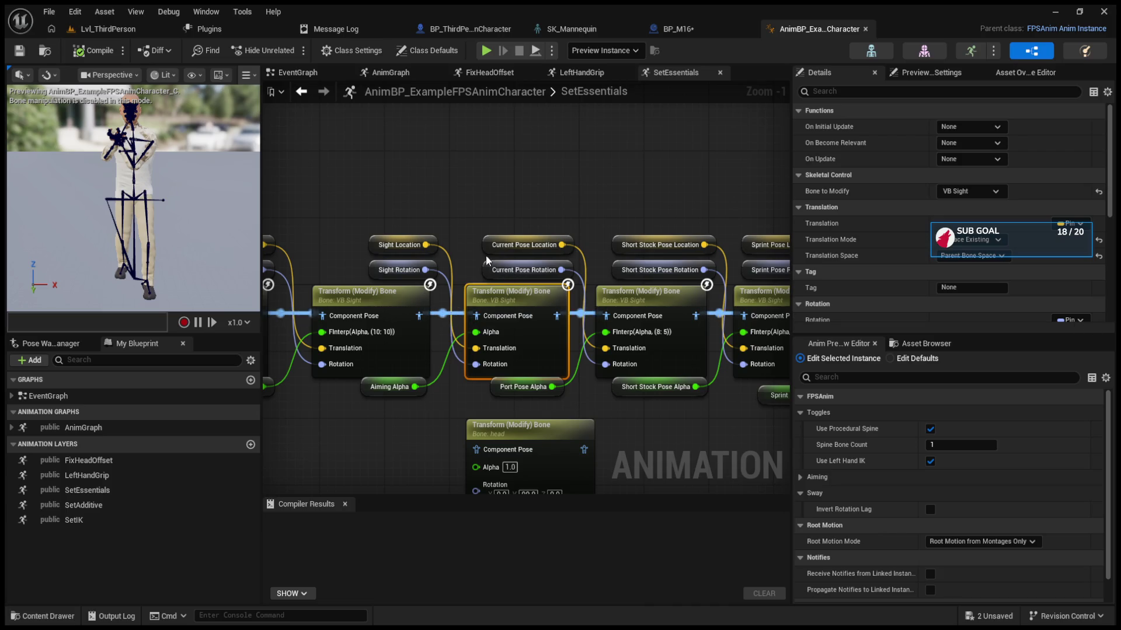
Step: Check the translation space of the aiming and Current Pose transform nodes
mouse_move(491, 202)
mouse_down()
mouse_move(544, 254)
mouse_move(418, 229)
mouse_up()
click(496, 295)
click(537, 292)
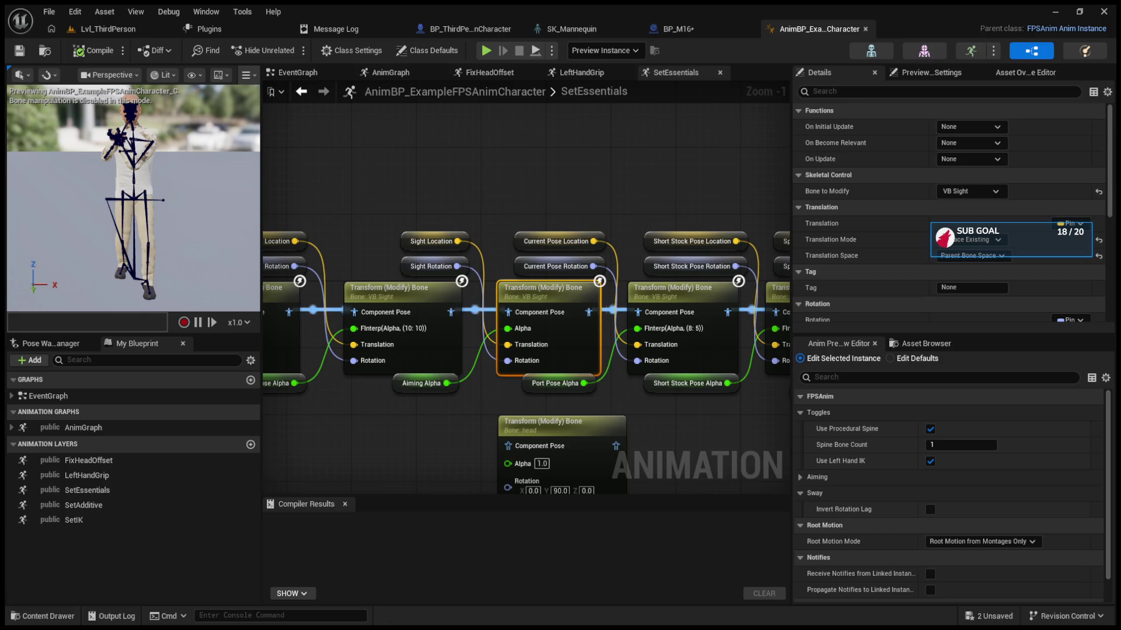
click(400, 299)
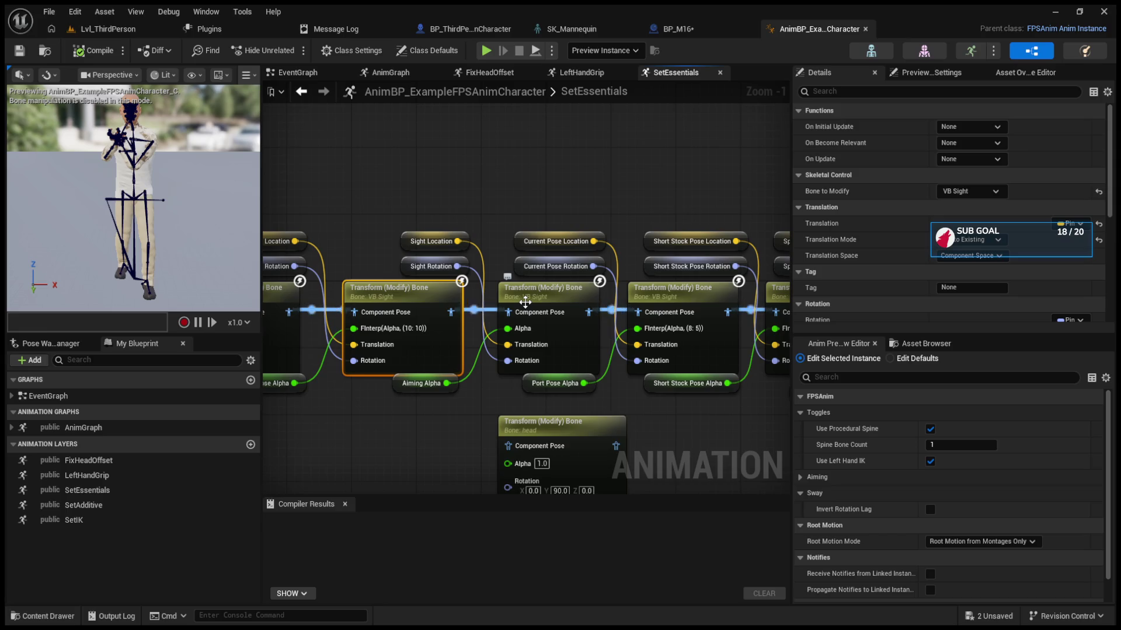
drag(385, 218, 493, 219)
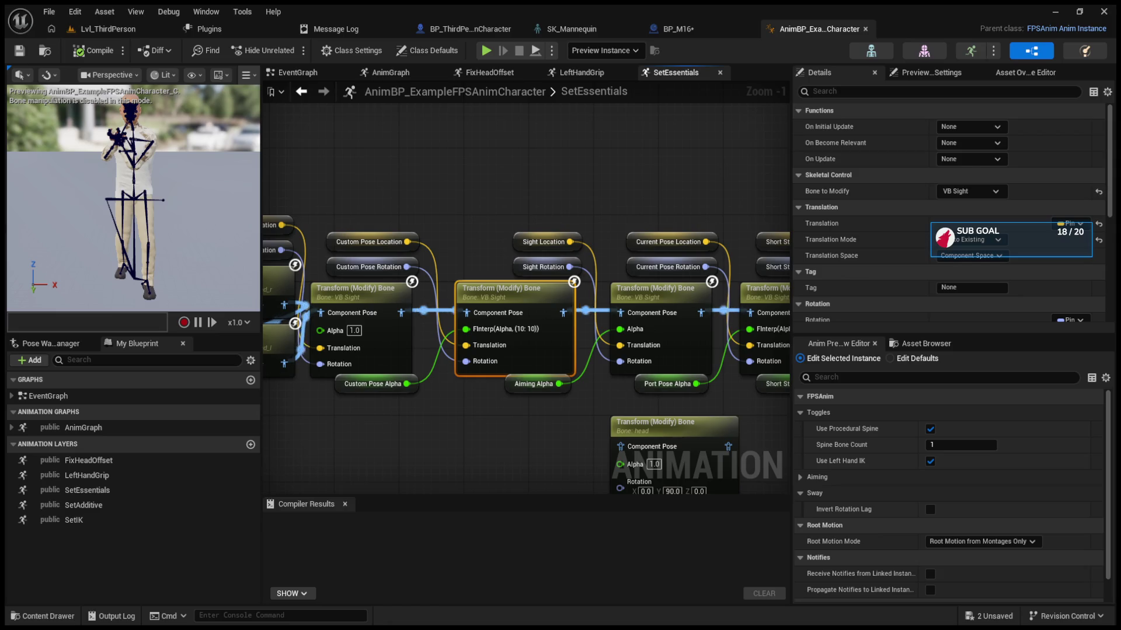
click(651, 304)
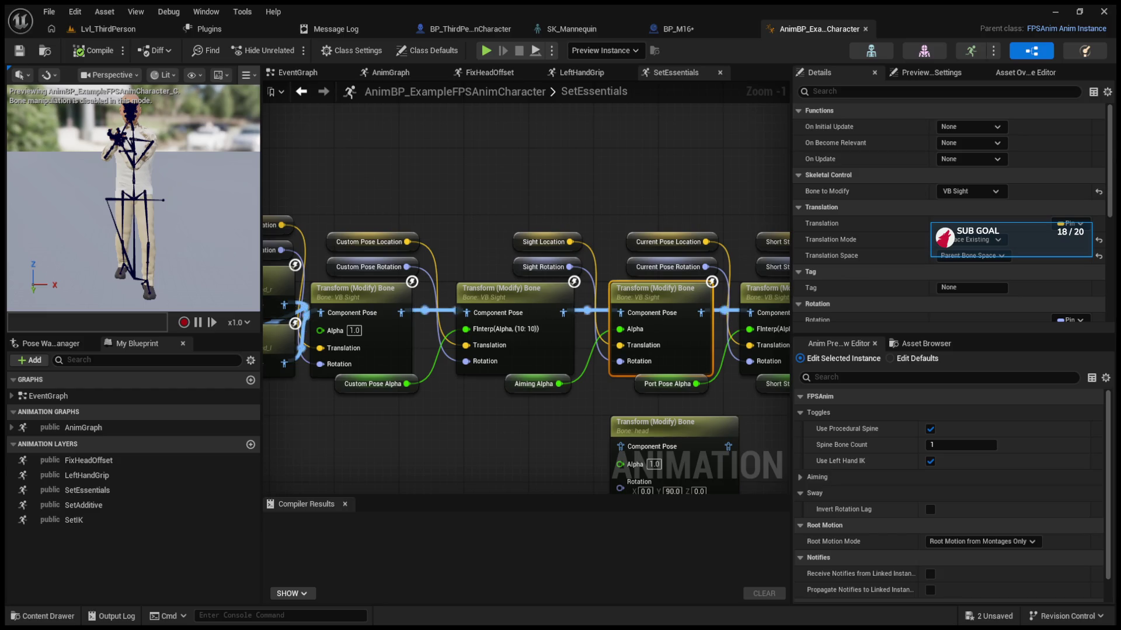
Step: Check the Short Stock, Sprint and final (3:8) transform nodes' translation spaces
drag(720, 219, 536, 219)
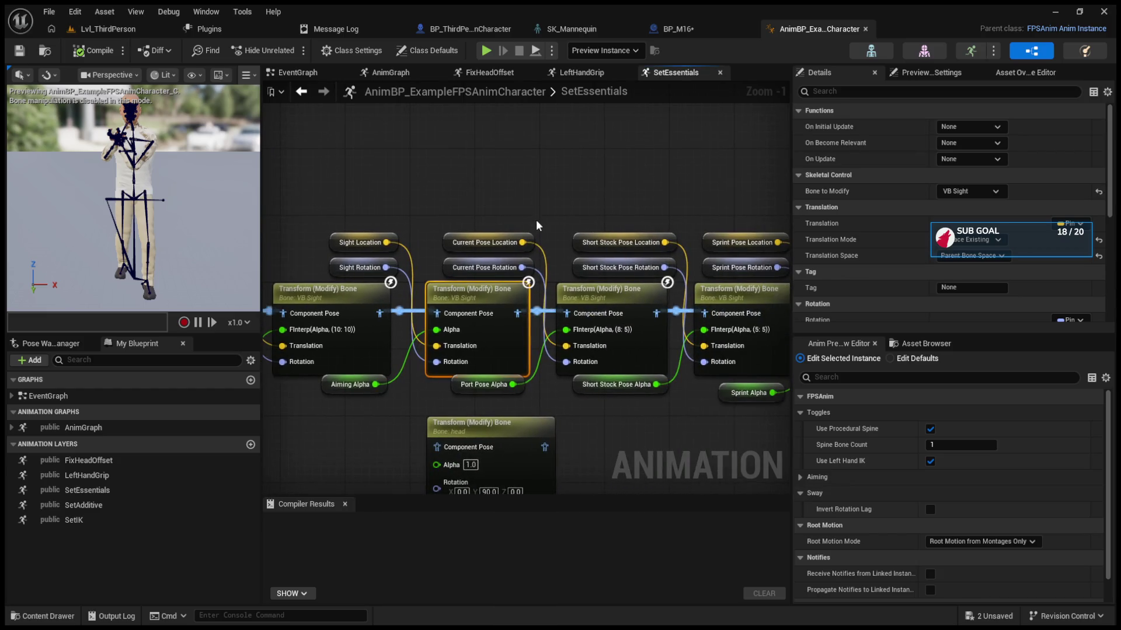
click(566, 289)
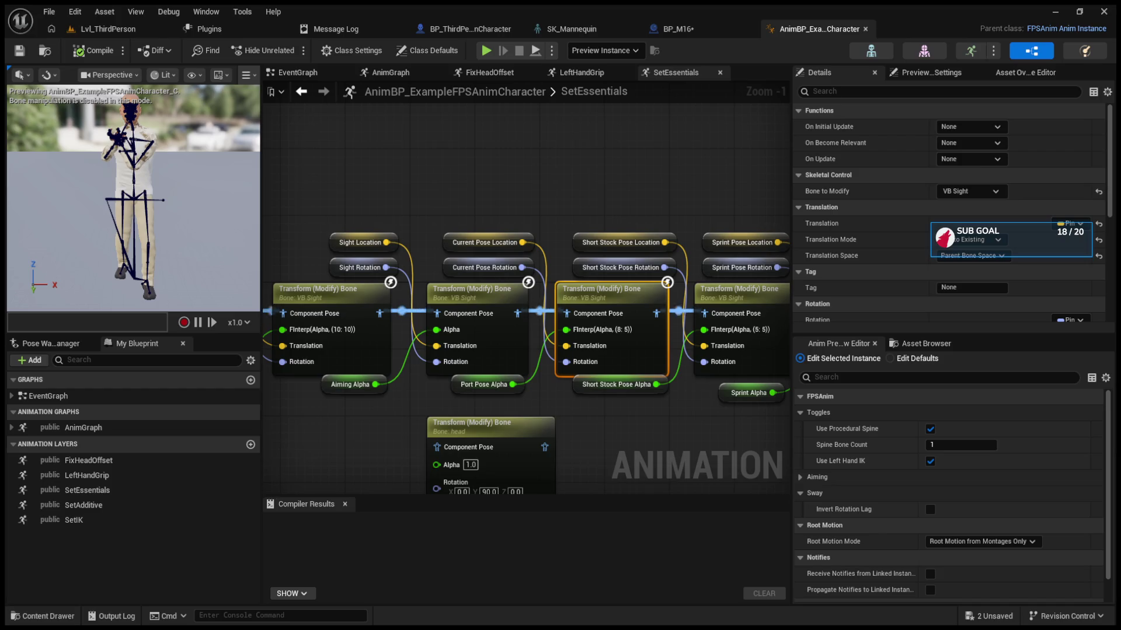
drag(734, 298, 640, 294)
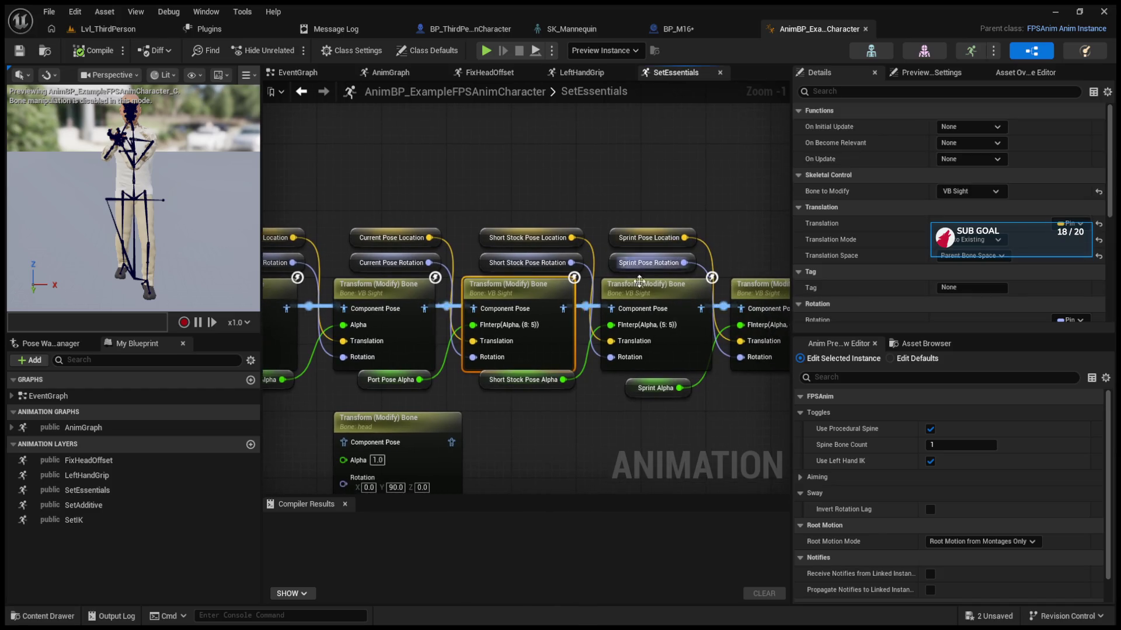
click(641, 295)
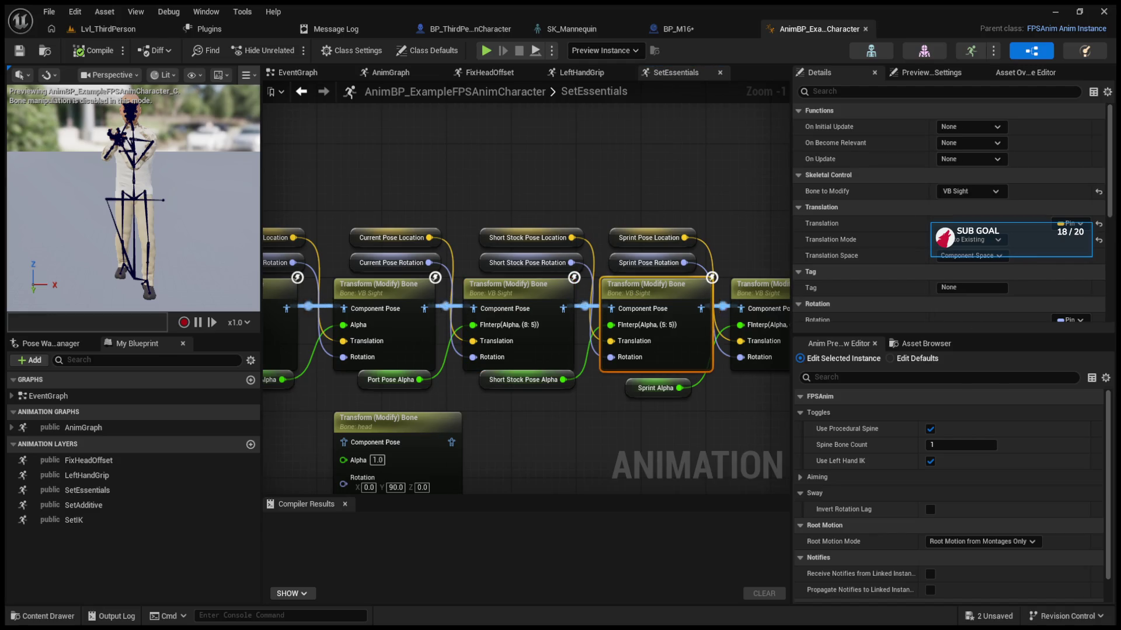
drag(669, 200, 531, 206)
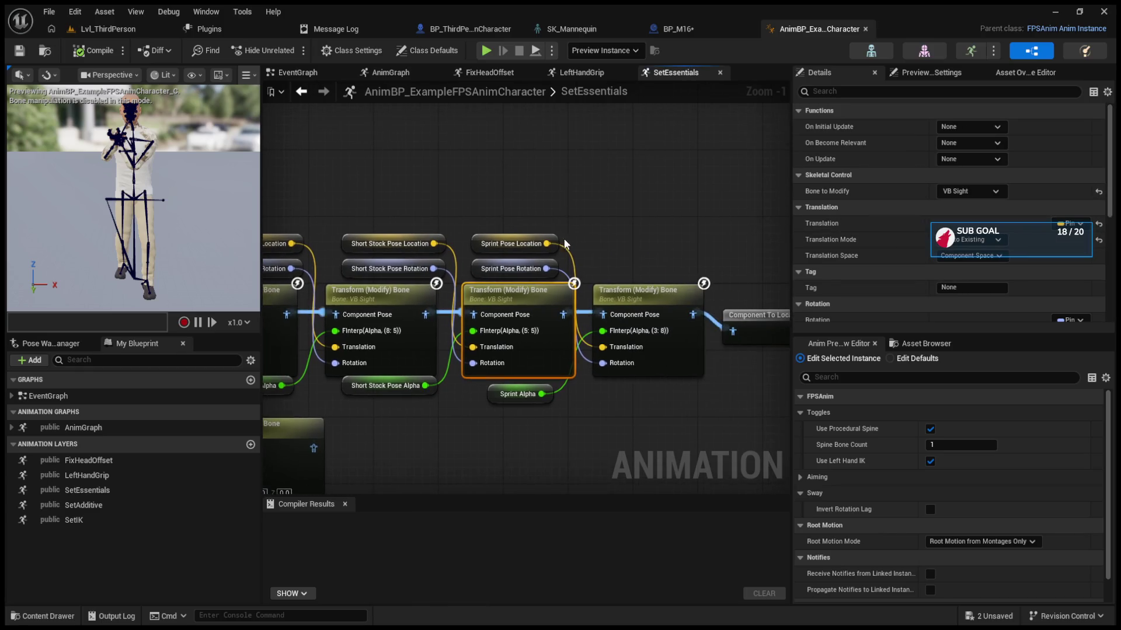
click(621, 292)
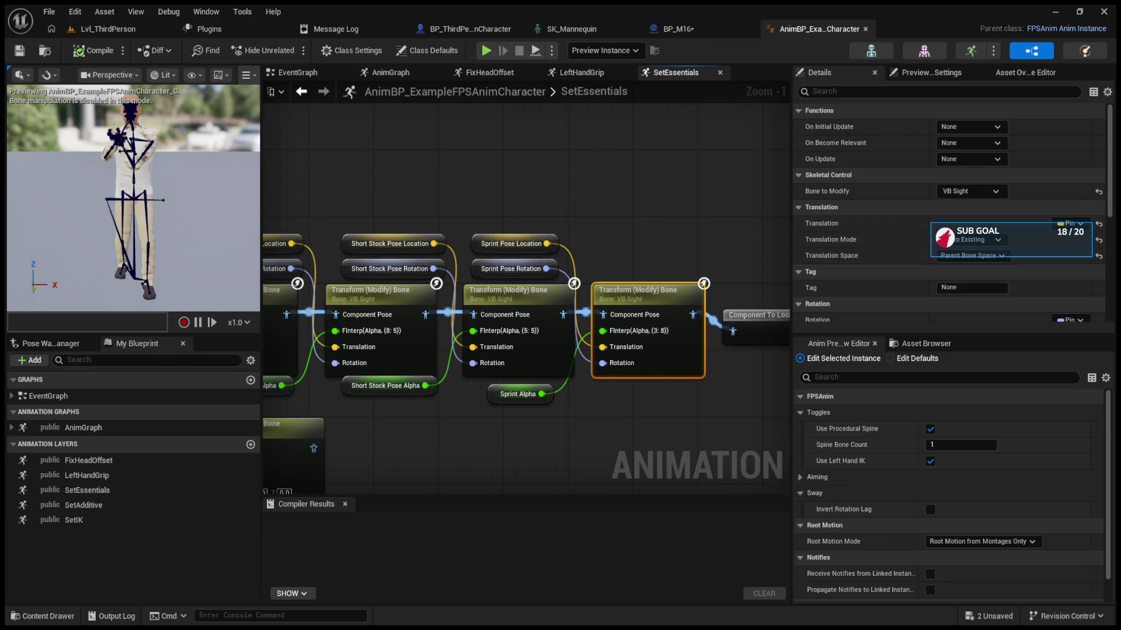
drag(413, 456, 767, 460)
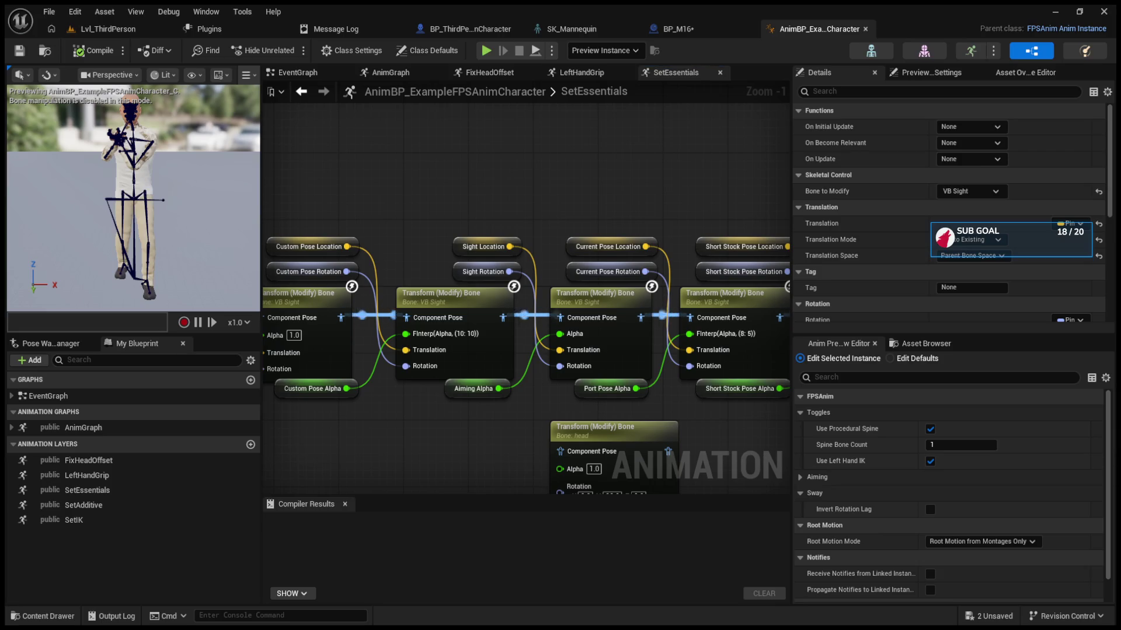
click(719, 316)
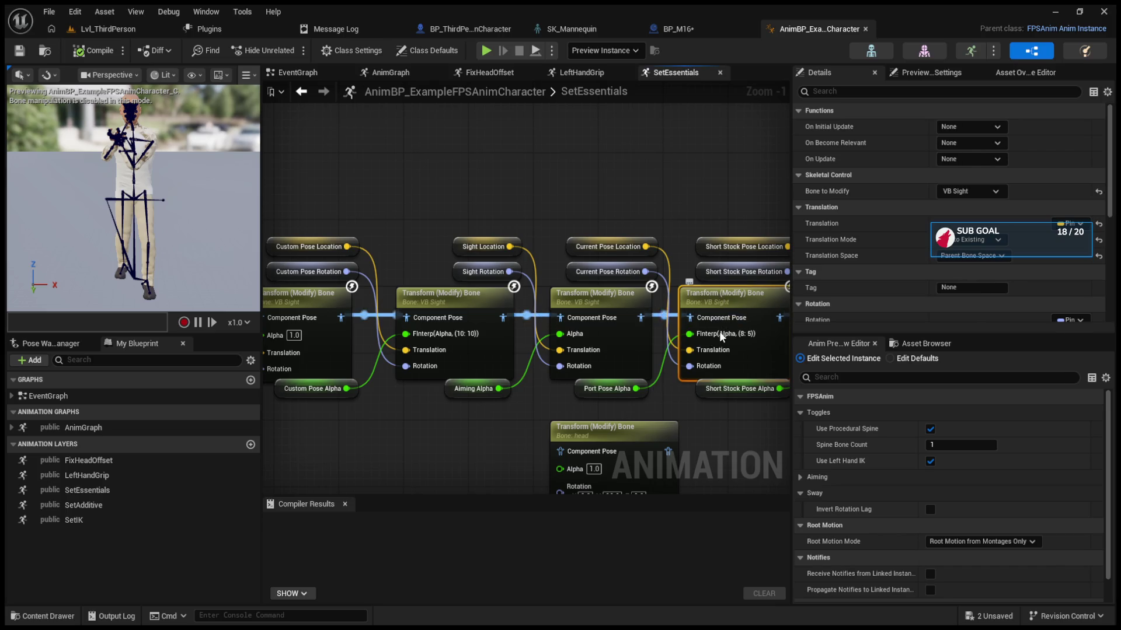
mouse_move(667, 257)
mouse_down()
mouse_move(462, 205)
mouse_move(603, 296)
mouse_up()
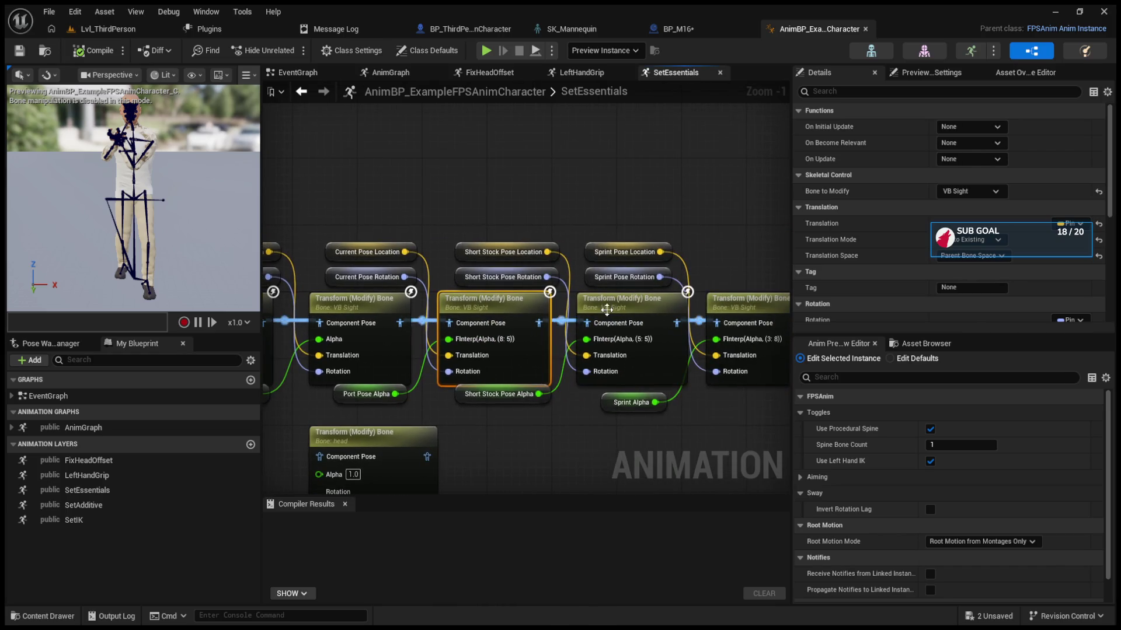
click(594, 304)
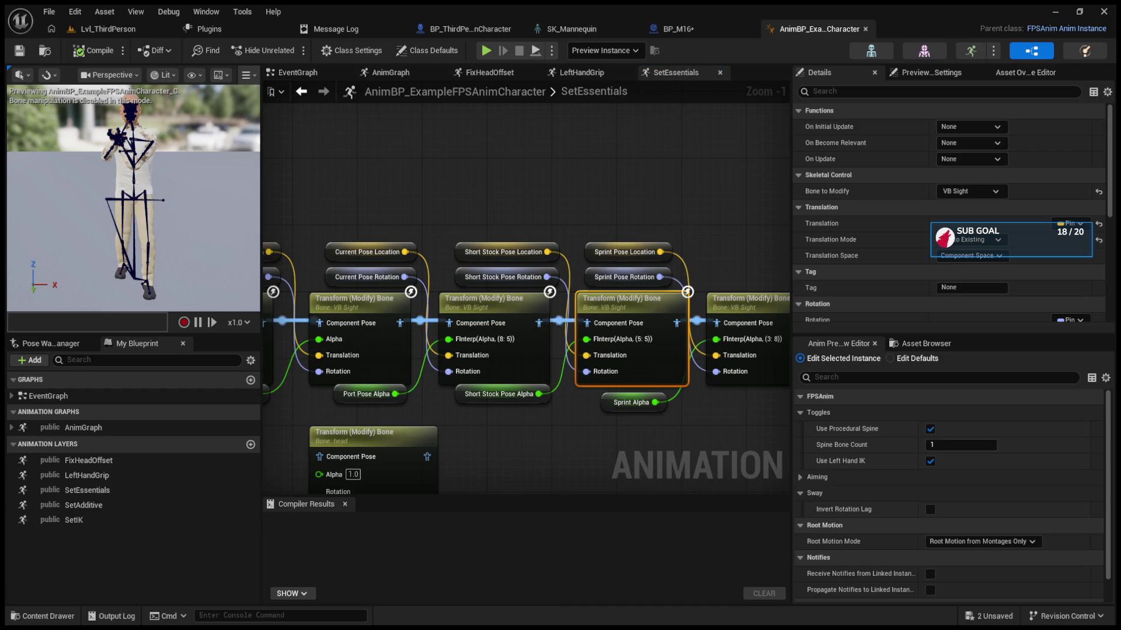
click(740, 300)
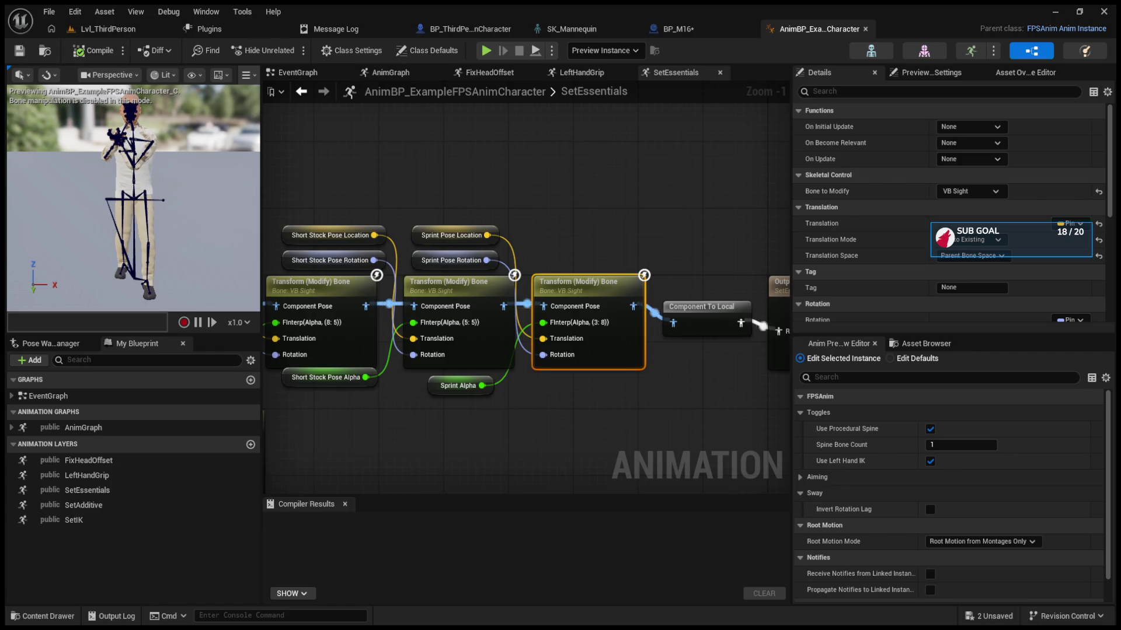
Step: Go back to the main AnimGraph and open the SetAdditive layer graph
click(301, 91)
click(323, 91)
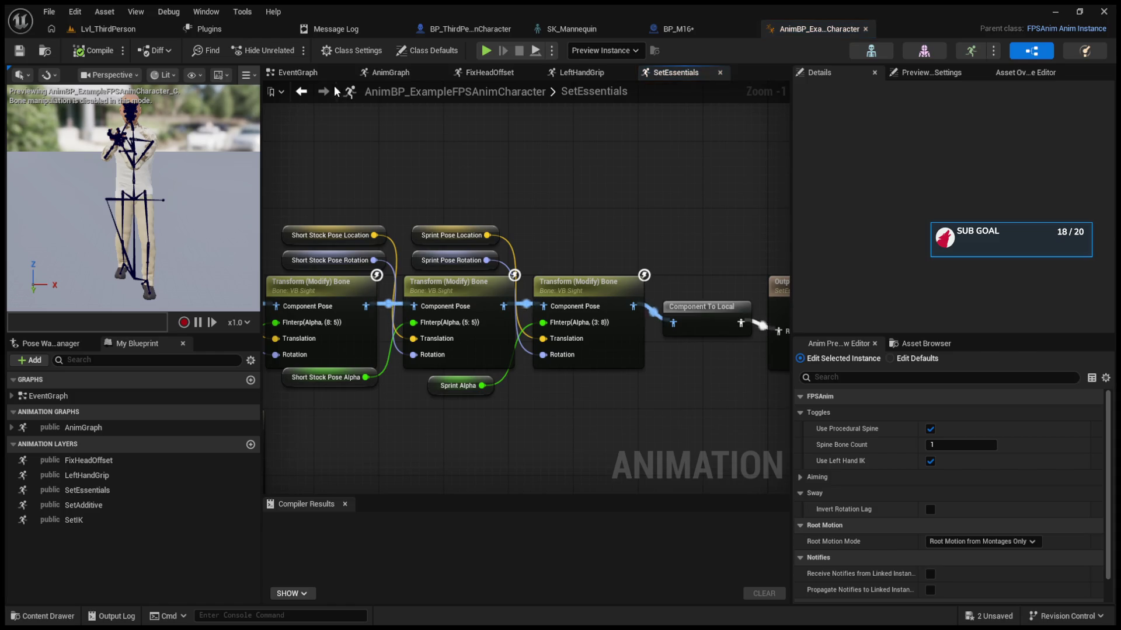
click(301, 92)
double_click(748, 323)
scroll(418, 283, up, 2)
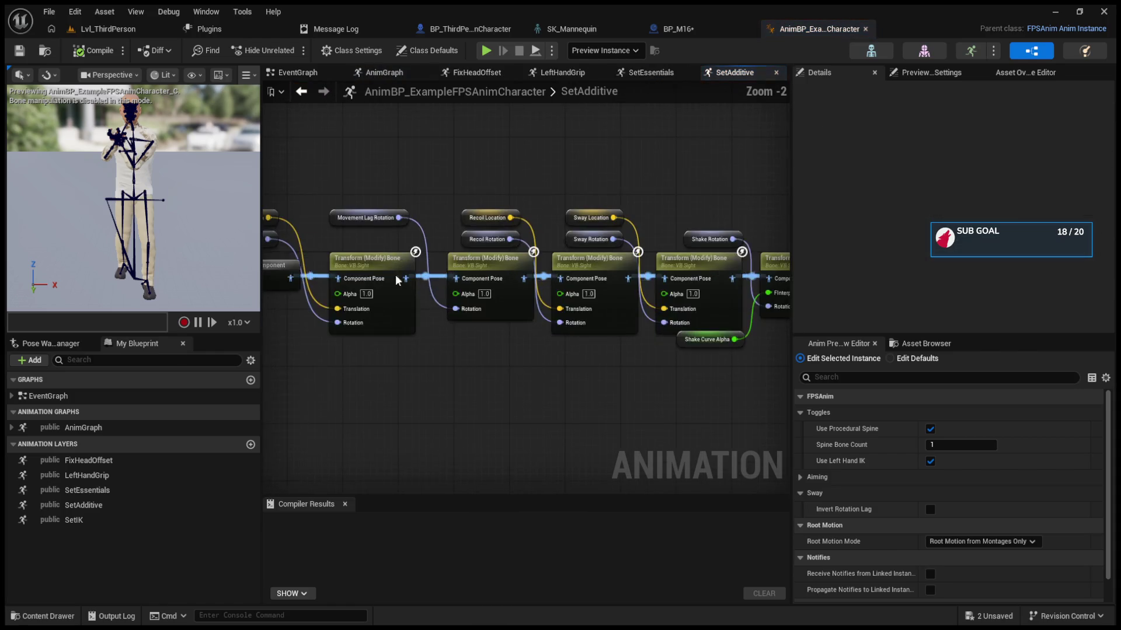
Step: Inspect the first SetAdditive transform node and the Sway node's translation space at 1:1 zoom
scroll(524, 309, up, 2)
click(484, 301)
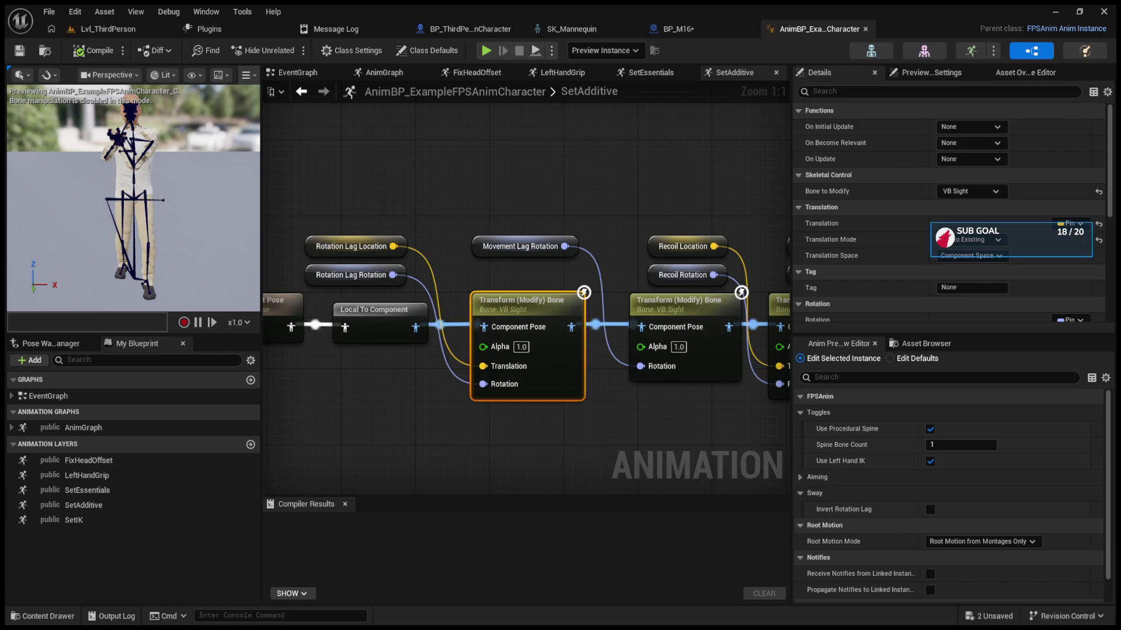
drag(614, 186, 476, 184)
click(670, 294)
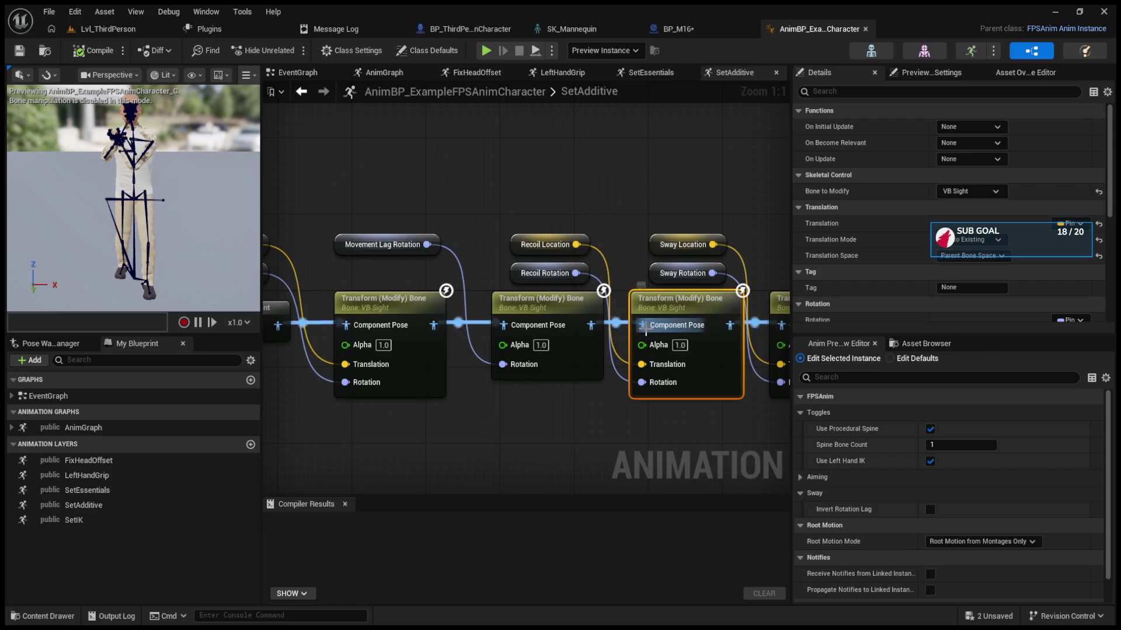
Step: Return to Lvl_ThirdPerson and move the second content browser up to the ProceduralFPSAnimation root
click(111, 27)
scroll(761, 538, down, 2)
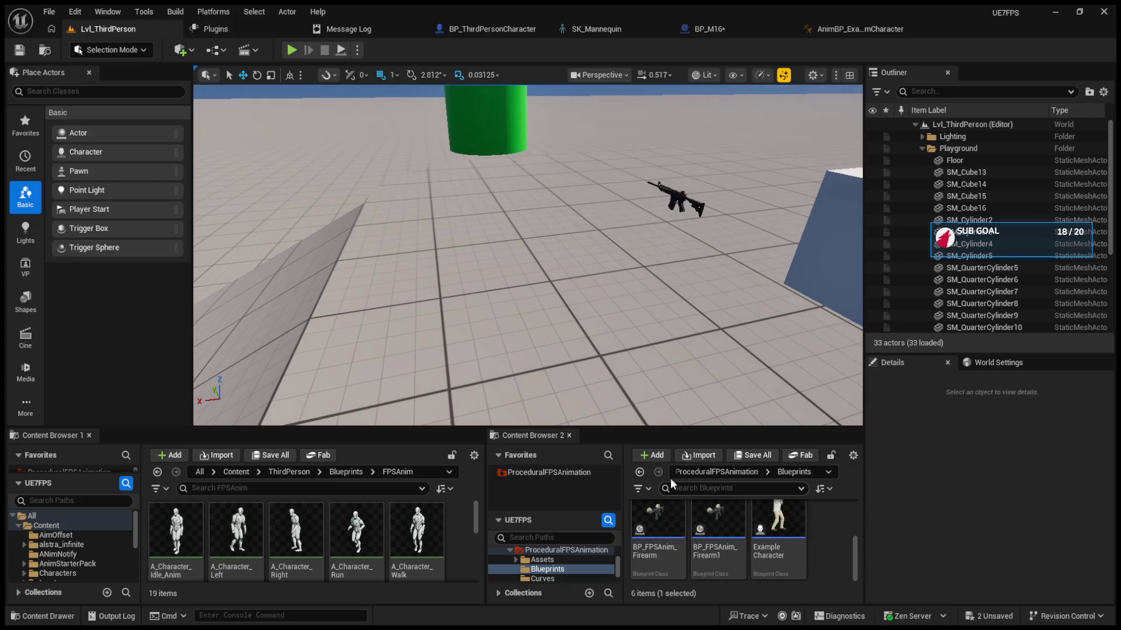
click(640, 472)
scroll(753, 557, down, 2)
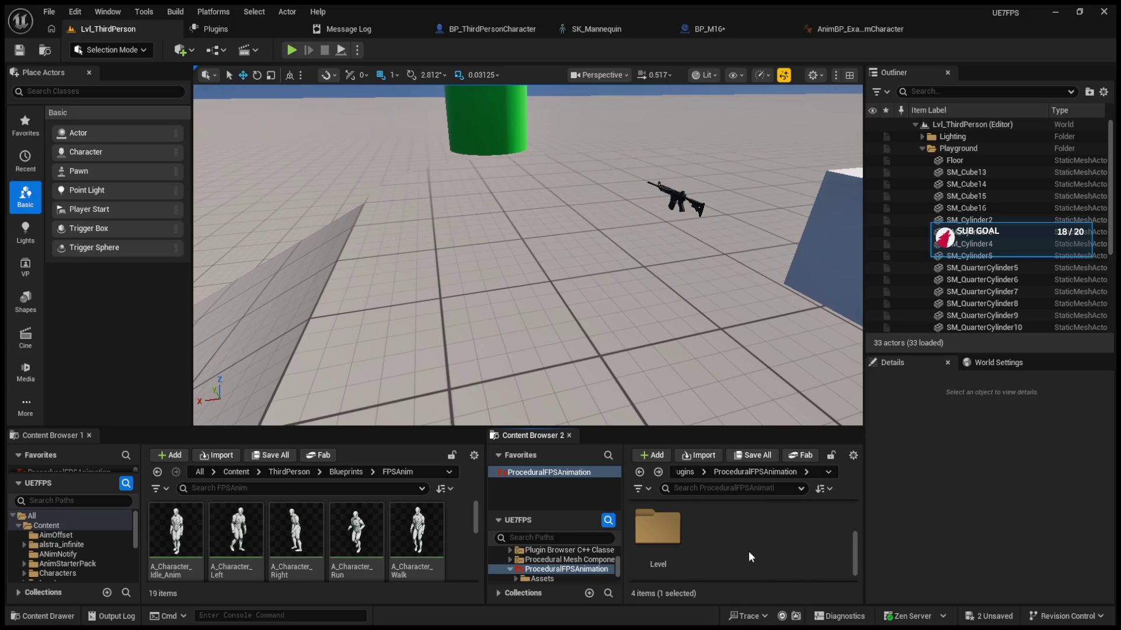
double_click(674, 531)
click(675, 533)
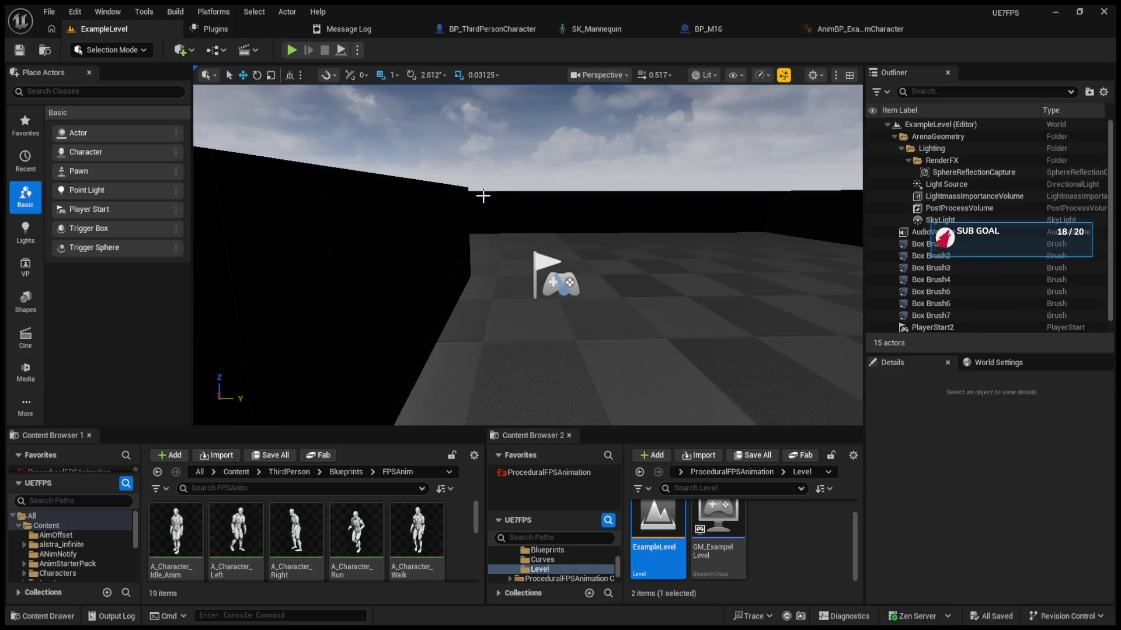
key(alt+p)
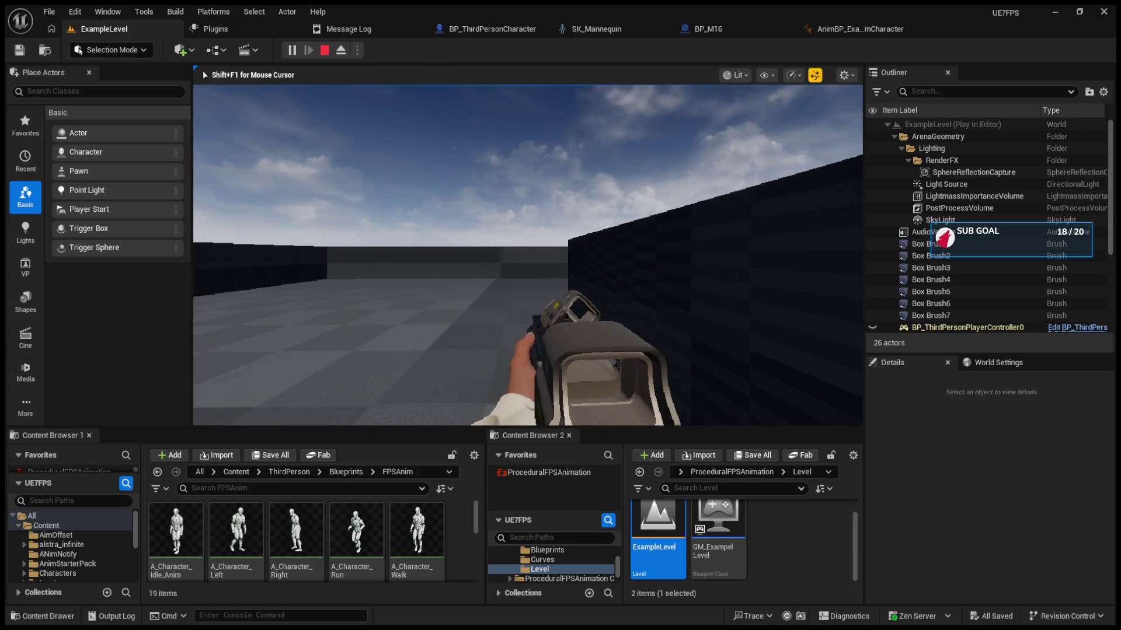
key(Escape)
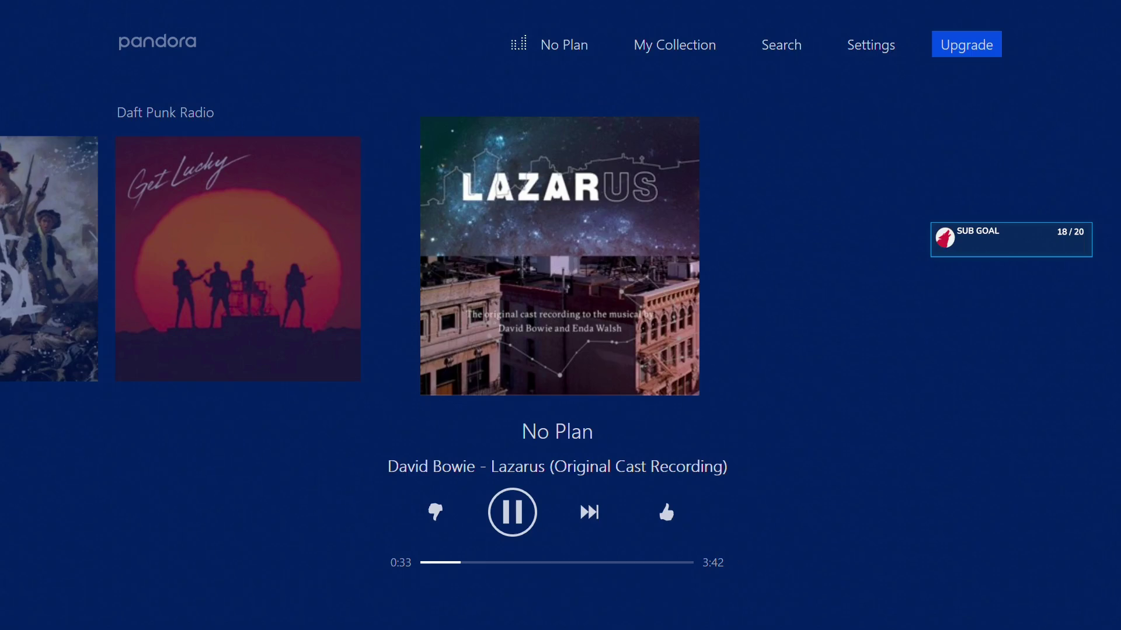
key(Right)
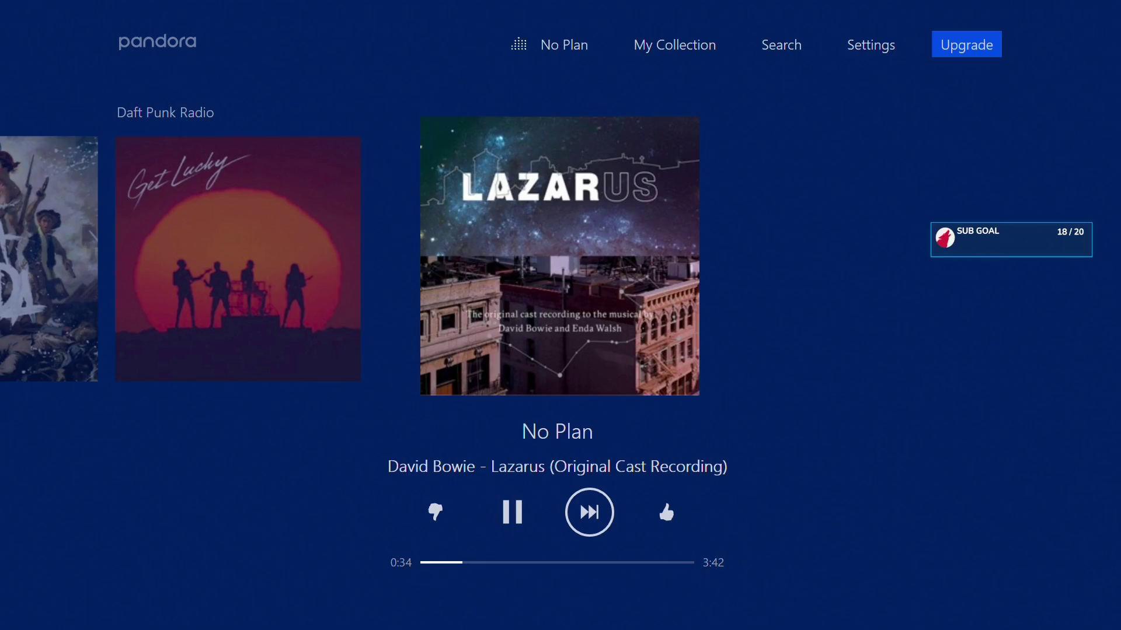
Step: Skip No Plan so Black Betty plays, then switch back to the character's anim blueprint
key(Return)
key(Right)
key(Right)
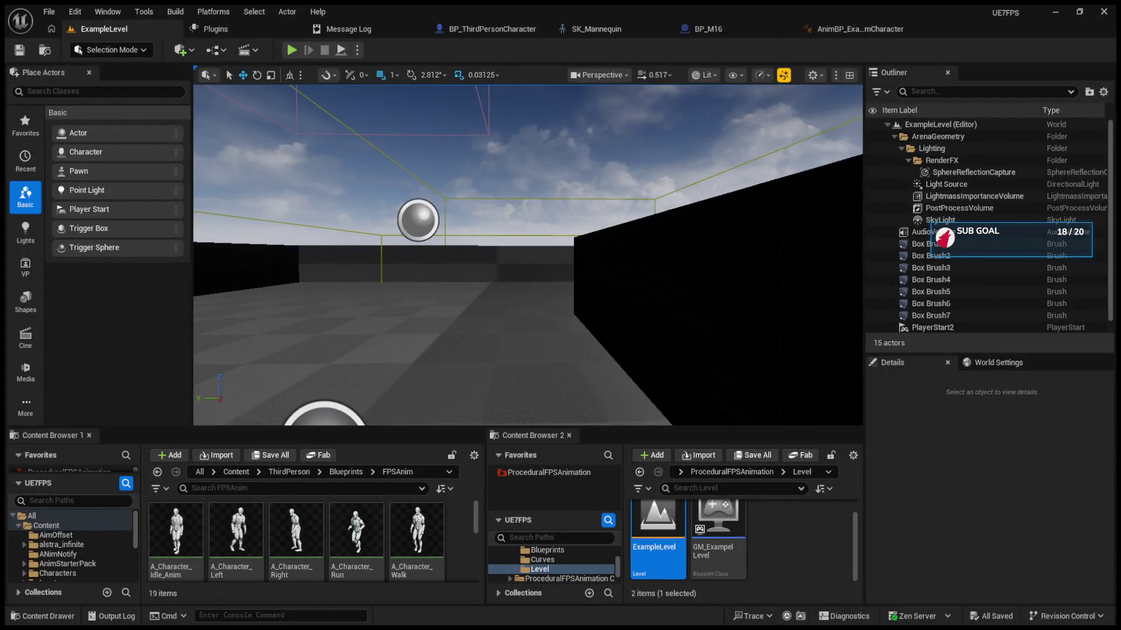
click(840, 27)
Step: Reopen the SetAdditive layer graph and inspect the middle bone transform's settings
drag(675, 187, 605, 186)
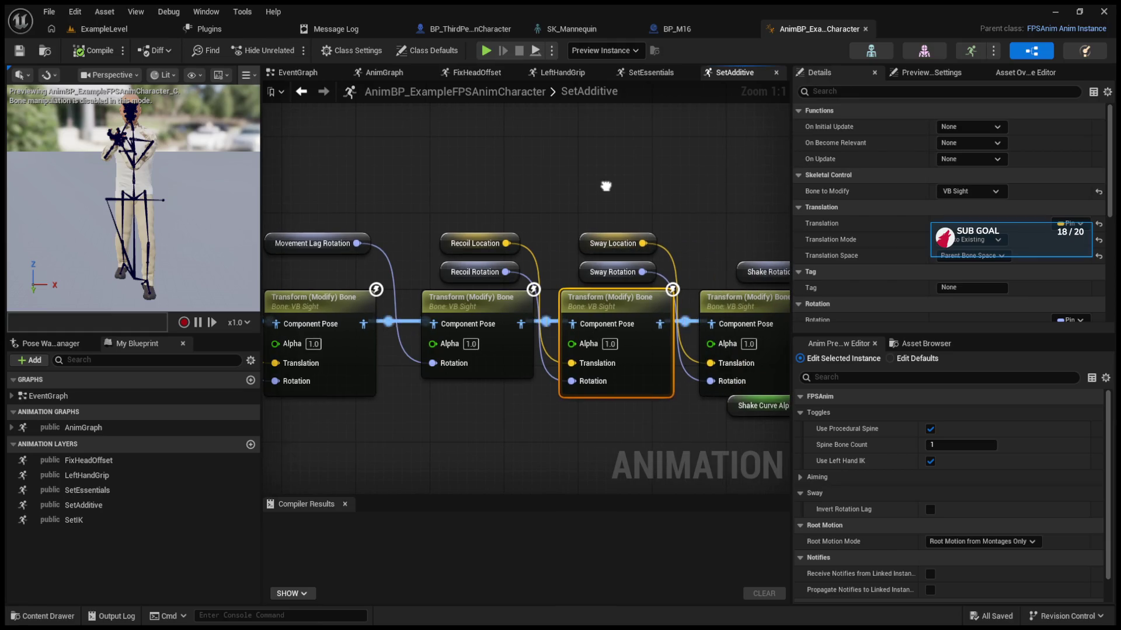
scroll(488, 204, down, 3)
click(301, 92)
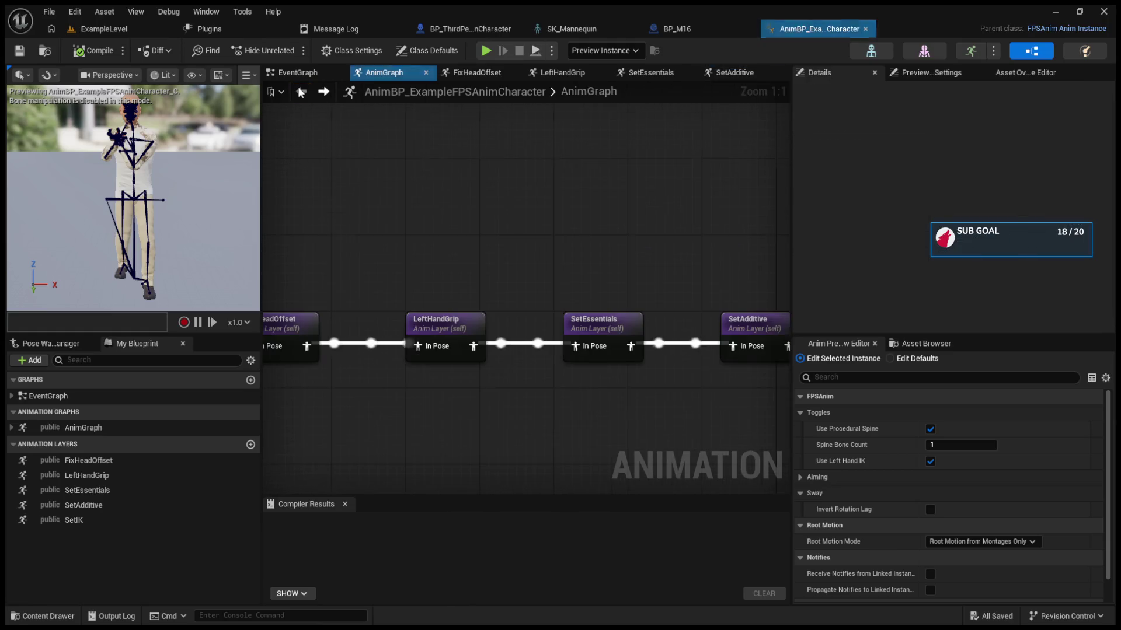
double_click(608, 320)
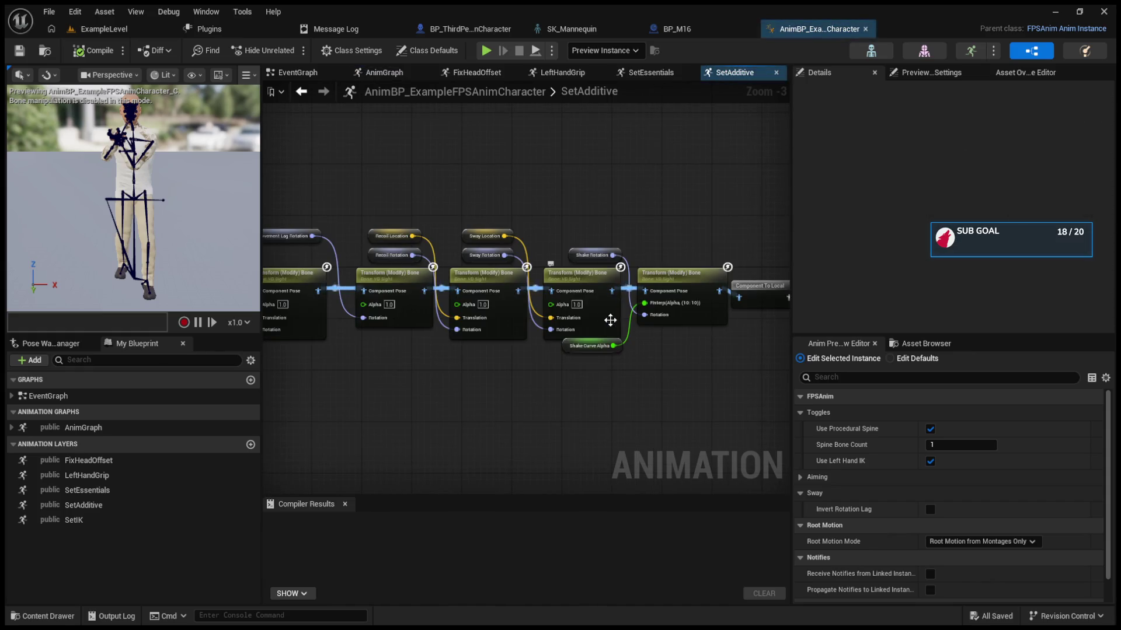
scroll(610, 320, up, 3)
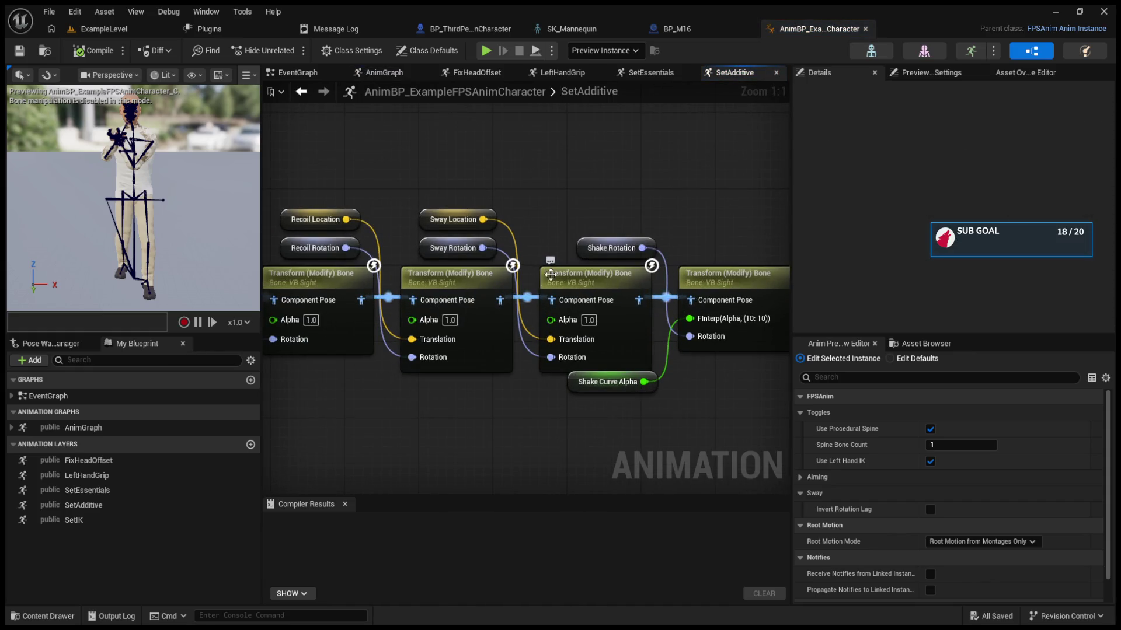
click(467, 280)
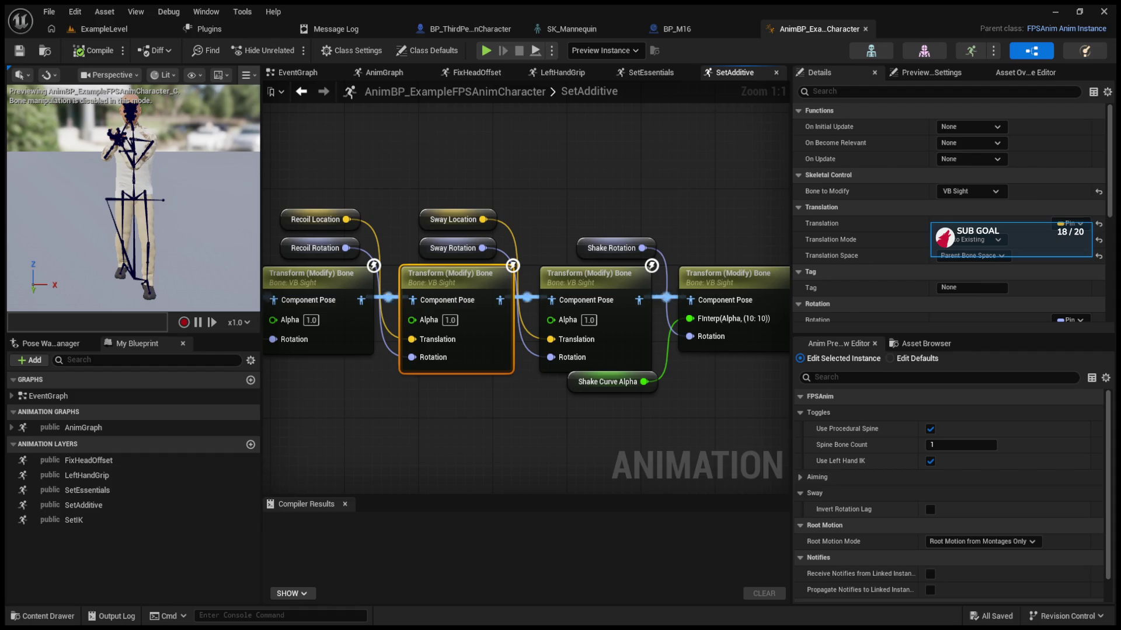
Step: Raise the Sway and Recoil Location/Rotation nodes above their bone transforms, then check the second transform
mouse_move(462, 175)
mouse_down()
mouse_move(421, 257)
mouse_move(568, 218)
mouse_up()
mouse_move(279, 187)
mouse_down()
mouse_move(299, 251)
mouse_move(423, 229)
mouse_move(428, 242)
mouse_up()
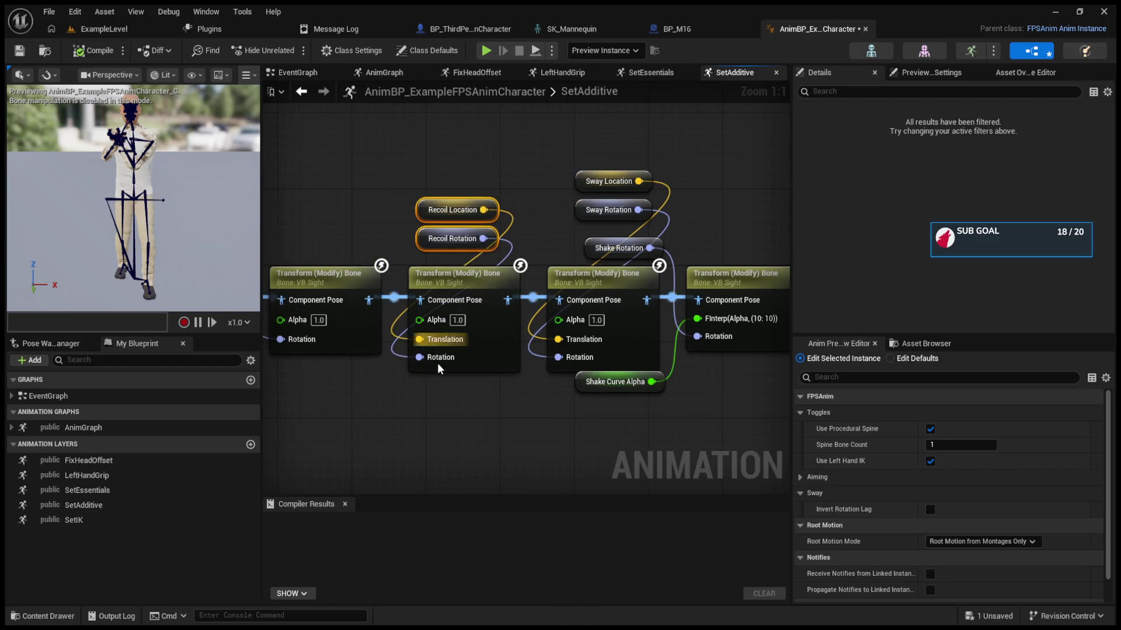
click(464, 258)
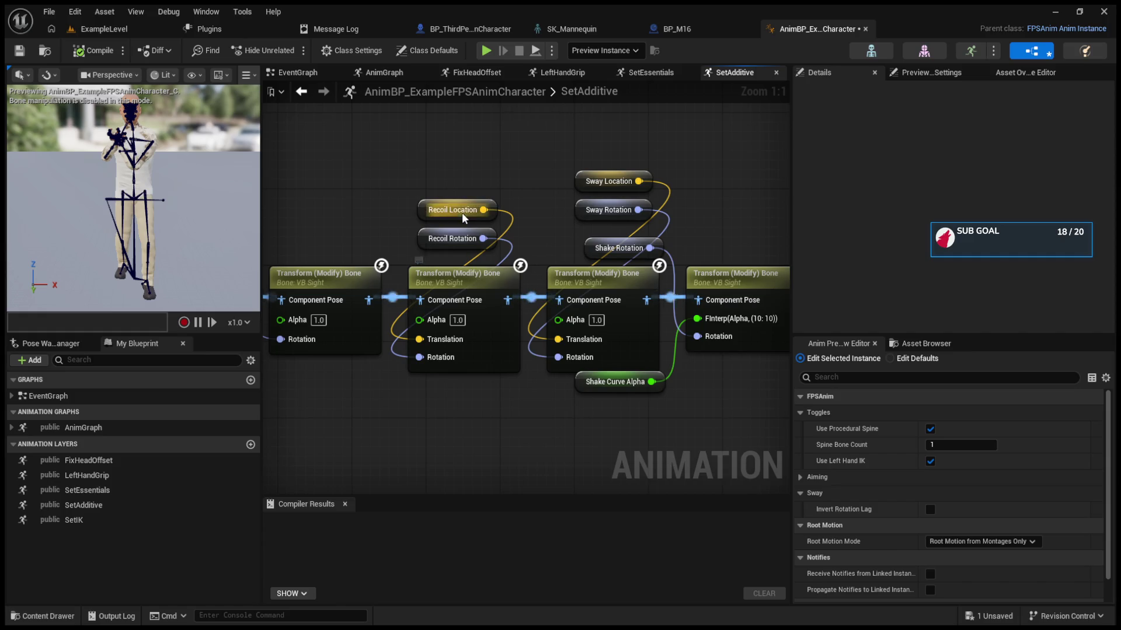
click(460, 285)
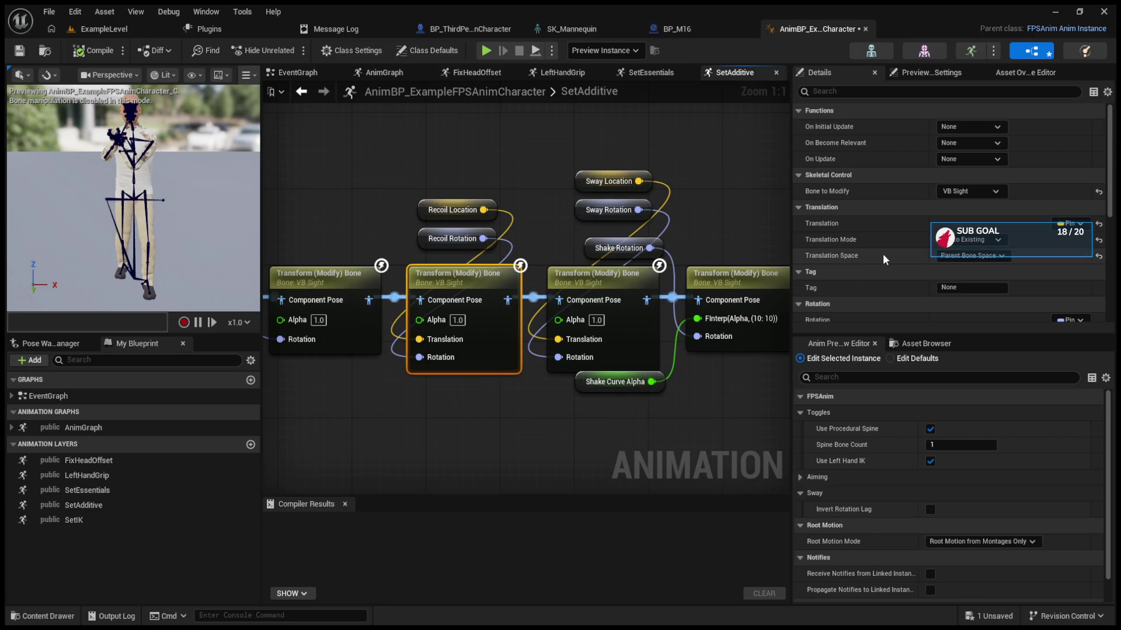
Step: Review the third and Finterp bone transforms, pan to Output Pose, and go back to AnimGraph
scroll(883, 253, down, 4)
scroll(883, 254, down, 2)
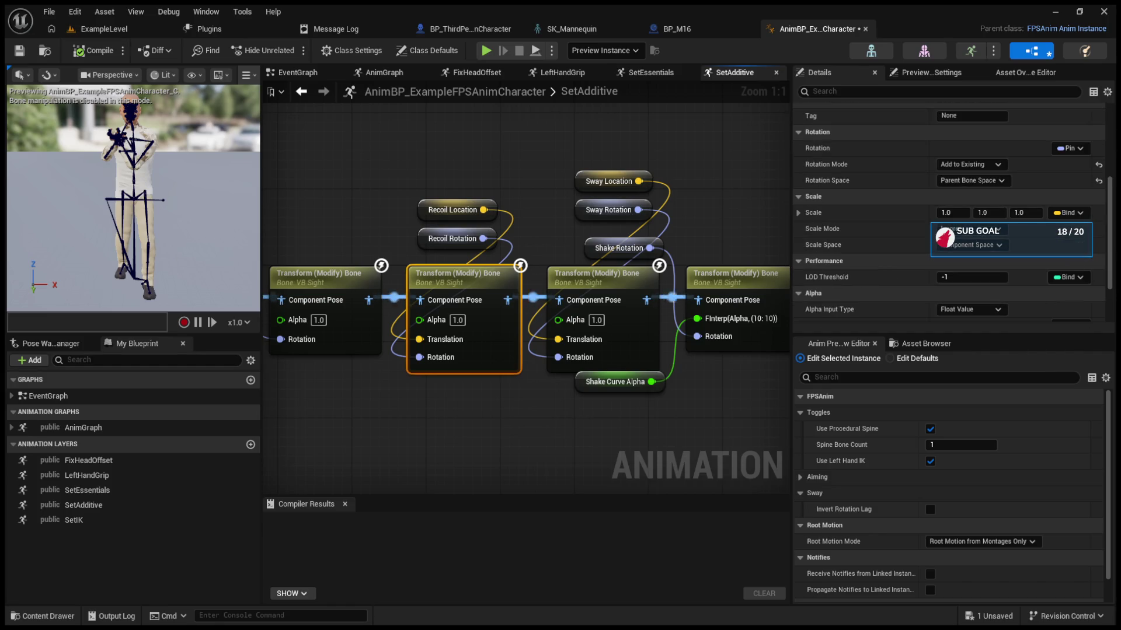
click(610, 280)
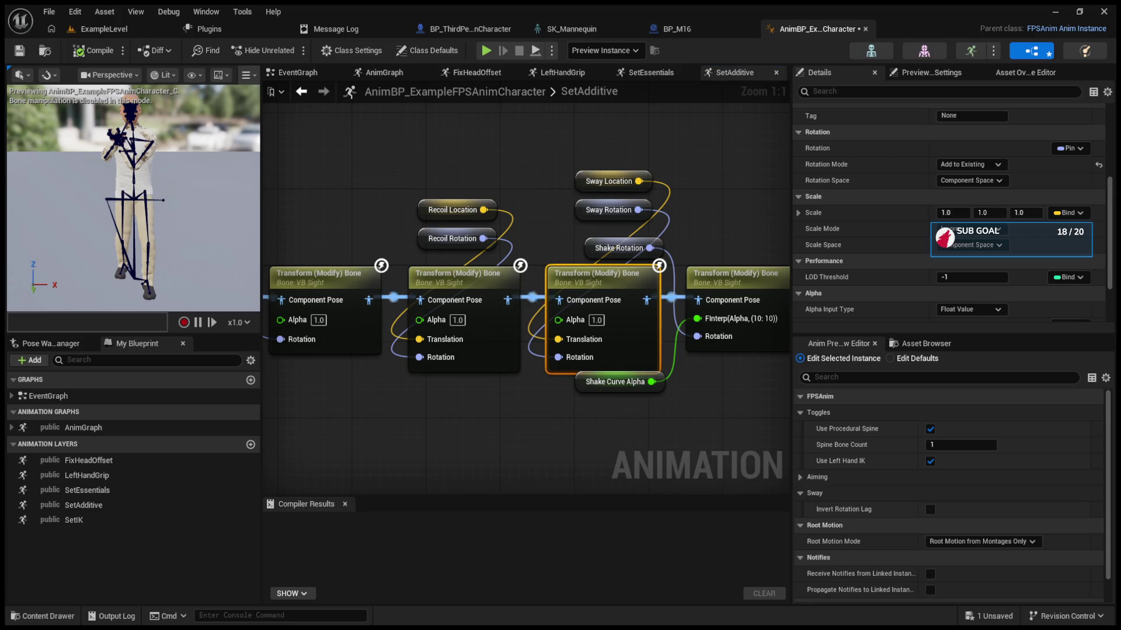
click(597, 295)
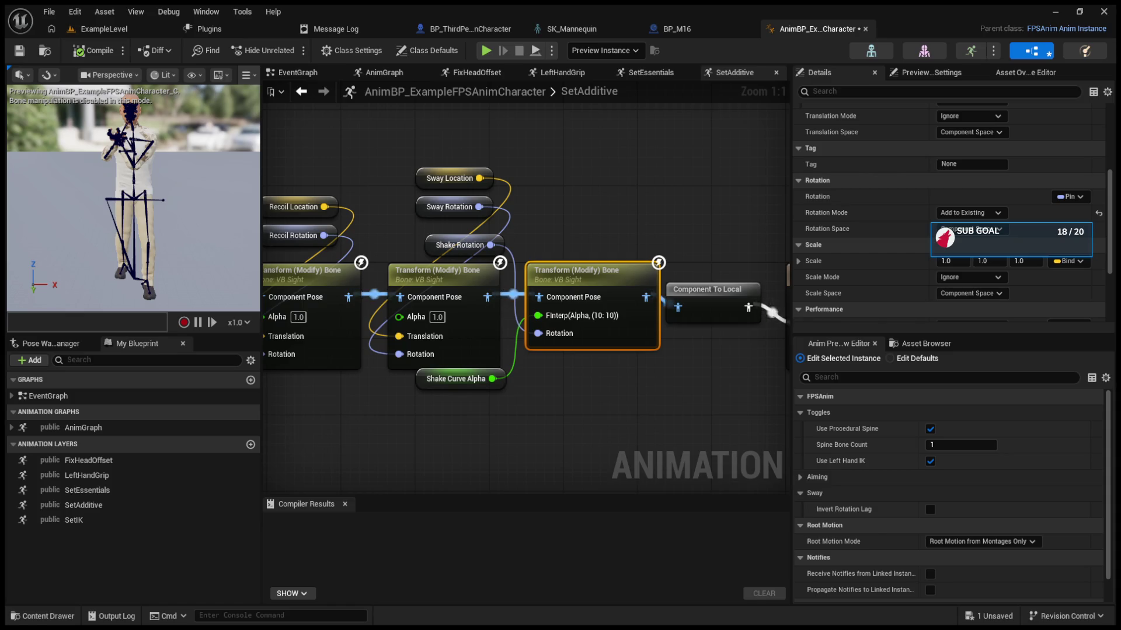
drag(714, 189, 583, 192)
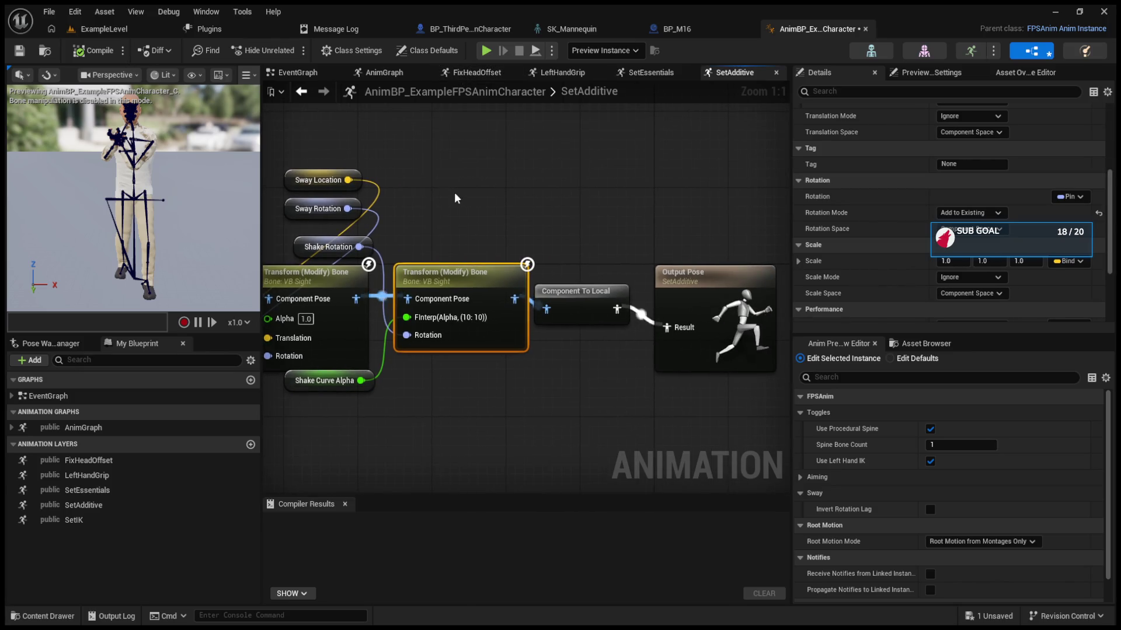
click(302, 91)
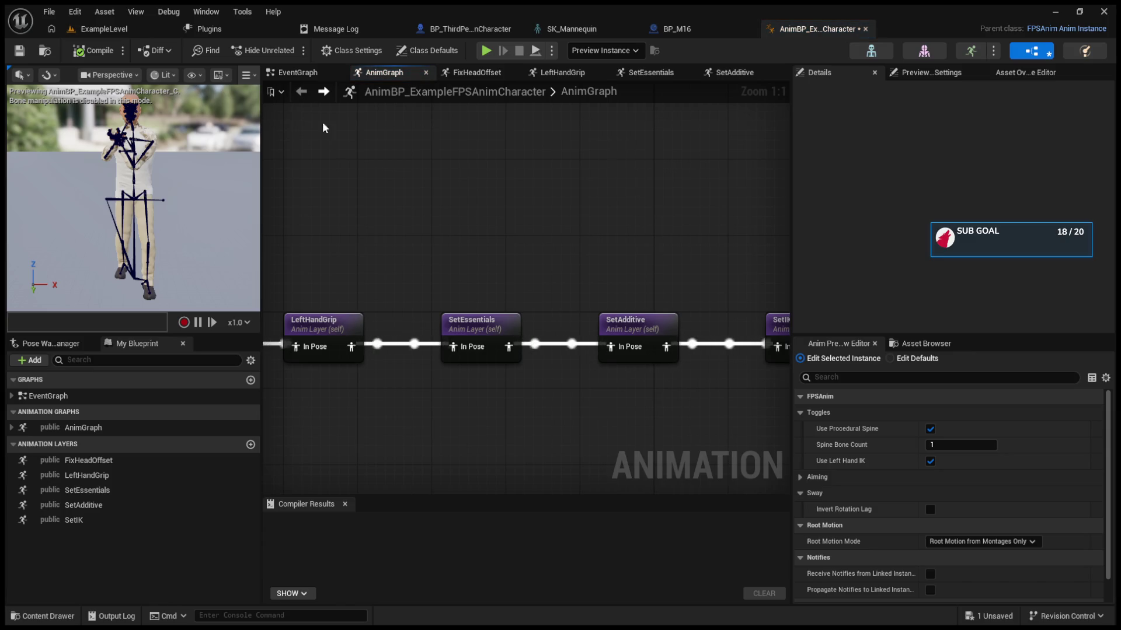
Step: Open the BS_Locomotion blend space editor, then fire the M16 while looking around in play
scroll(645, 208, down, 5)
scroll(533, 268, up, 5)
click(492, 235)
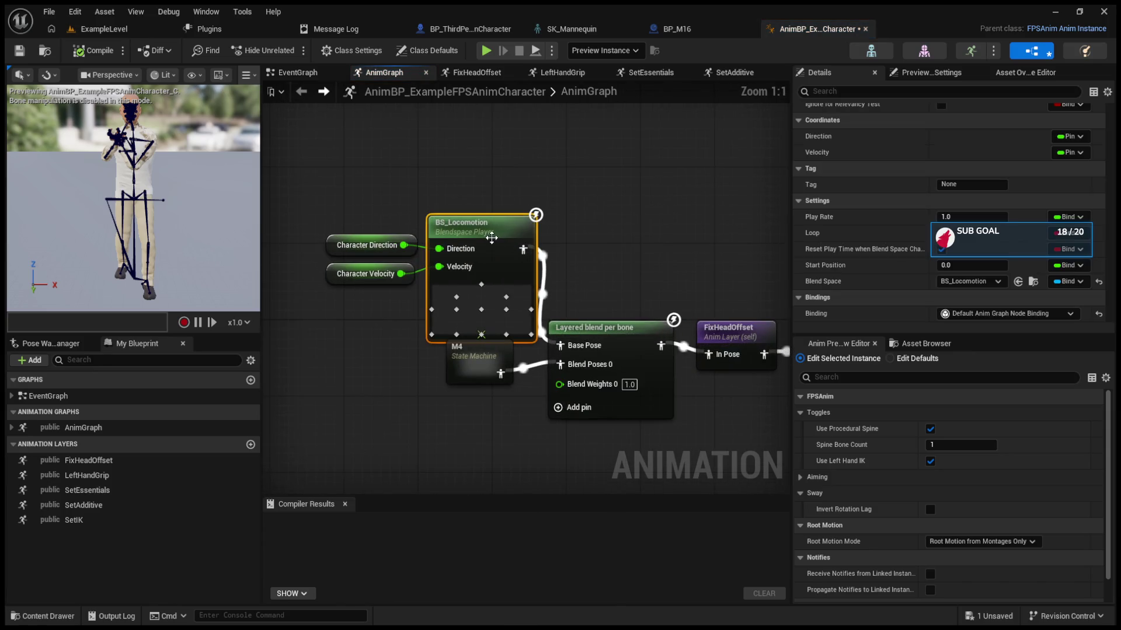
double_click(469, 223)
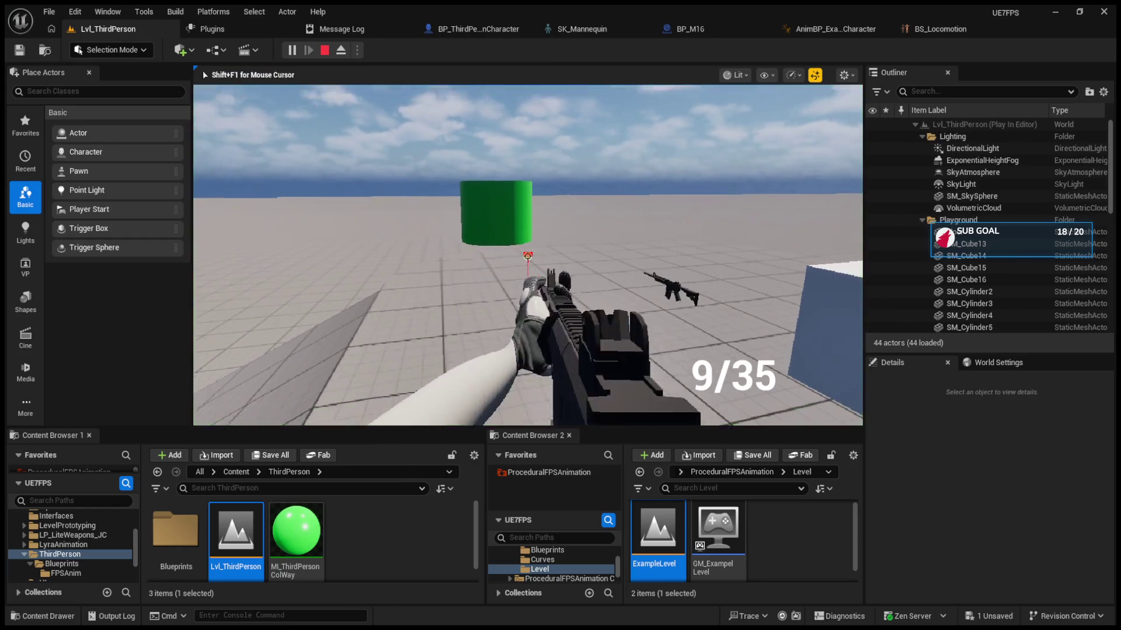
drag(527, 255, 527, 256)
Step: Walk the character over the ramp, then fire a few M16 shots in a new play session
key(w)
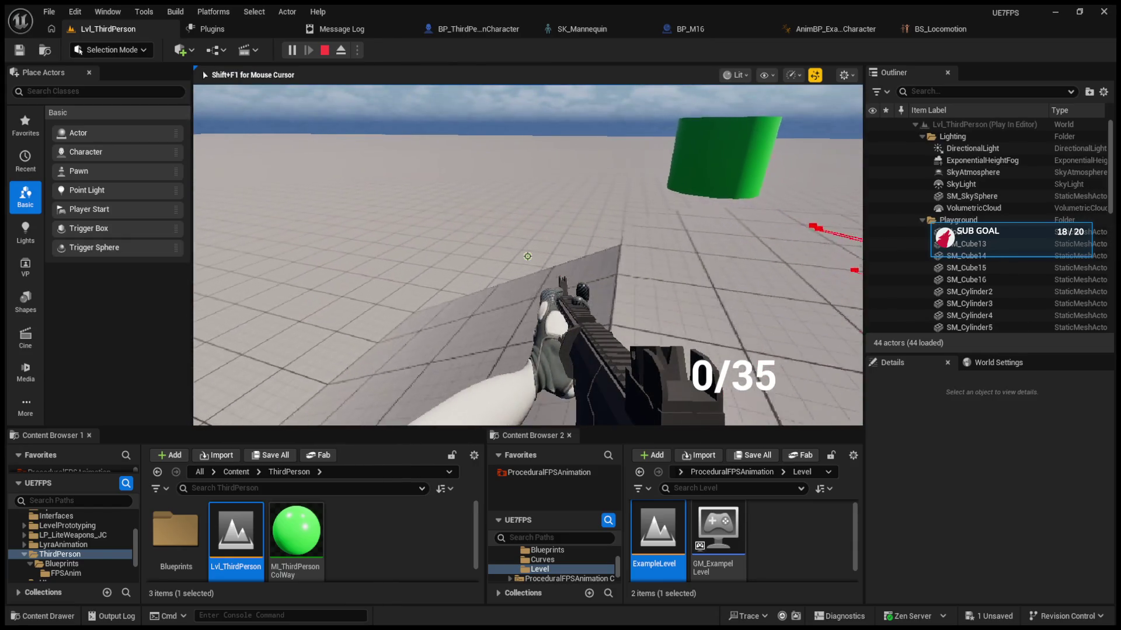
key(w)
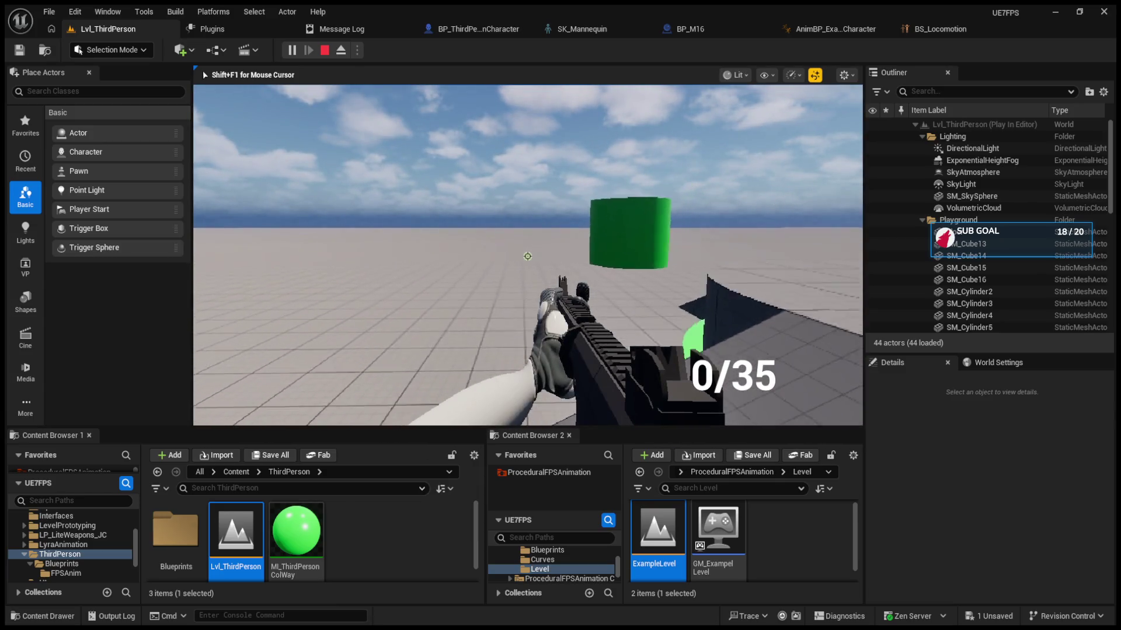
key(Escape)
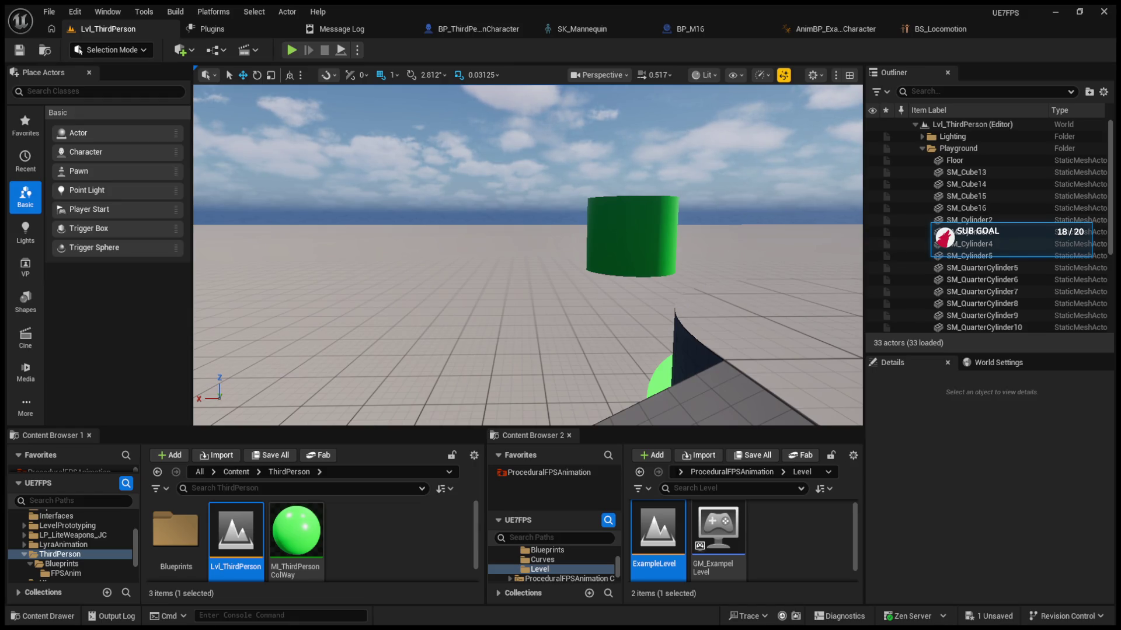
key(alt+p)
click(528, 256)
click(527, 255)
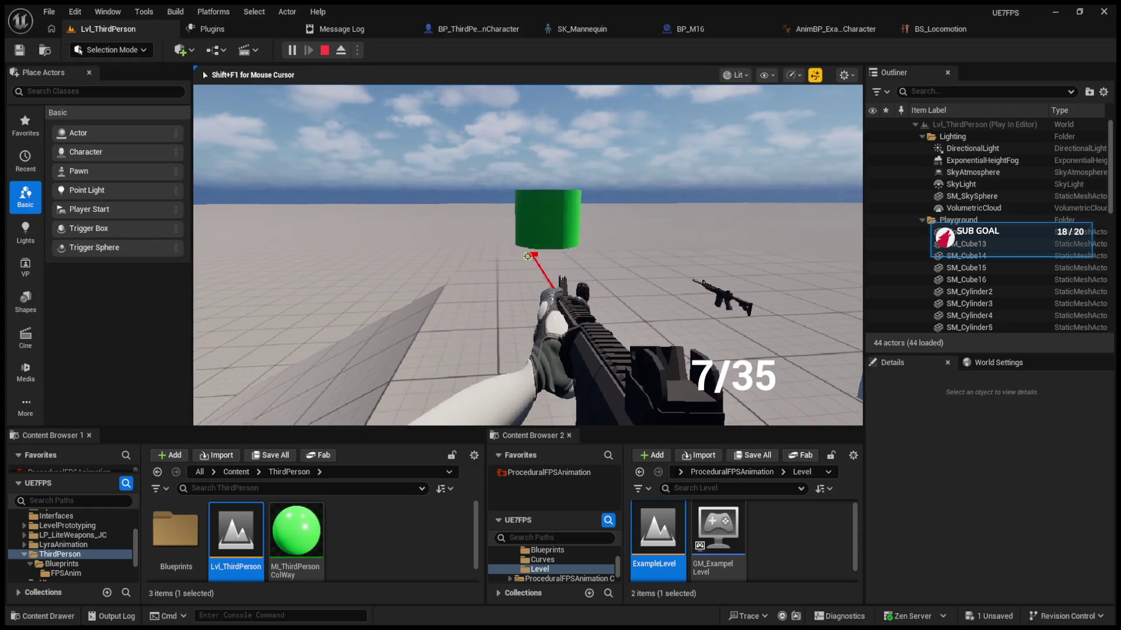
click(527, 256)
click(527, 256)
key(Escape)
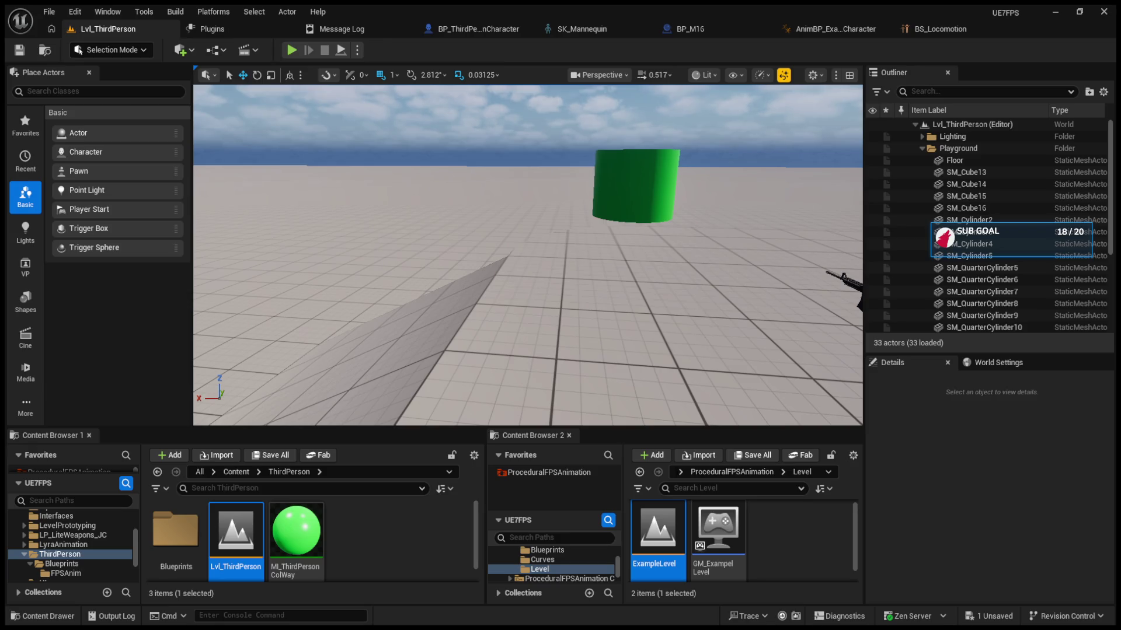
Step: Run another play session firing a burst while turning the view
key(alt+p)
click(527, 256)
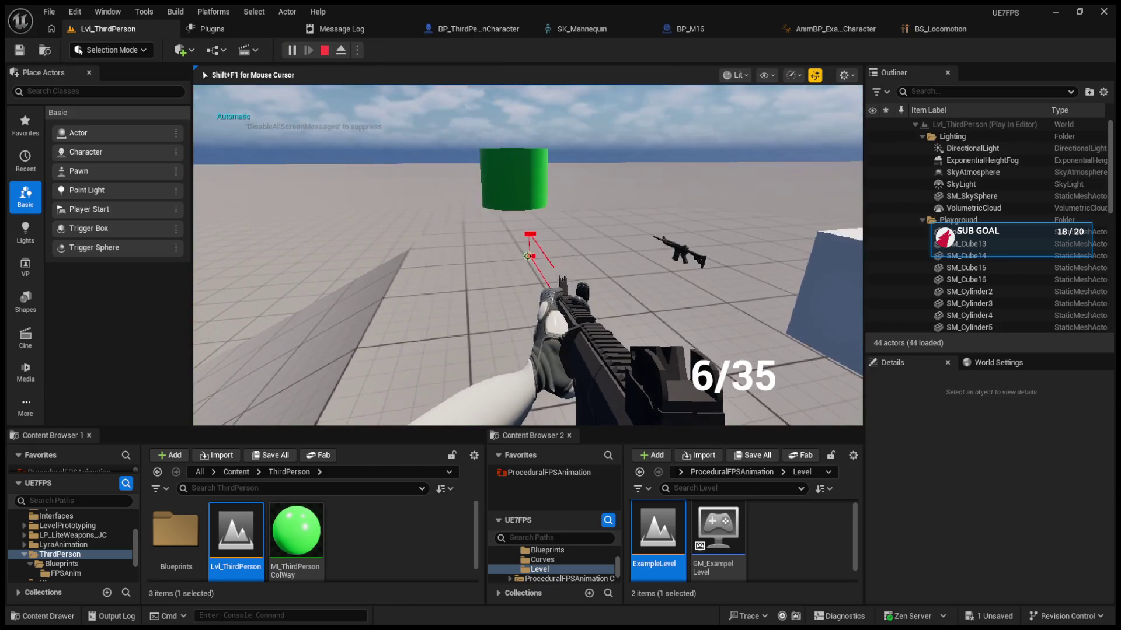
click(528, 255)
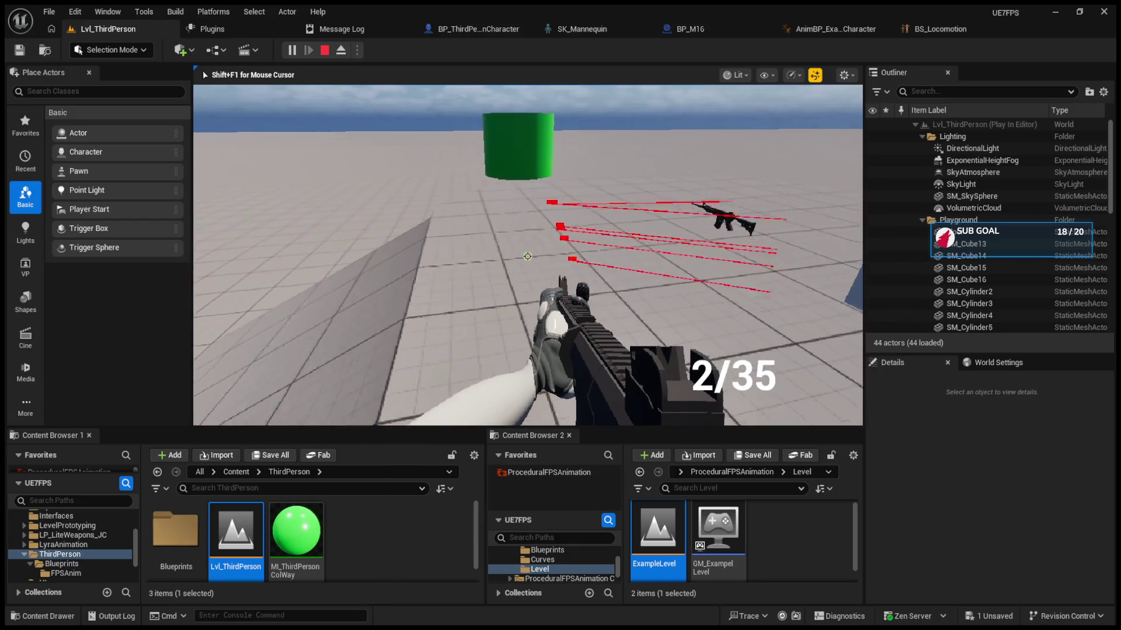
key(Escape)
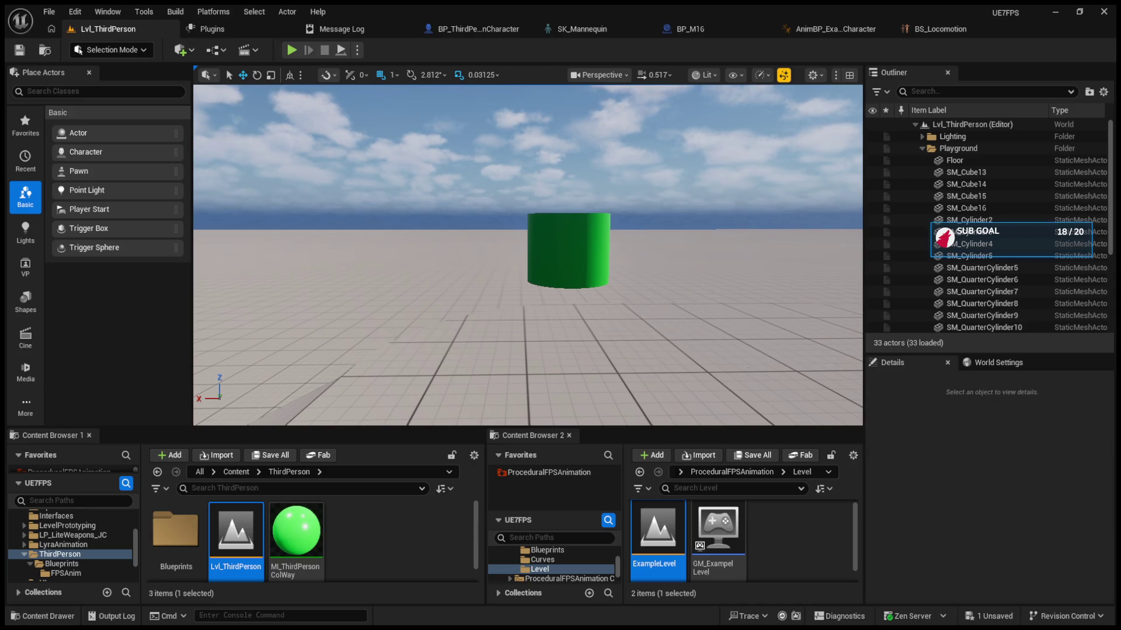
Step: Fire, reload with R, fire once more, then stop and bring up the BP_M16 EventGraph
key(alt+p)
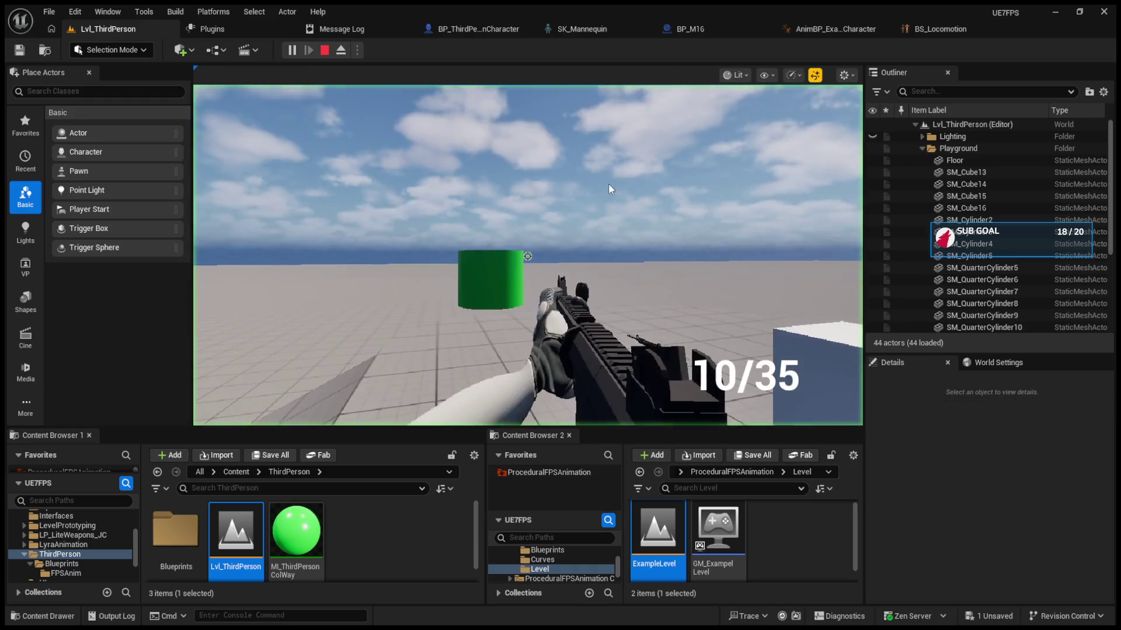
click(528, 257)
click(527, 257)
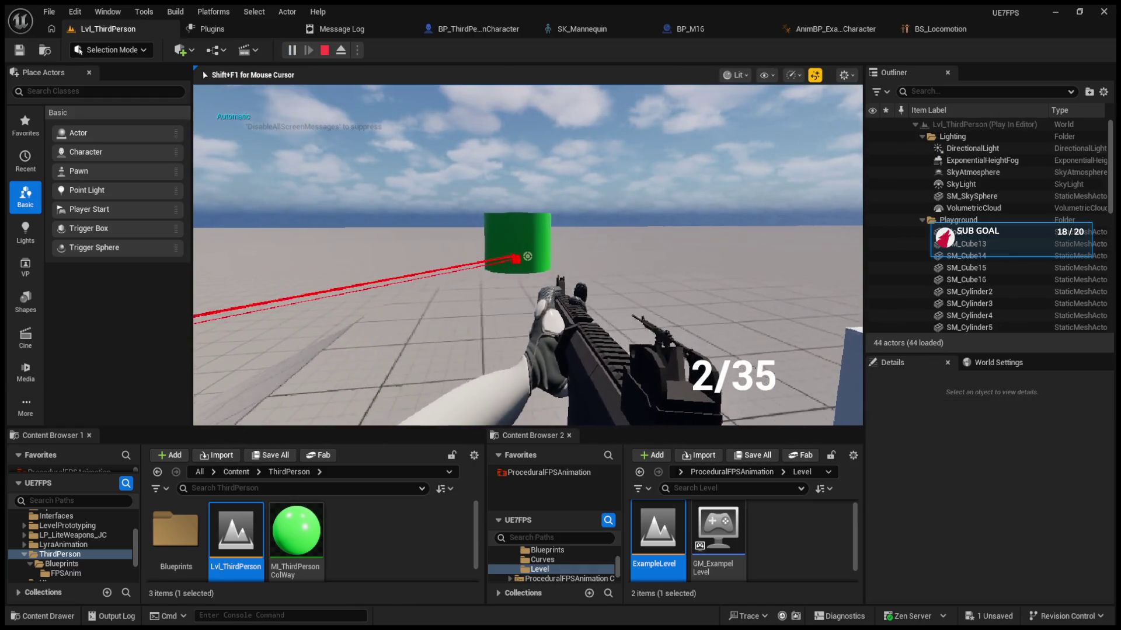
key(r)
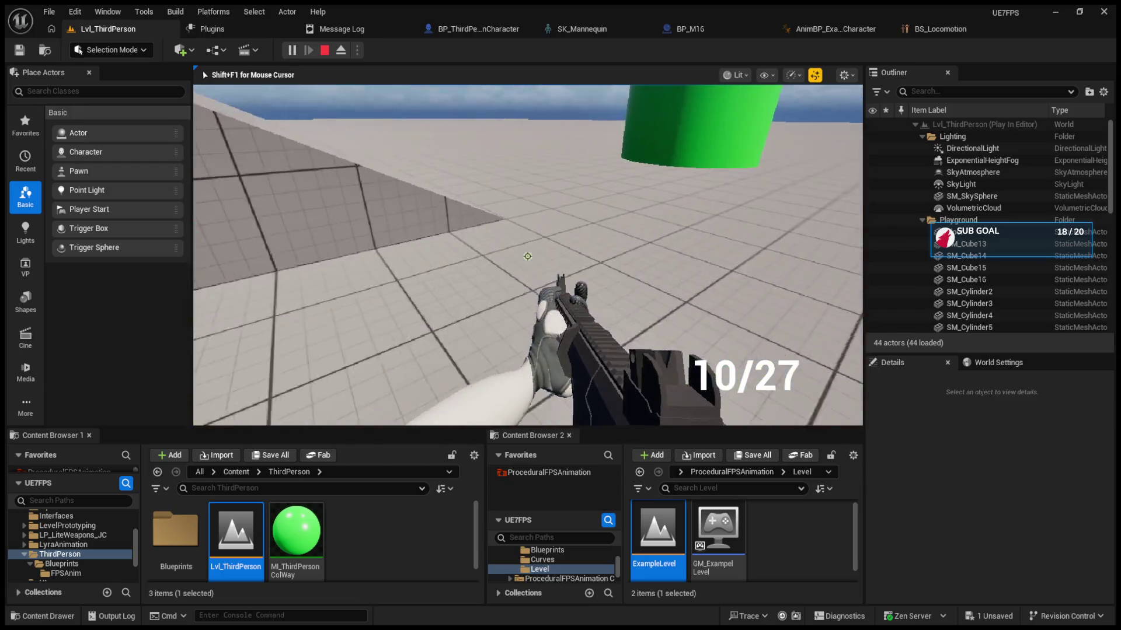
drag(528, 256, 528, 257)
click(528, 256)
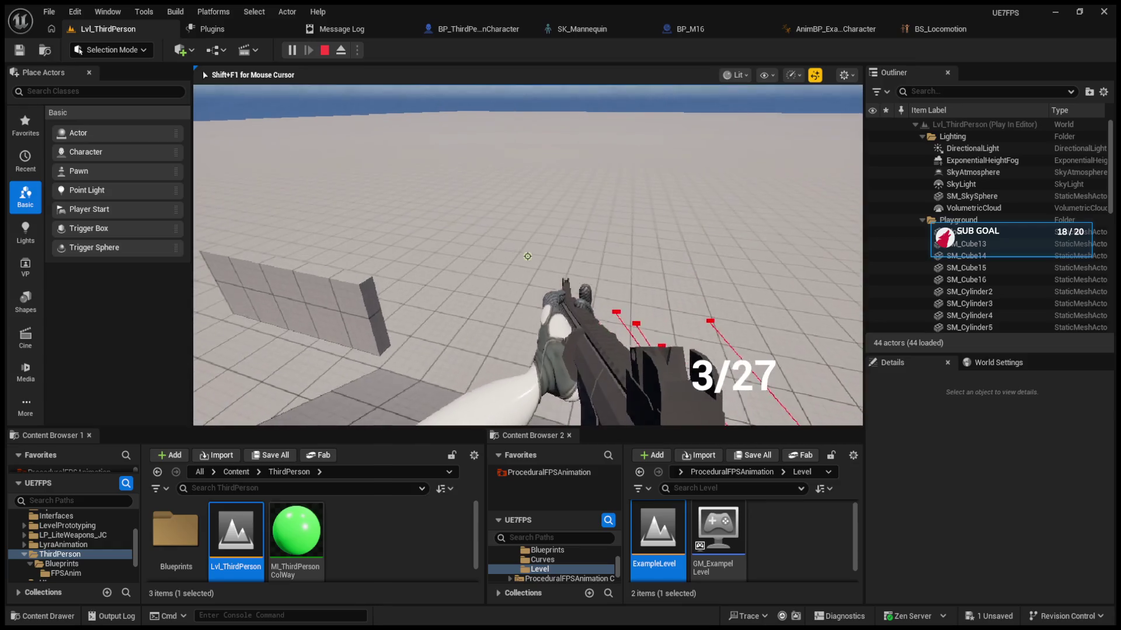
key(Escape)
click(689, 28)
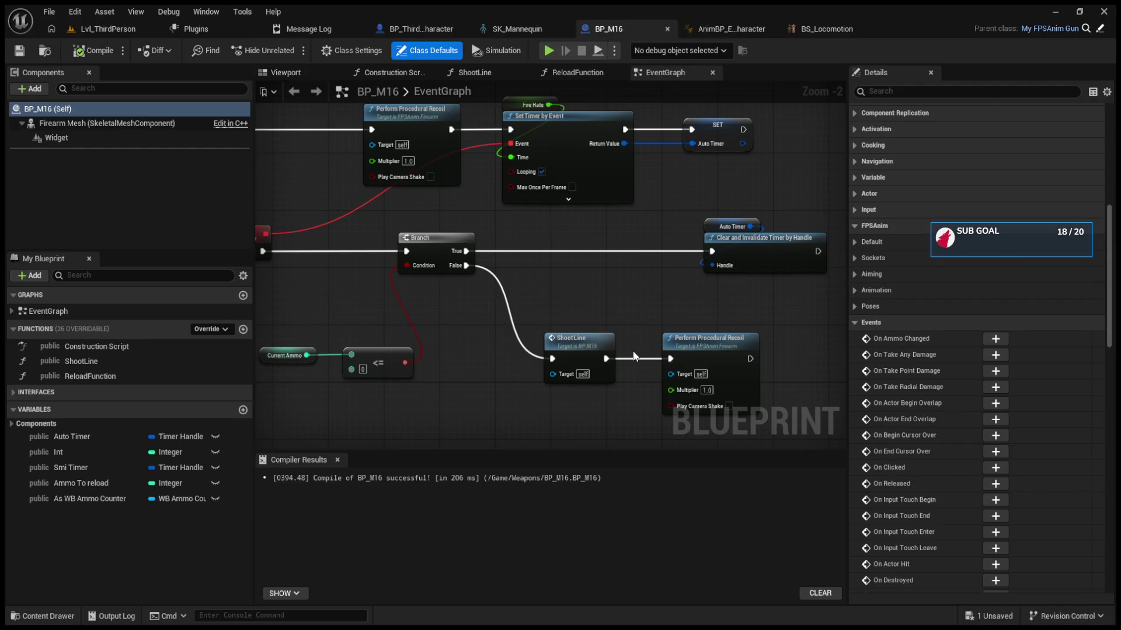
Step: Select the lower Perform Procedural Recoil node, then bring up the AnimBP's FixHeadOffset layer graph
click(670, 342)
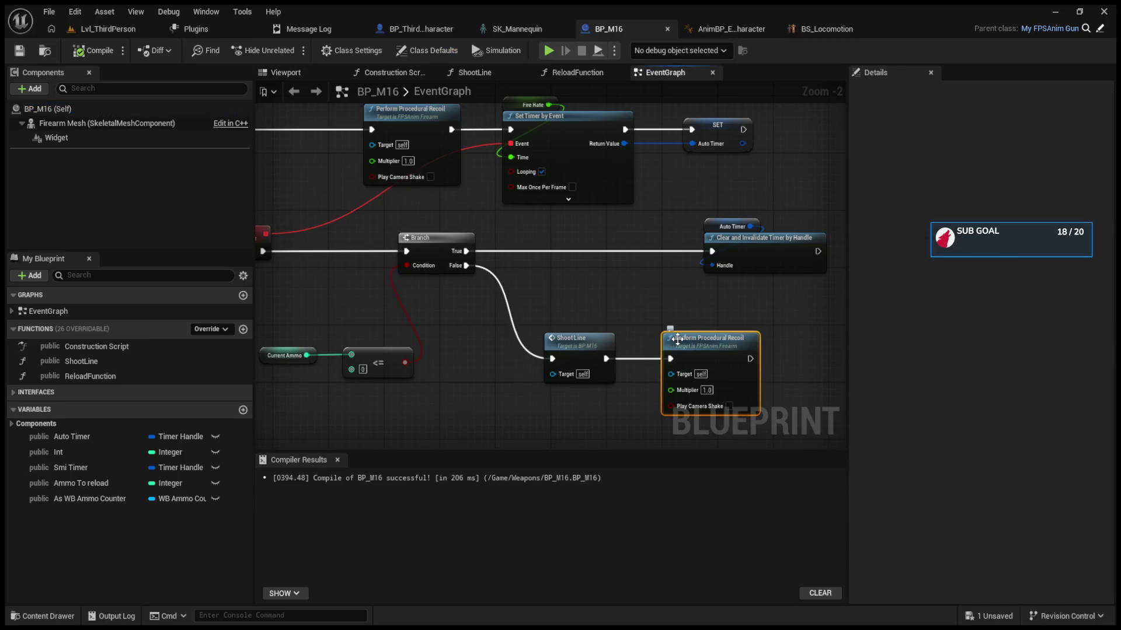
drag(660, 314, 639, 344)
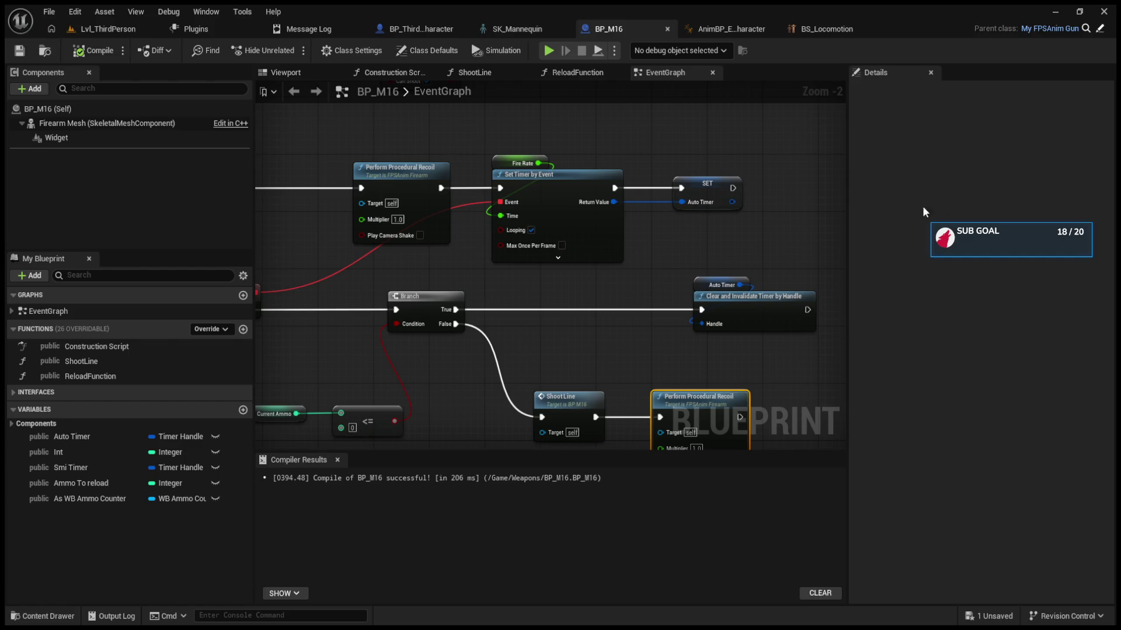
click(723, 34)
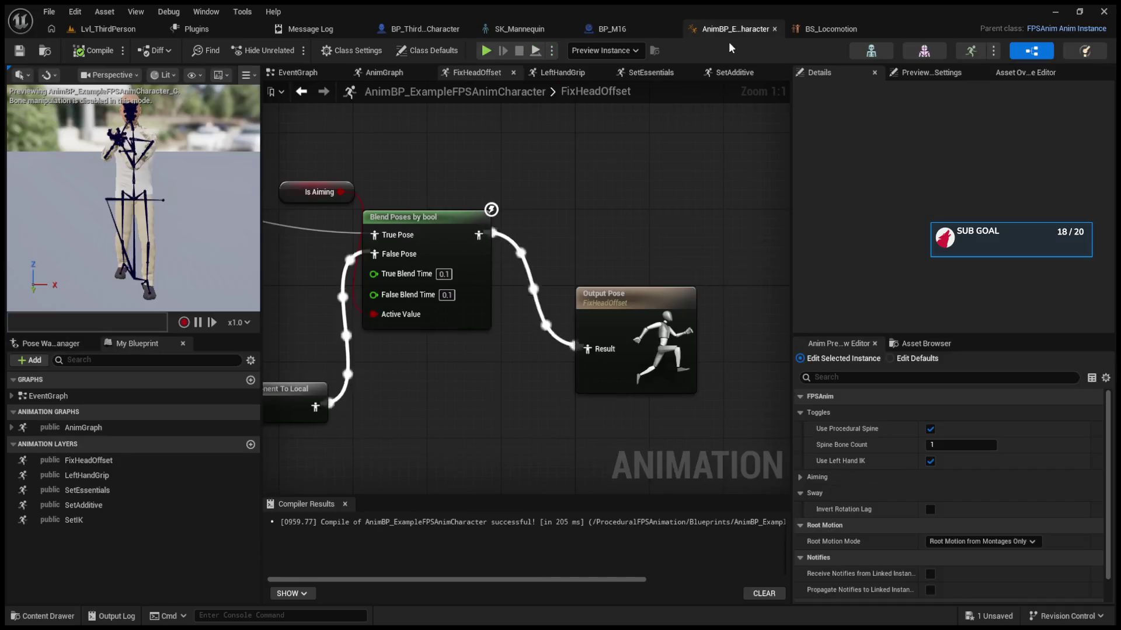
mouse_move(614, 163)
mouse_down()
mouse_move(597, 205)
mouse_move(705, 229)
mouse_move(612, 214)
mouse_move(924, 228)
mouse_move(896, 232)
mouse_up()
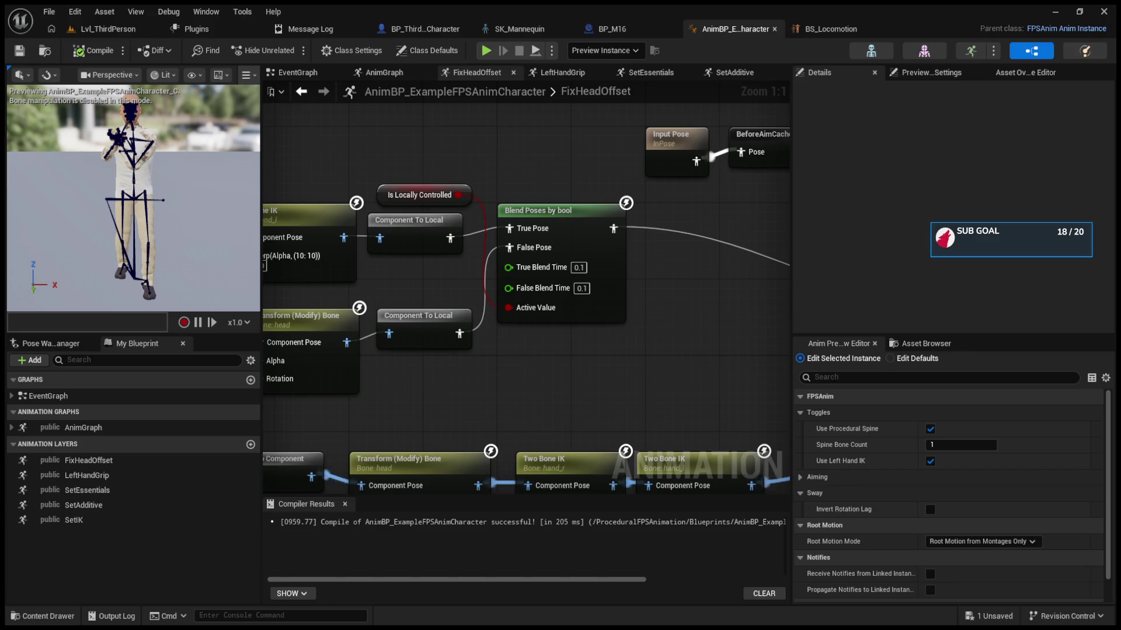
double_click(659, 241)
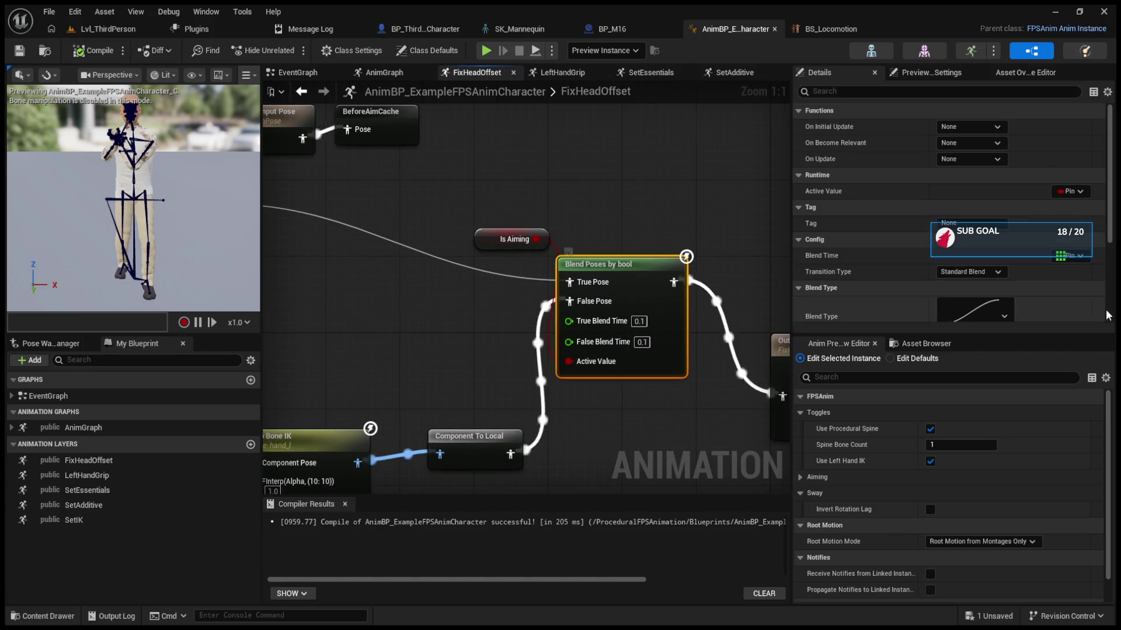
scroll(919, 263, down, 2)
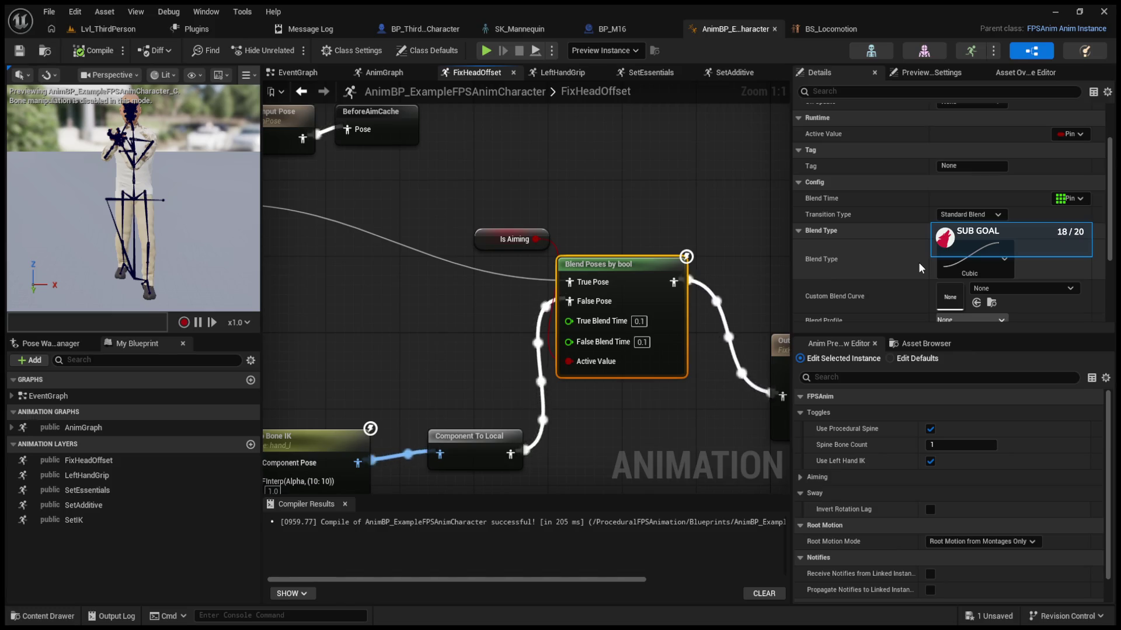
scroll(919, 261, down, 3)
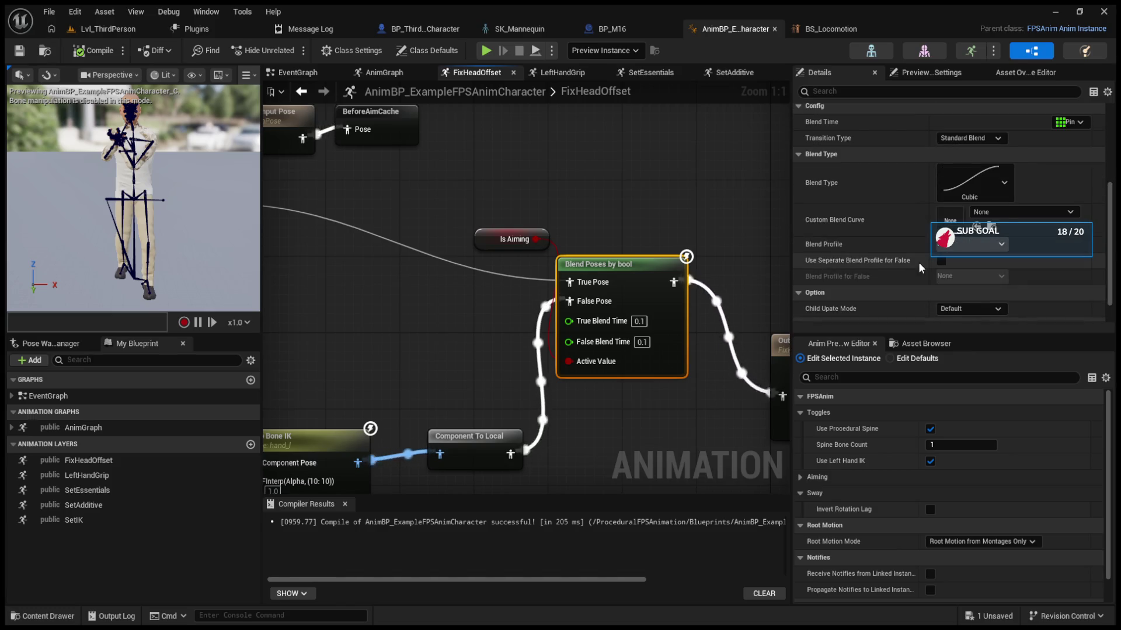
scroll(919, 262, down, 1)
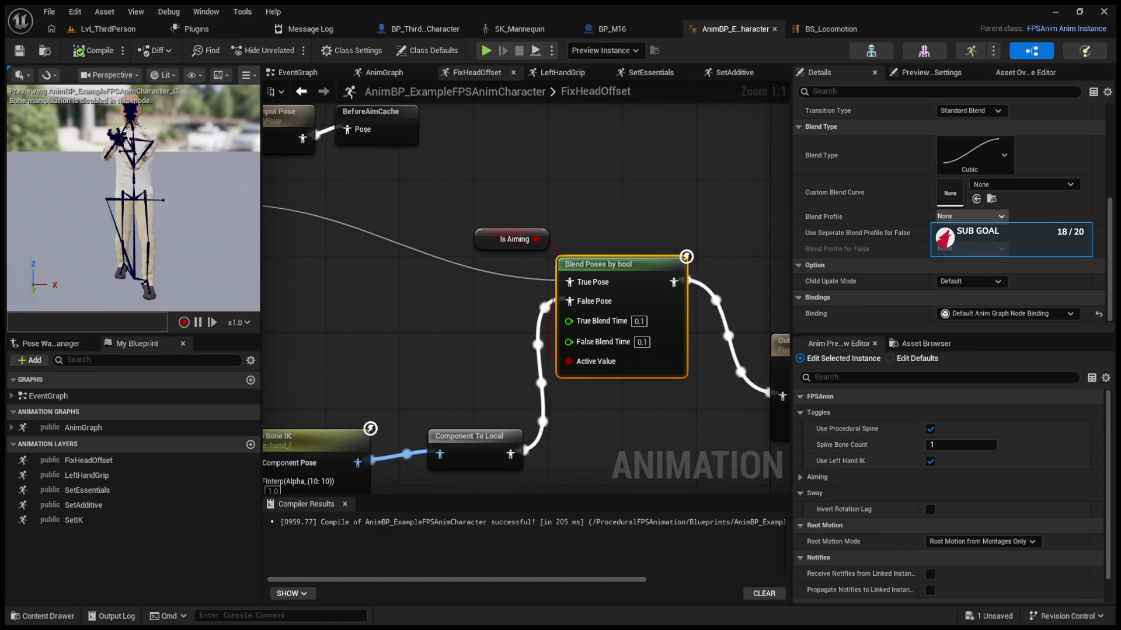
mouse_move(347, 415)
mouse_down()
mouse_move(435, 358)
mouse_move(425, 335)
mouse_move(642, 292)
mouse_move(759, 303)
mouse_up()
click(435, 380)
mouse_move(525, 263)
mouse_down()
mouse_move(607, 394)
mouse_move(641, 417)
mouse_up()
mouse_move(691, 371)
mouse_down()
mouse_move(745, 371)
mouse_move(620, 313)
mouse_up()
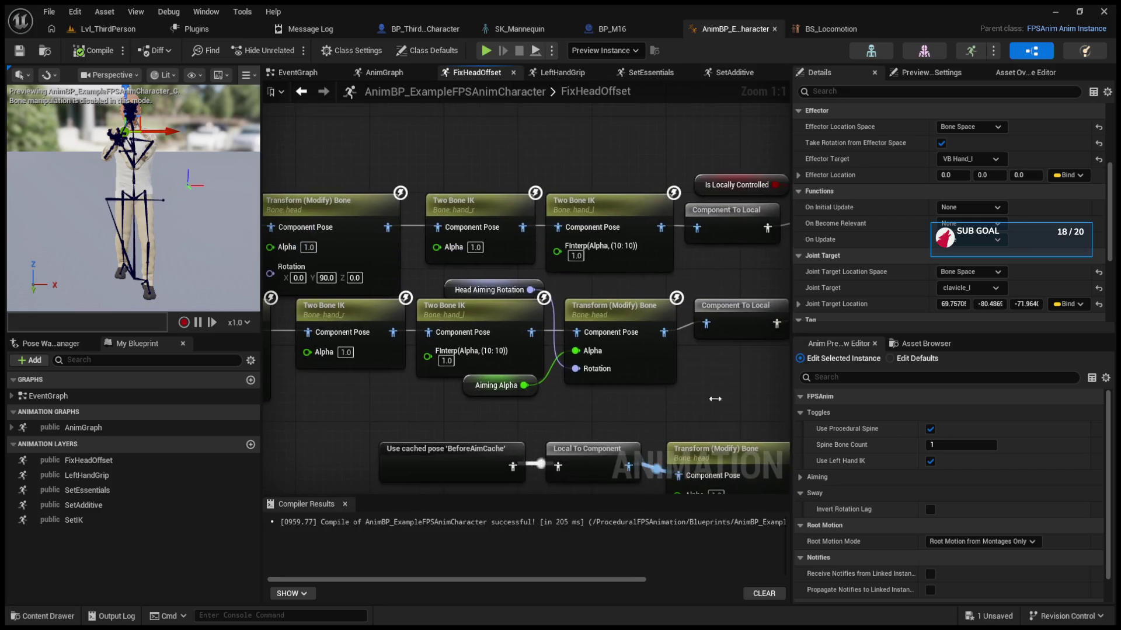
click(621, 312)
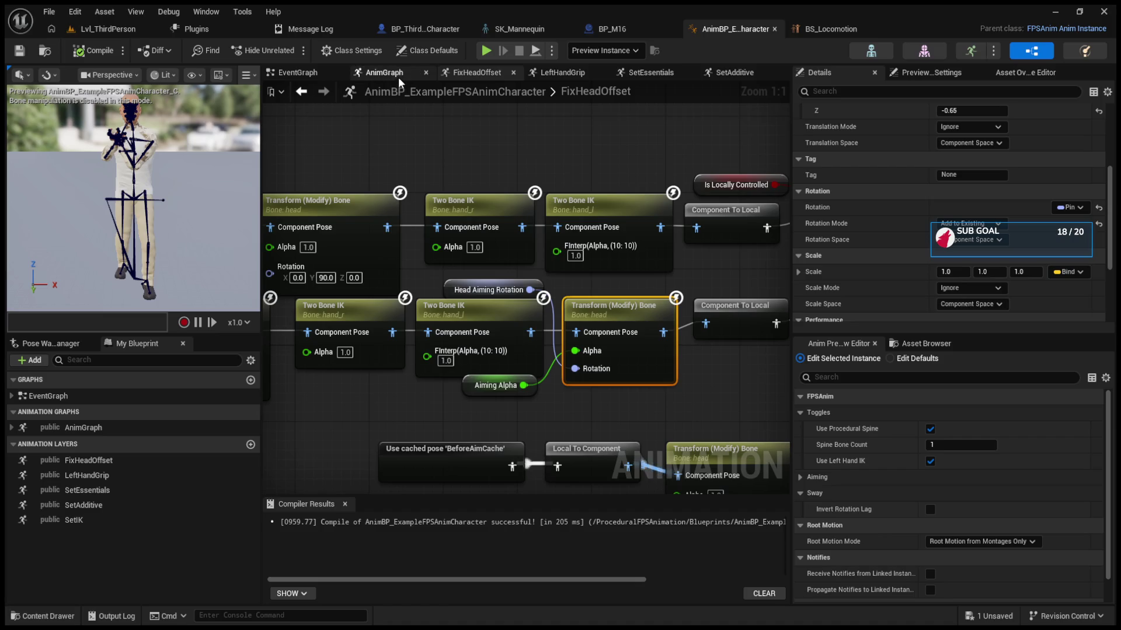
click(301, 91)
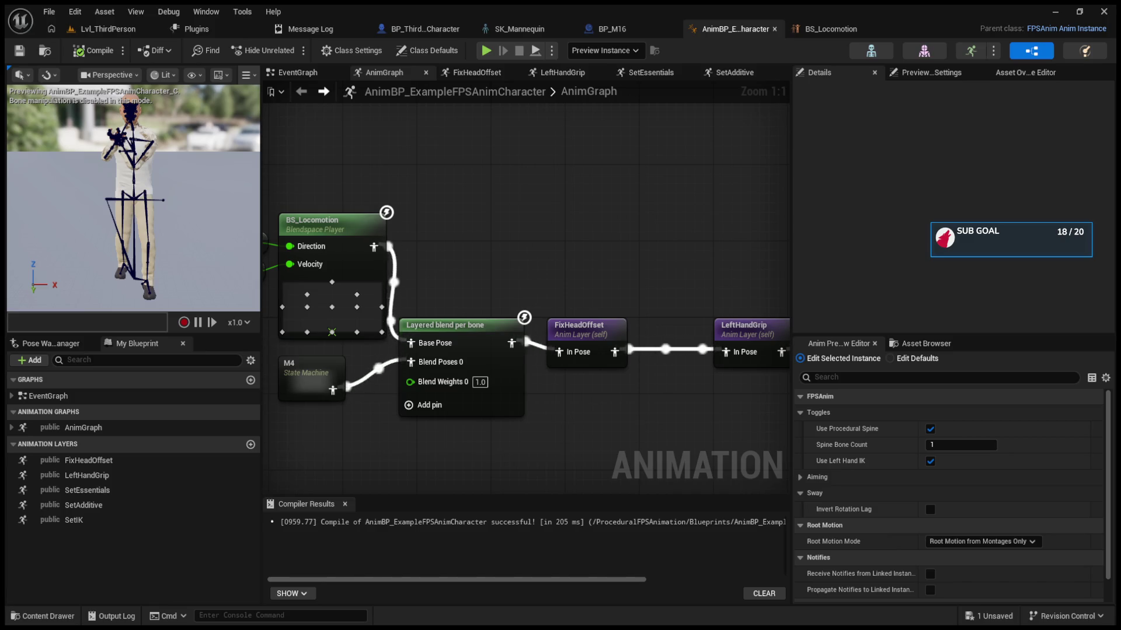
Step: Select the BS_Locomotion Blendspace Player node and review its settings in Details
click(334, 233)
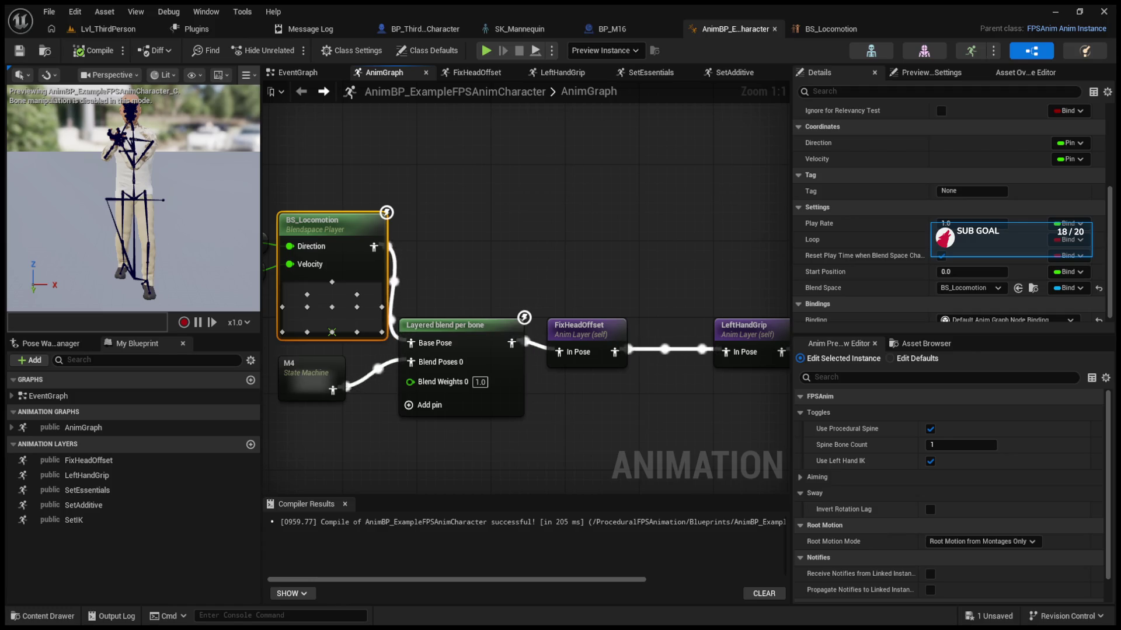
scroll(867, 218, up, 5)
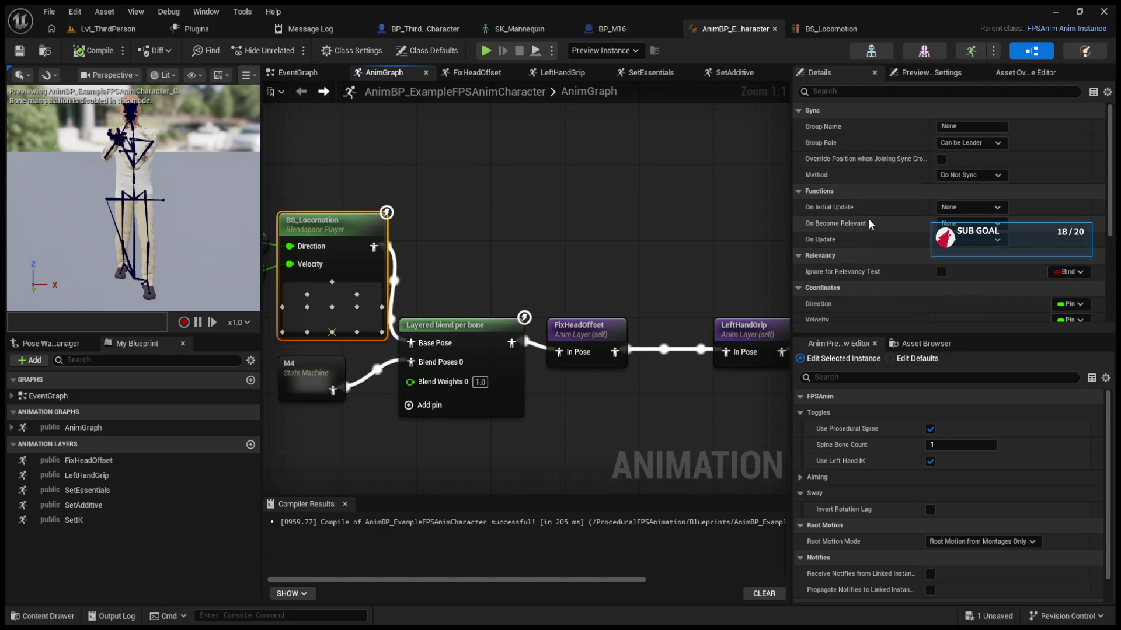
scroll(867, 218, down, 5)
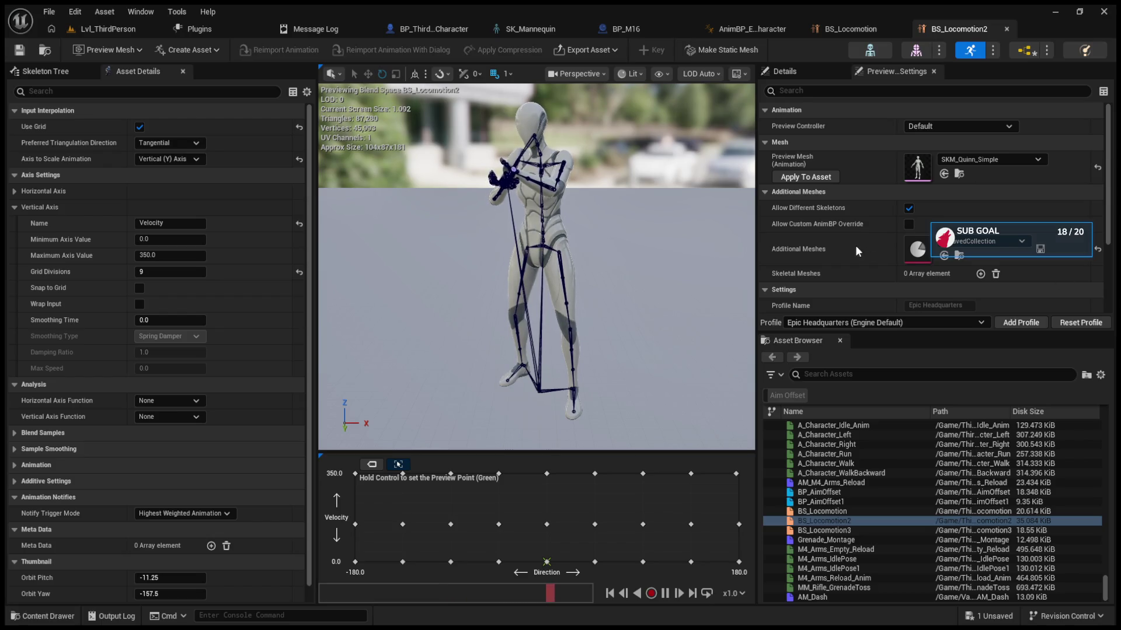
scroll(856, 246, down, 2)
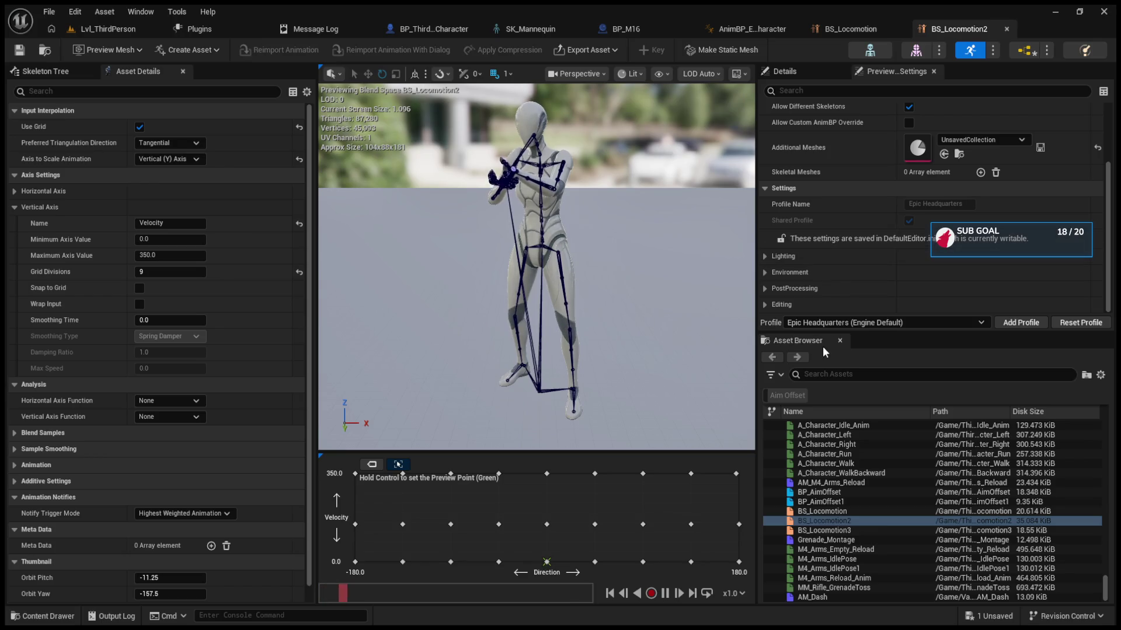
scroll(839, 290, down, 1)
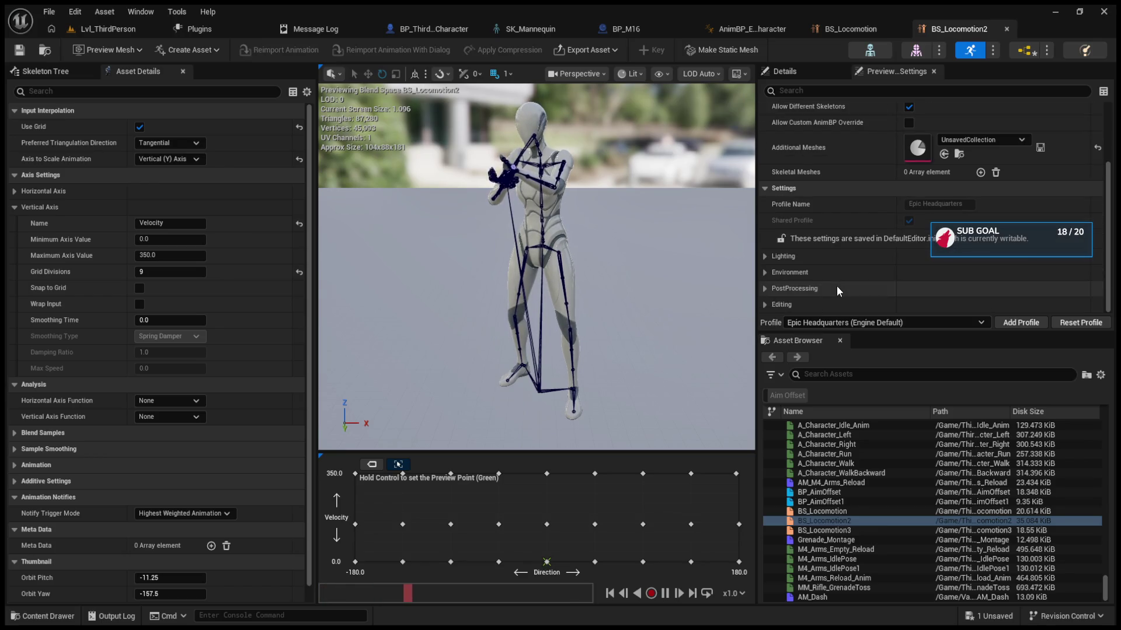
scroll(835, 286, up, 3)
click(804, 69)
click(868, 73)
scroll(842, 228, down, 2)
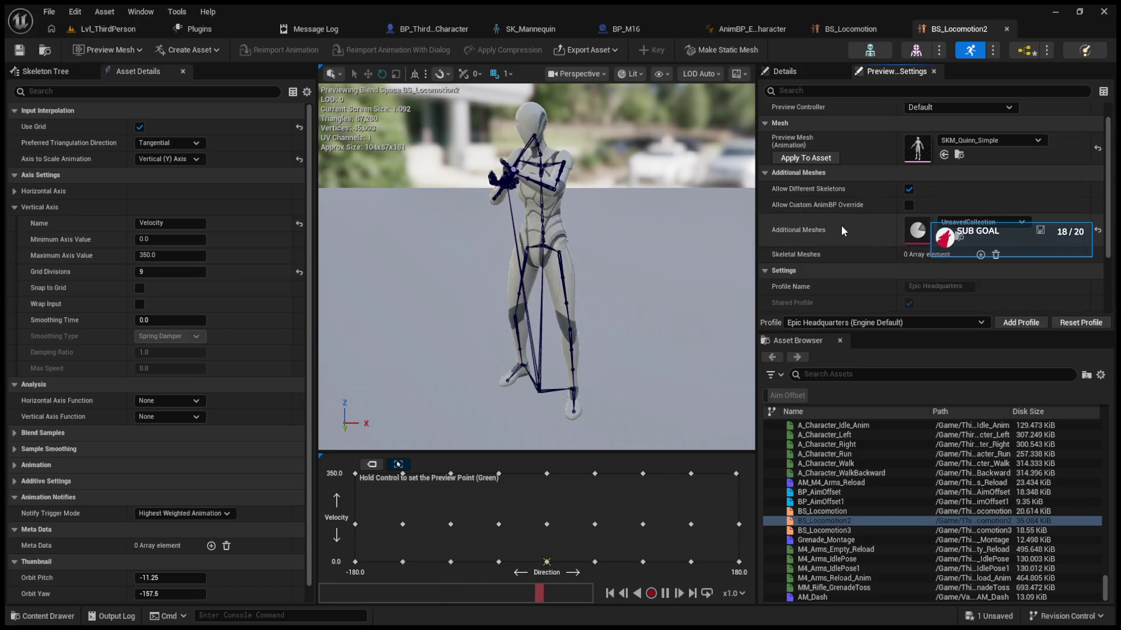
scroll(842, 225, down, 1)
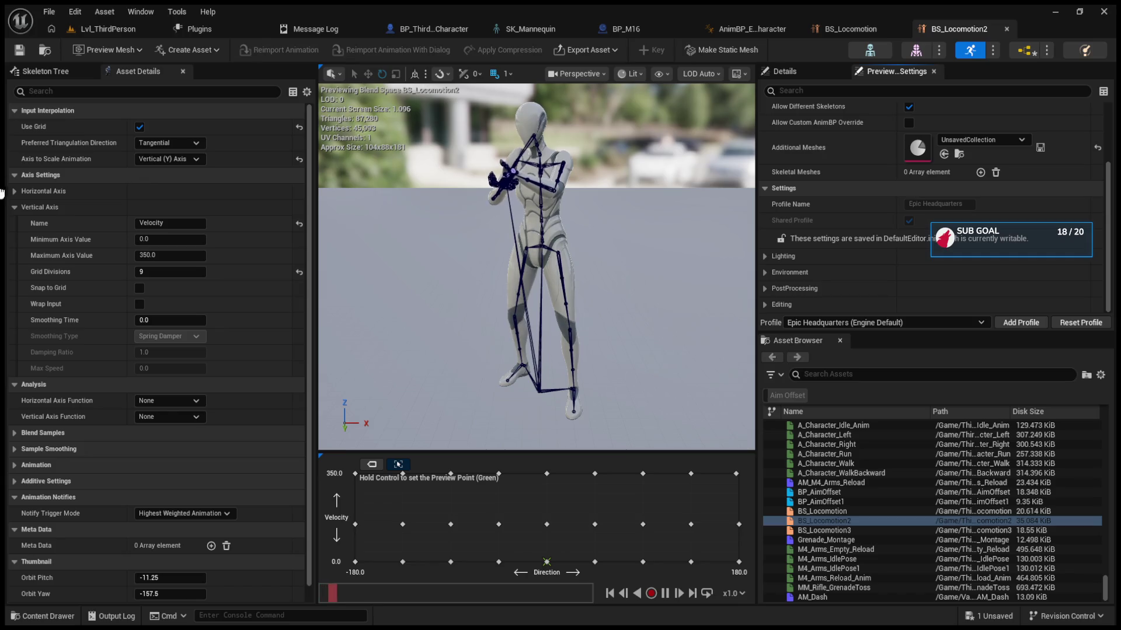
click(15, 205)
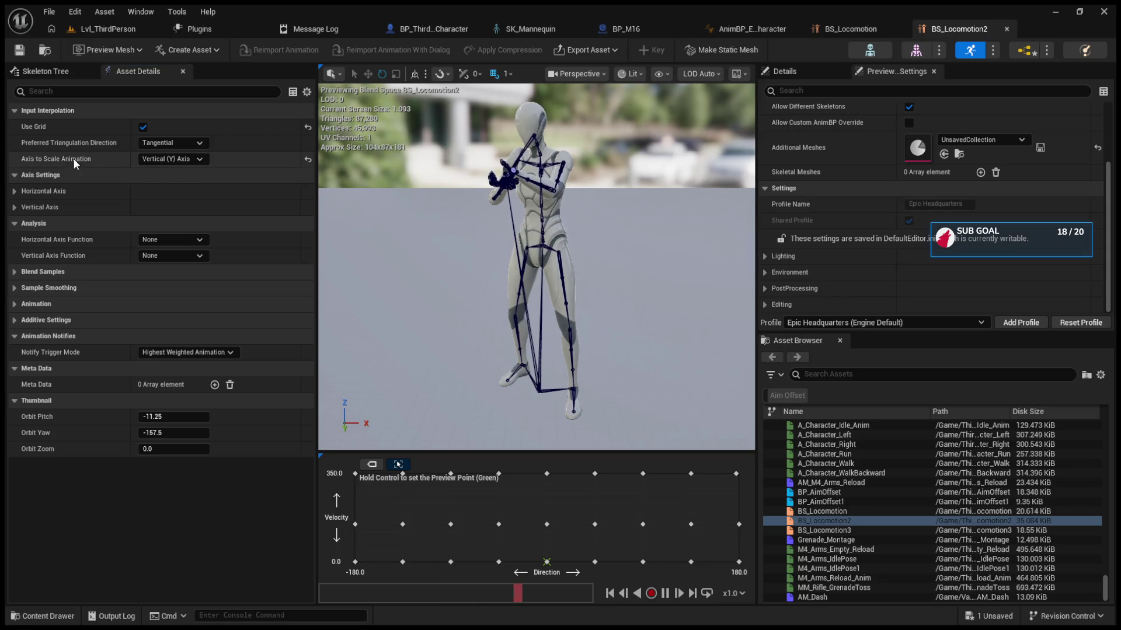
click(153, 141)
click(163, 158)
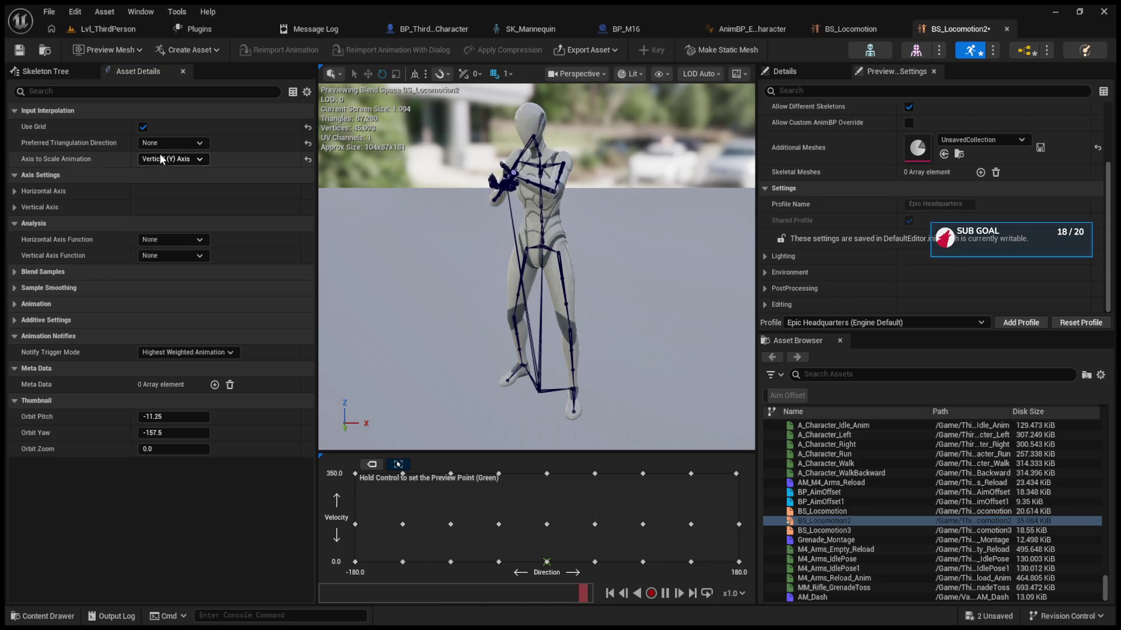
Step: Save BS_Locomotion2, fire the M16 in the running play test, then stop it
click(19, 49)
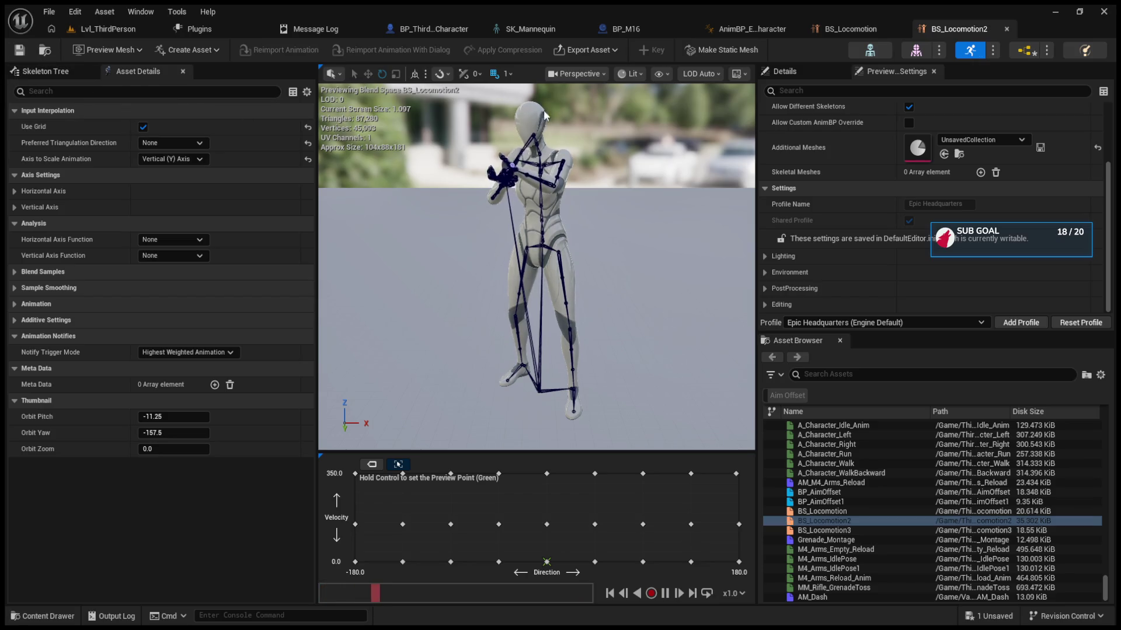
click(109, 29)
click(527, 256)
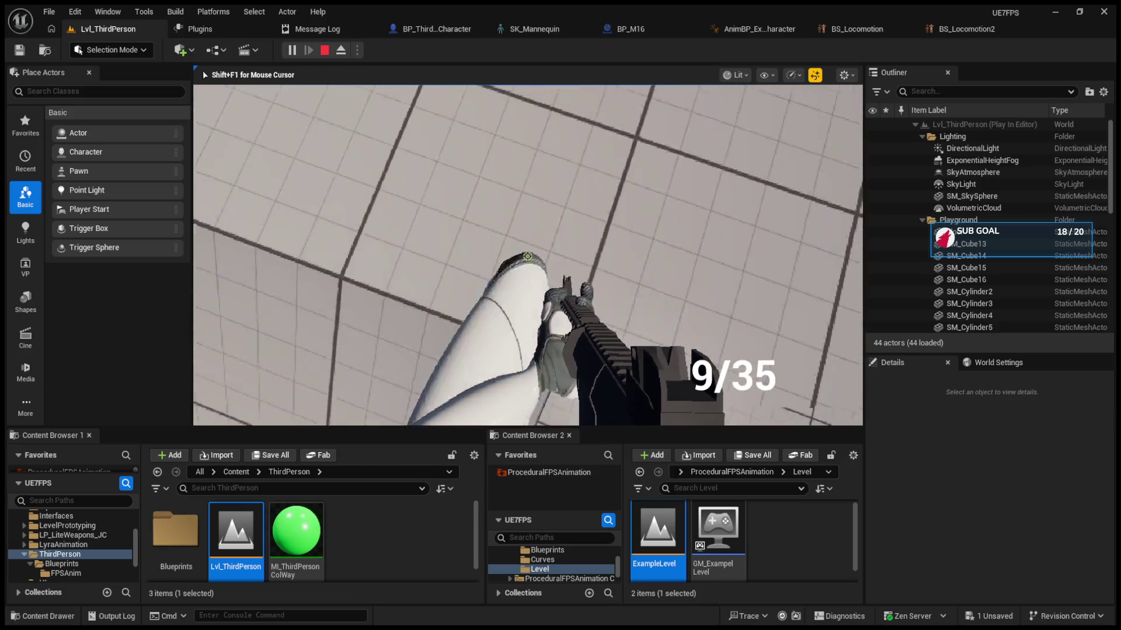
key(Escape)
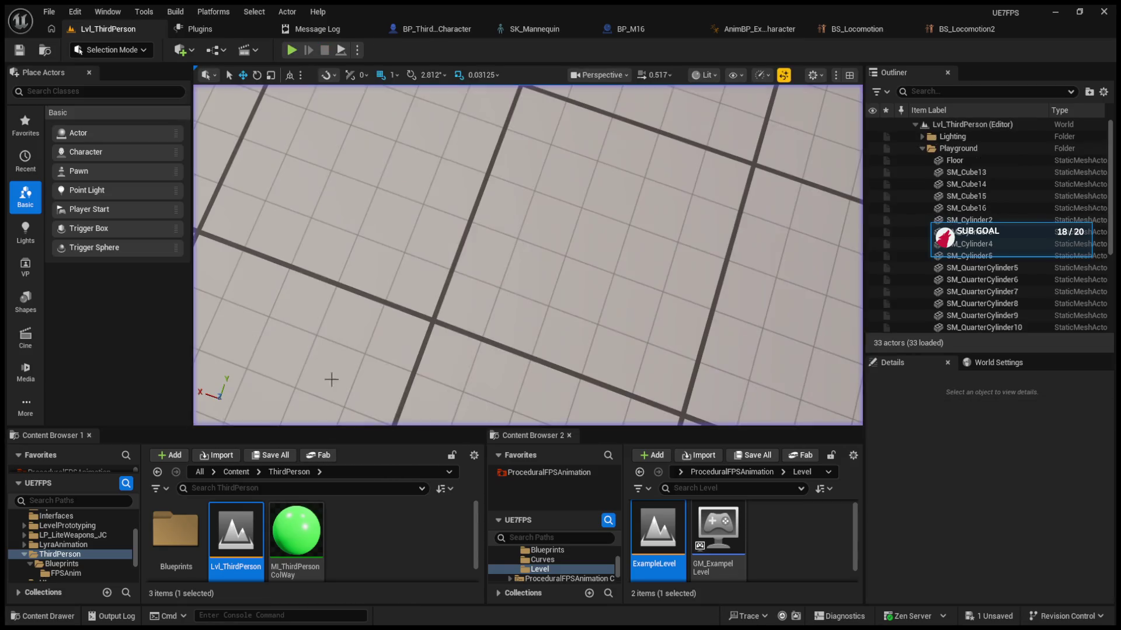
Step: Toggle BS_Locomotion2's Use Grid to compare triangulation, leave it on, and return to Lvl_ThirdPerson
click(776, 29)
click(957, 28)
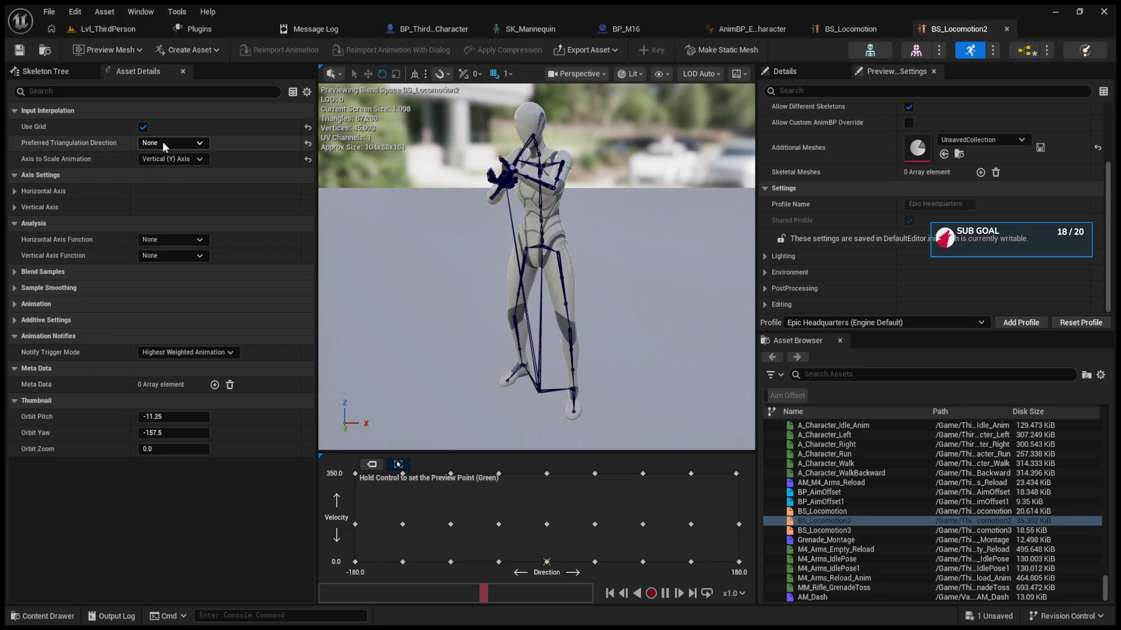
click(143, 128)
click(143, 127)
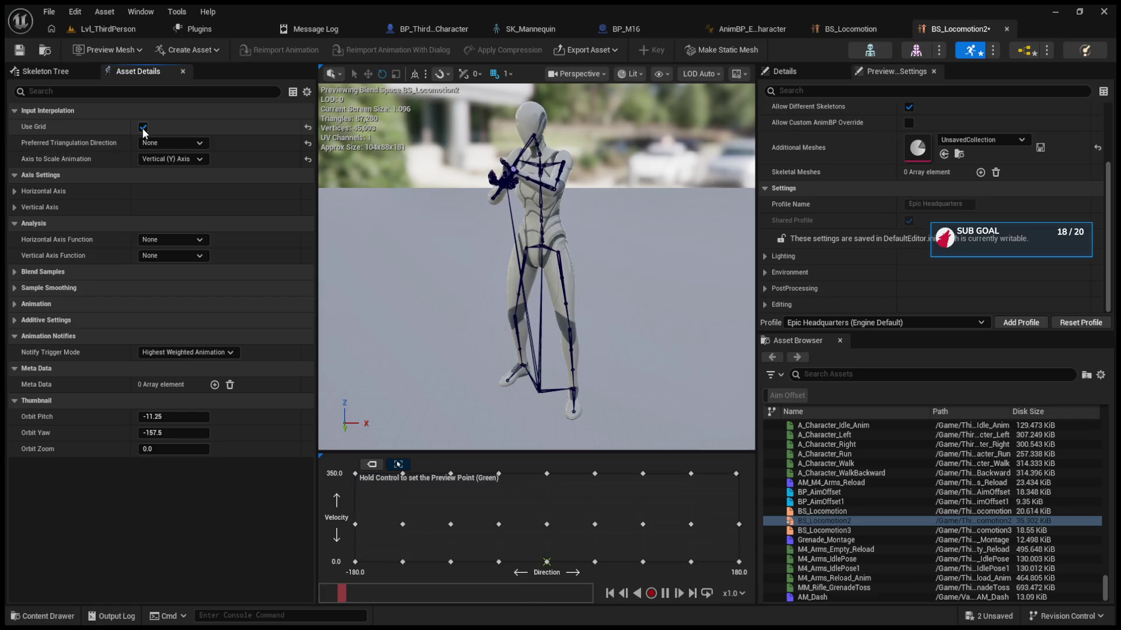
click(143, 127)
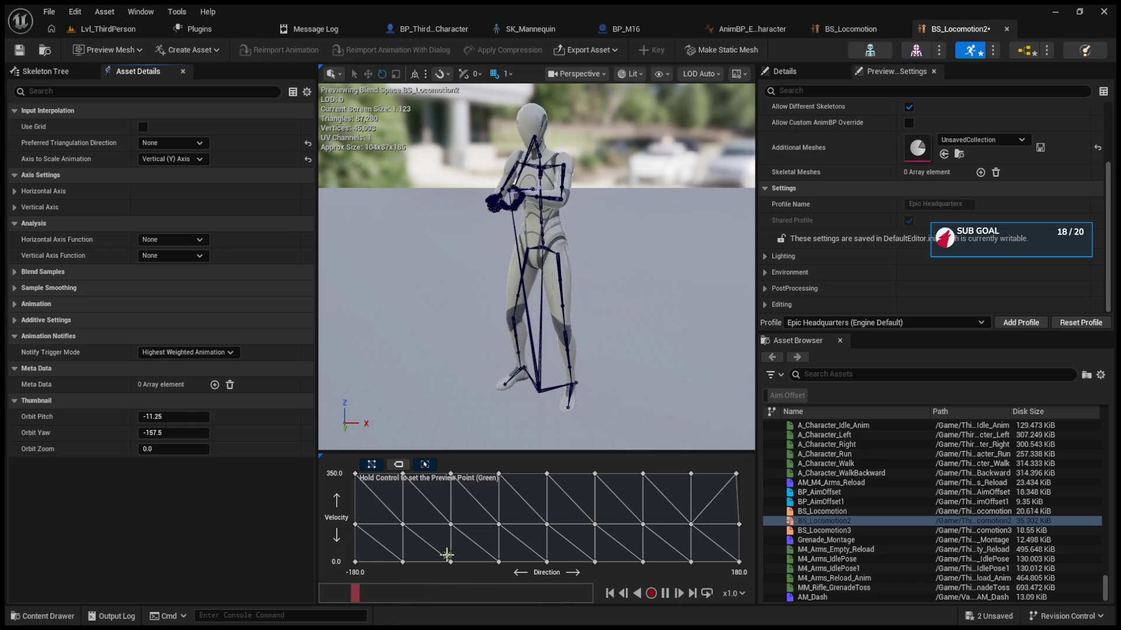
click(142, 127)
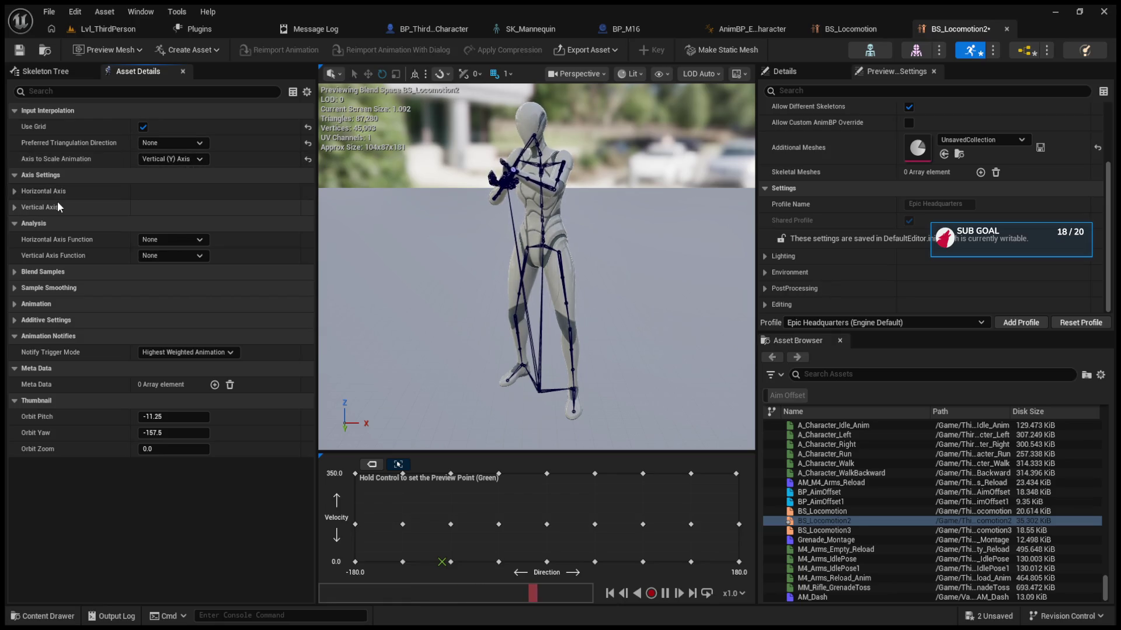
click(91, 31)
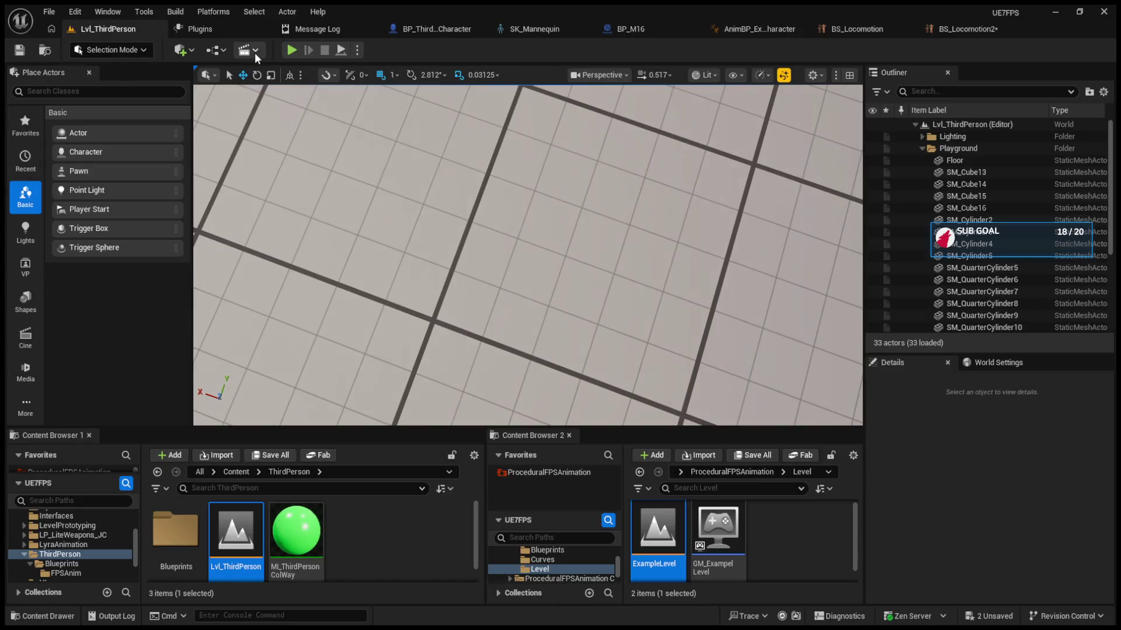
click(292, 51)
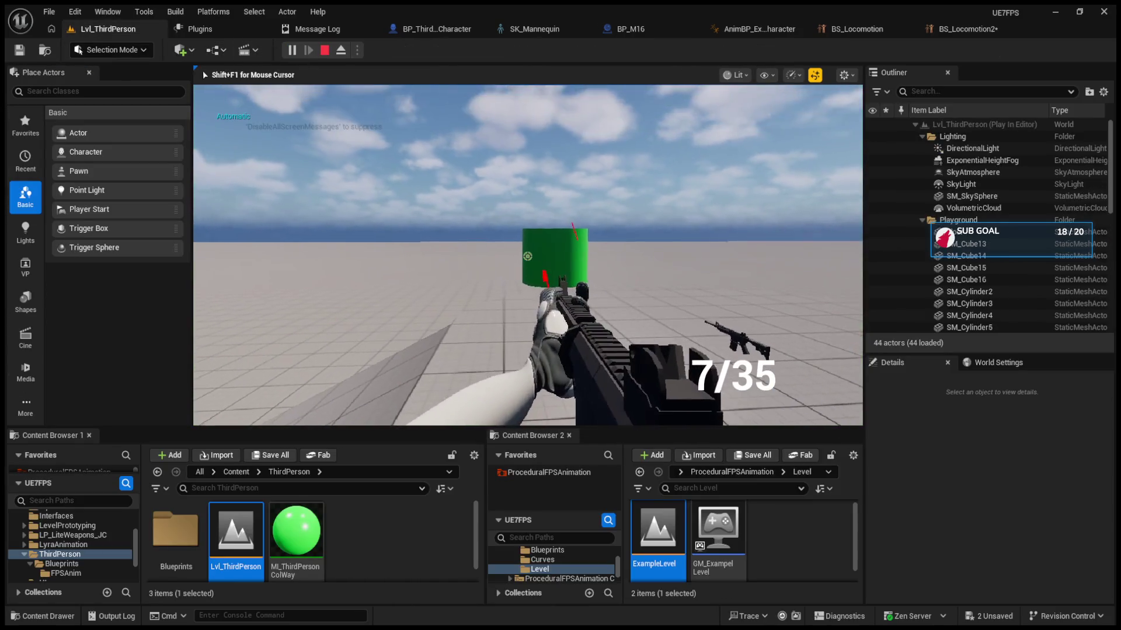
click(527, 256)
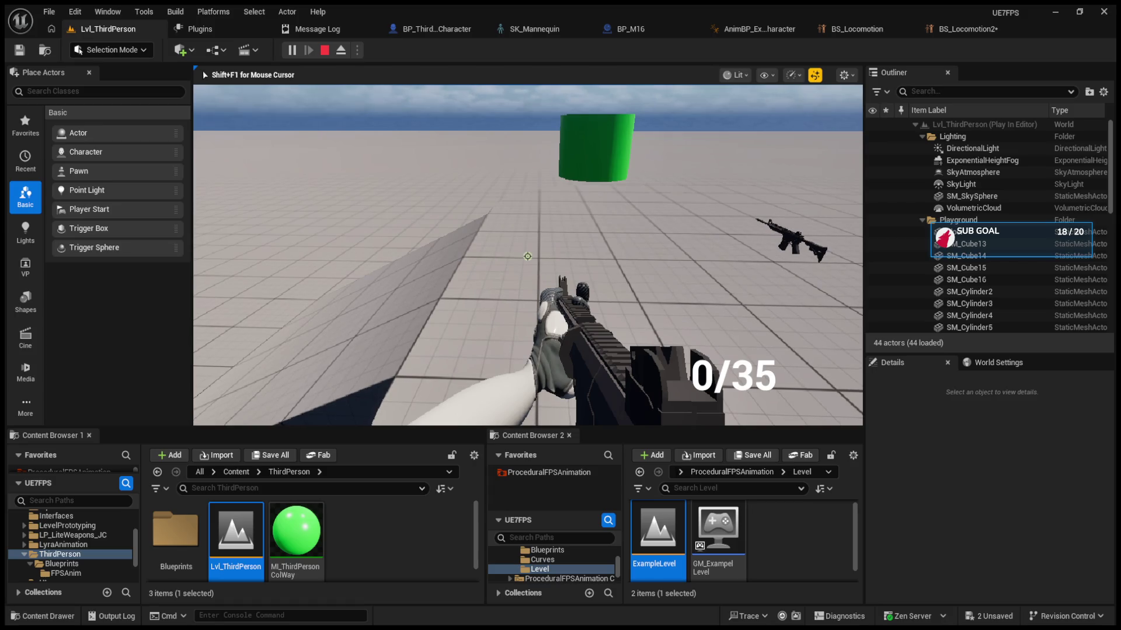
key(b)
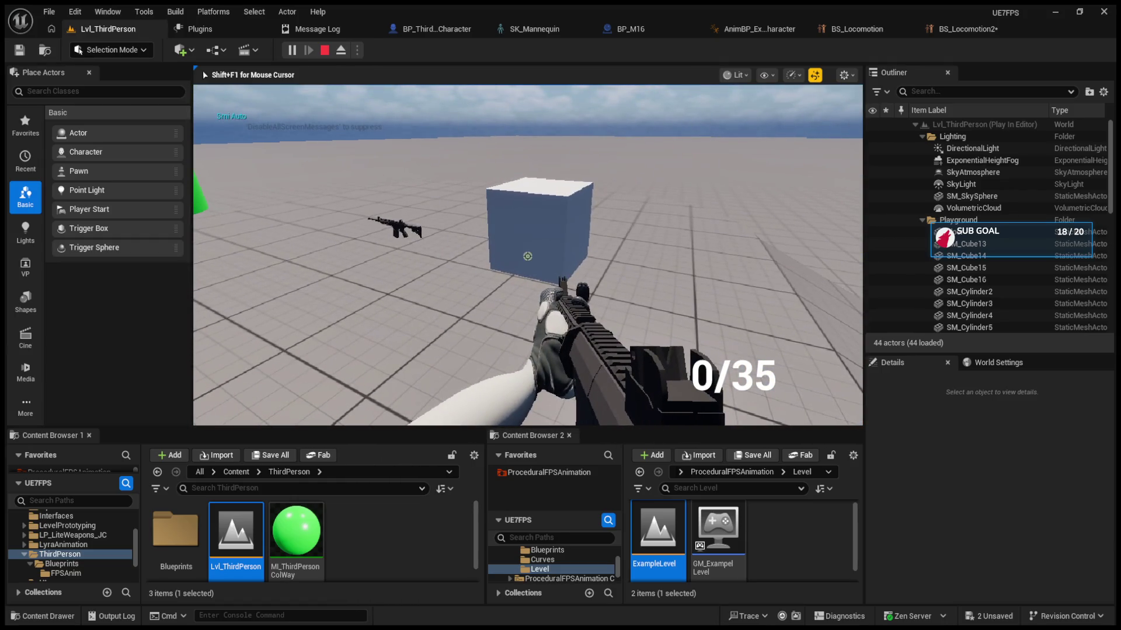
key(Escape)
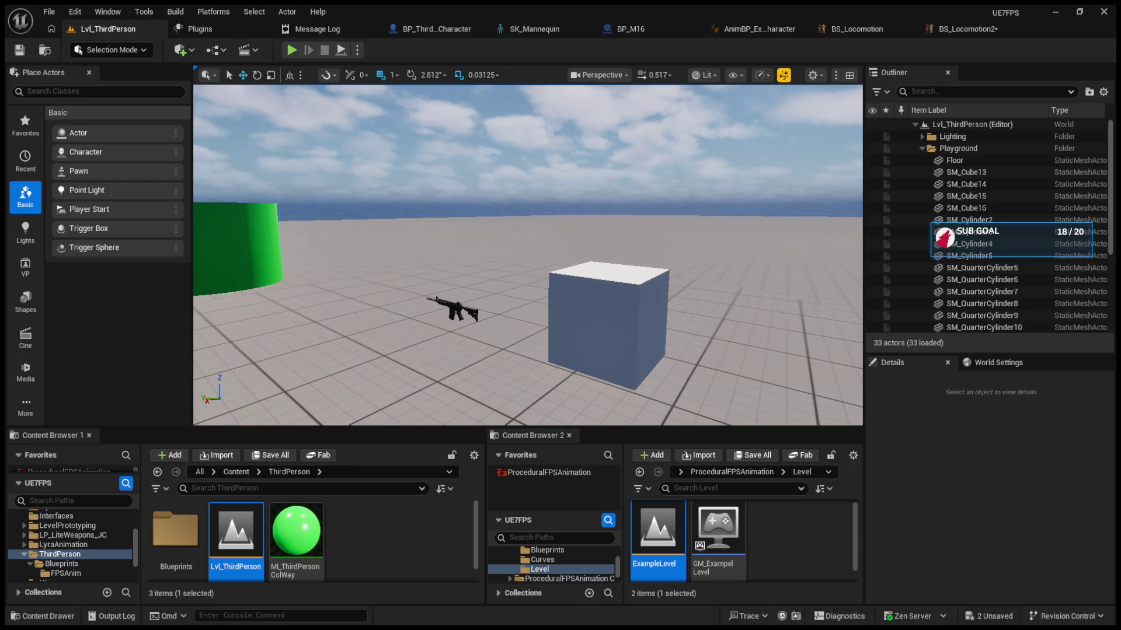
Step: In BP_ThirdPersonCharacter, enable Use Parent Socket for Aiming on the FPSAnim_Character component
click(649, 29)
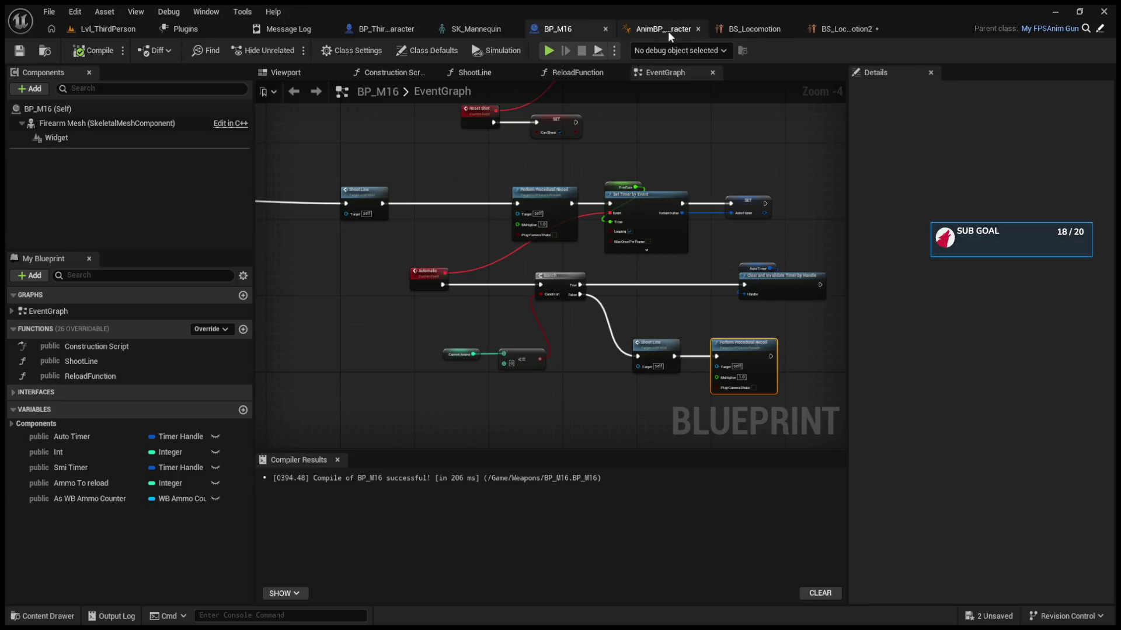
click(844, 28)
click(761, 27)
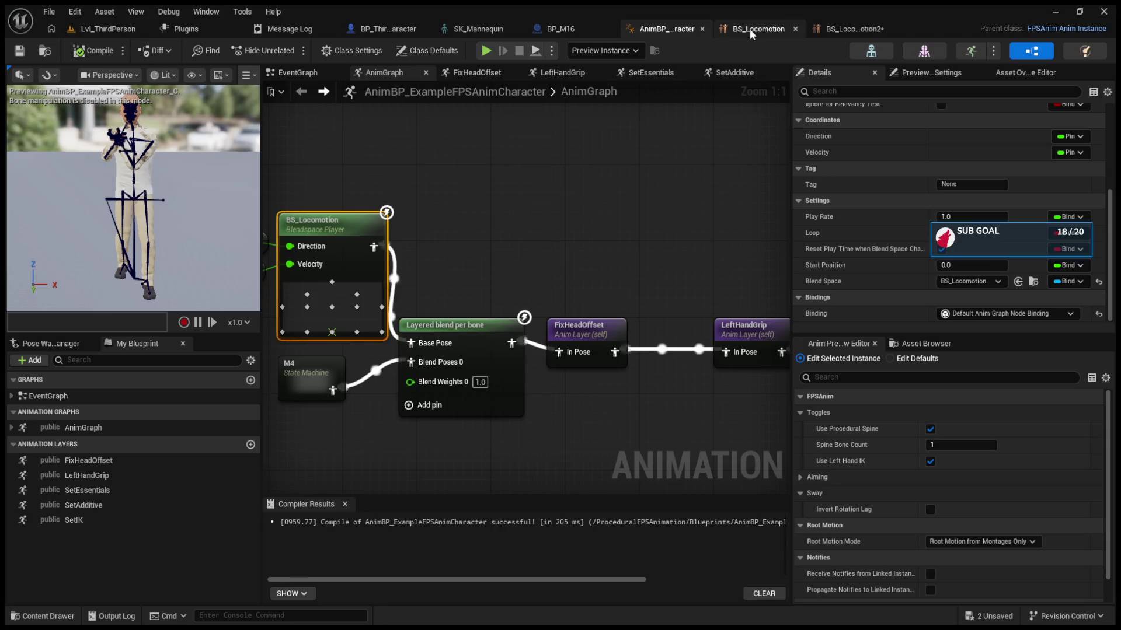
click(525, 29)
click(607, 29)
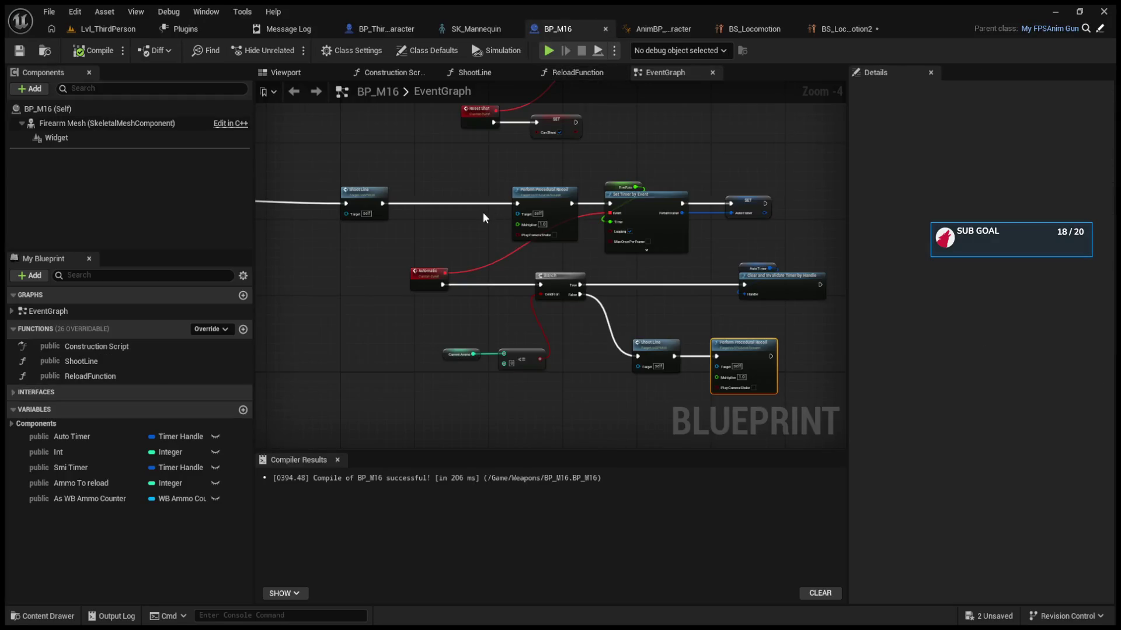
click(387, 28)
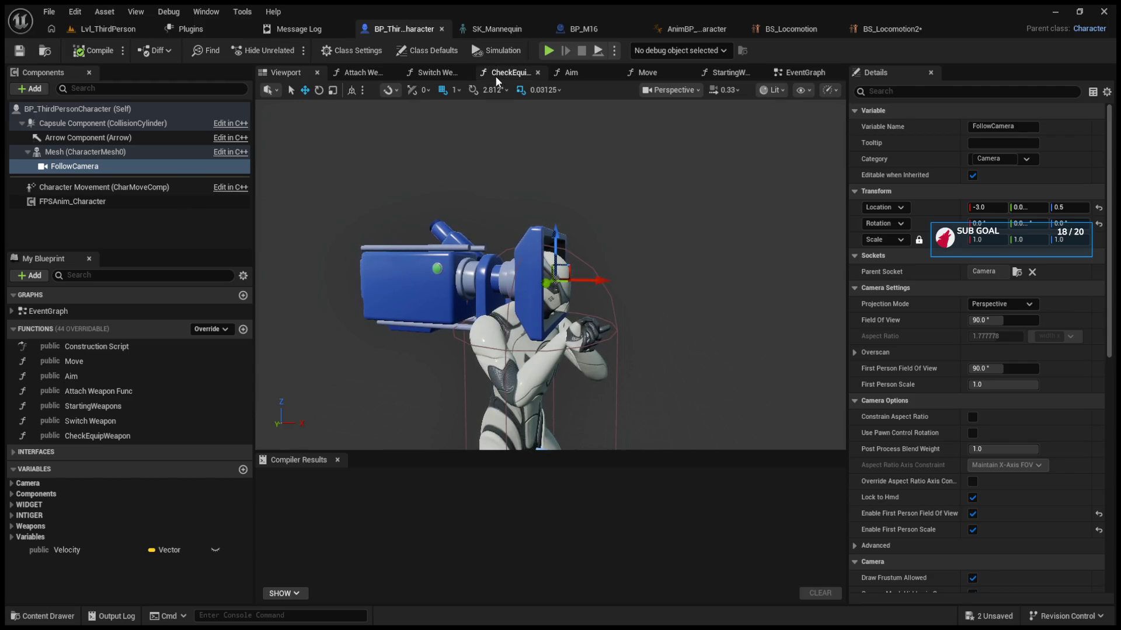
click(168, 202)
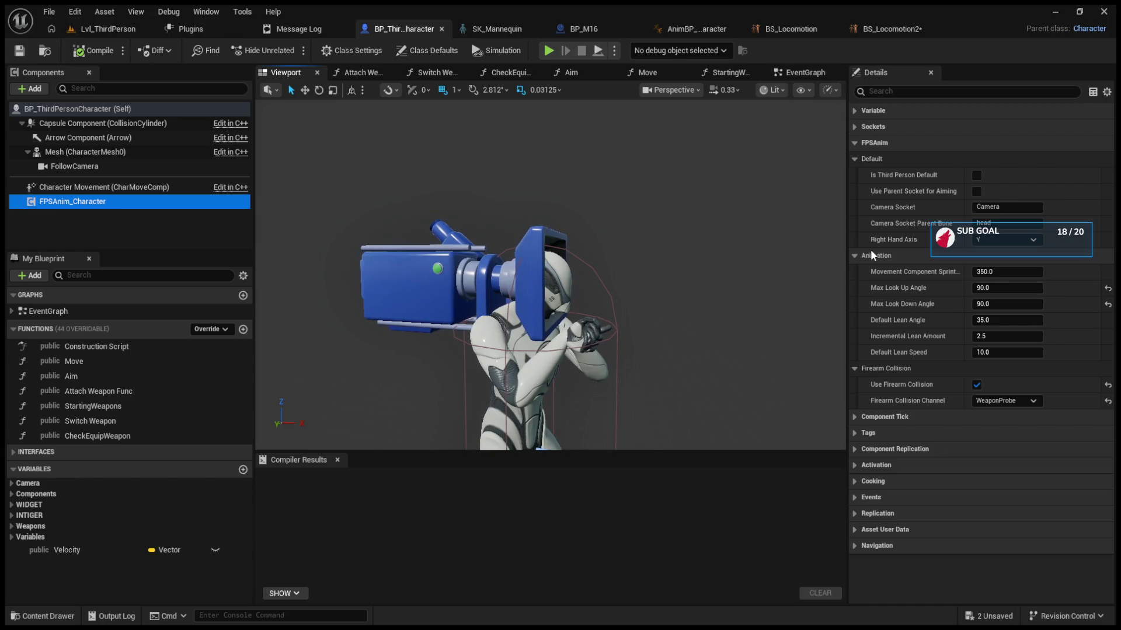
click(977, 192)
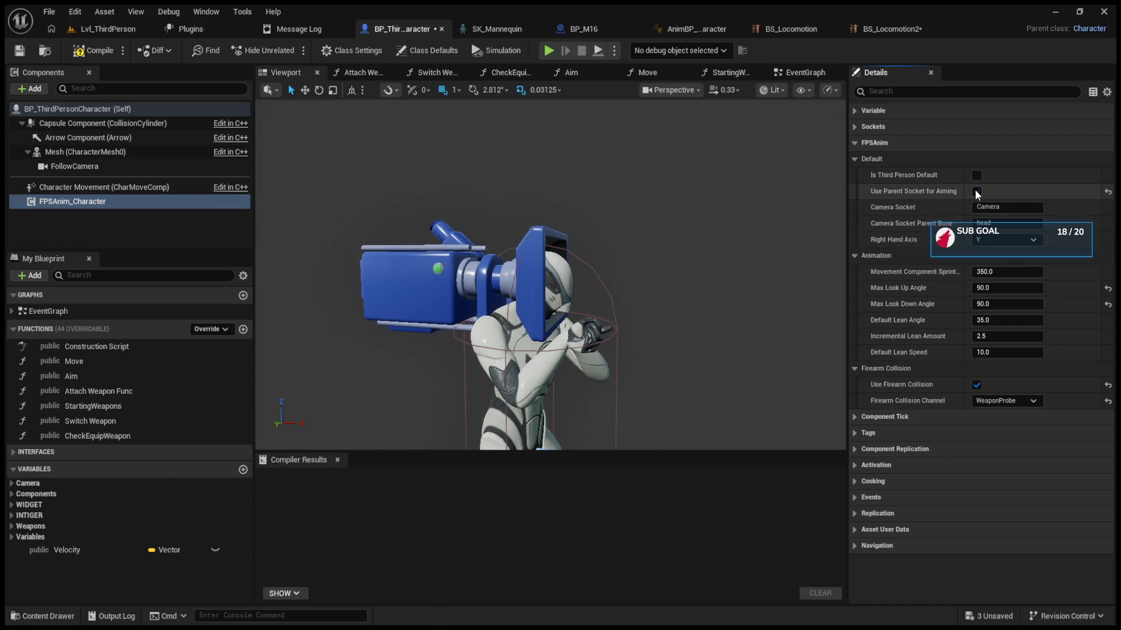
Step: Play-test Lvl_ThirdPerson, firing the rifle repeatedly while turning the view
click(109, 31)
click(287, 52)
click(528, 255)
click(528, 255)
click(528, 256)
click(527, 256)
click(528, 255)
click(528, 256)
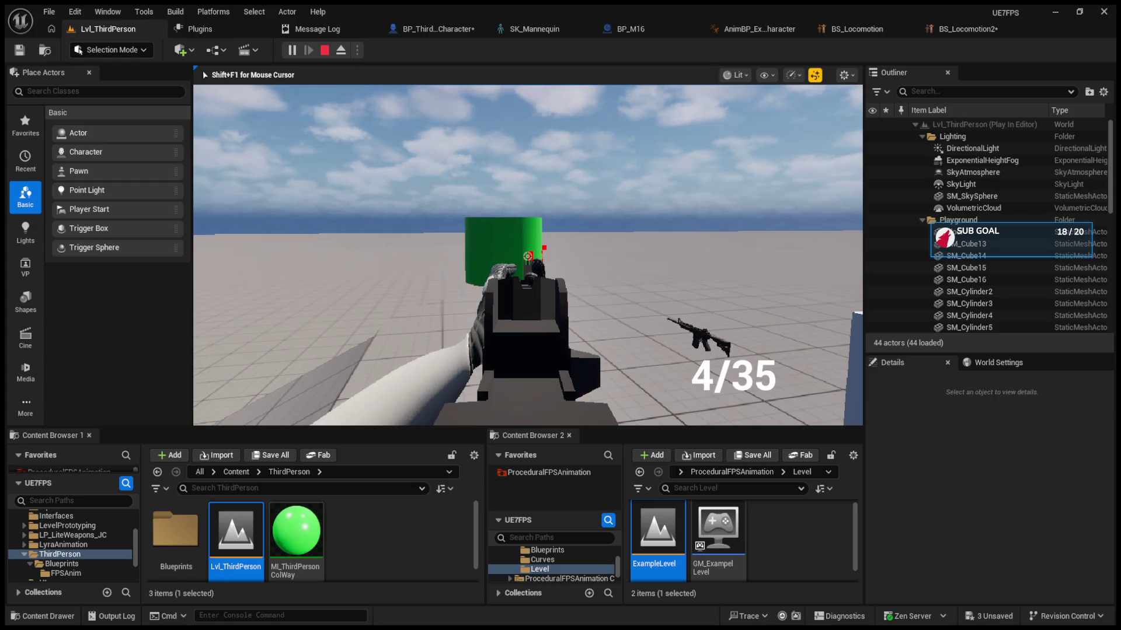
Step: Empty the magazine, reload, switch to Automatic fire, end the play test, and return to BP_M16
click(527, 255)
click(528, 255)
click(528, 255)
click(527, 255)
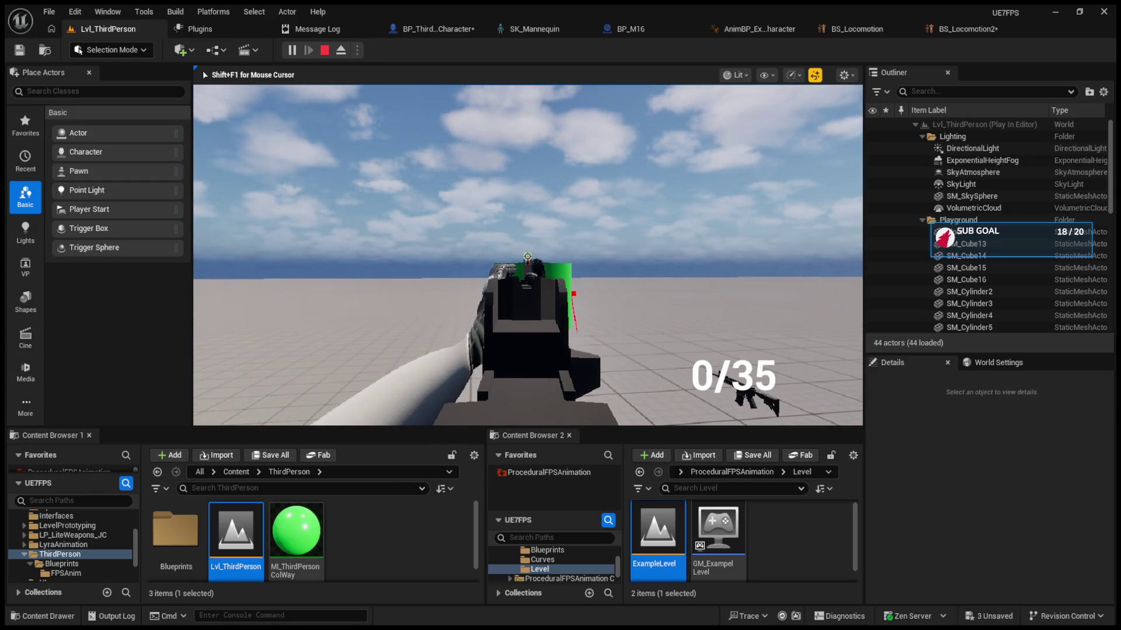
key(r)
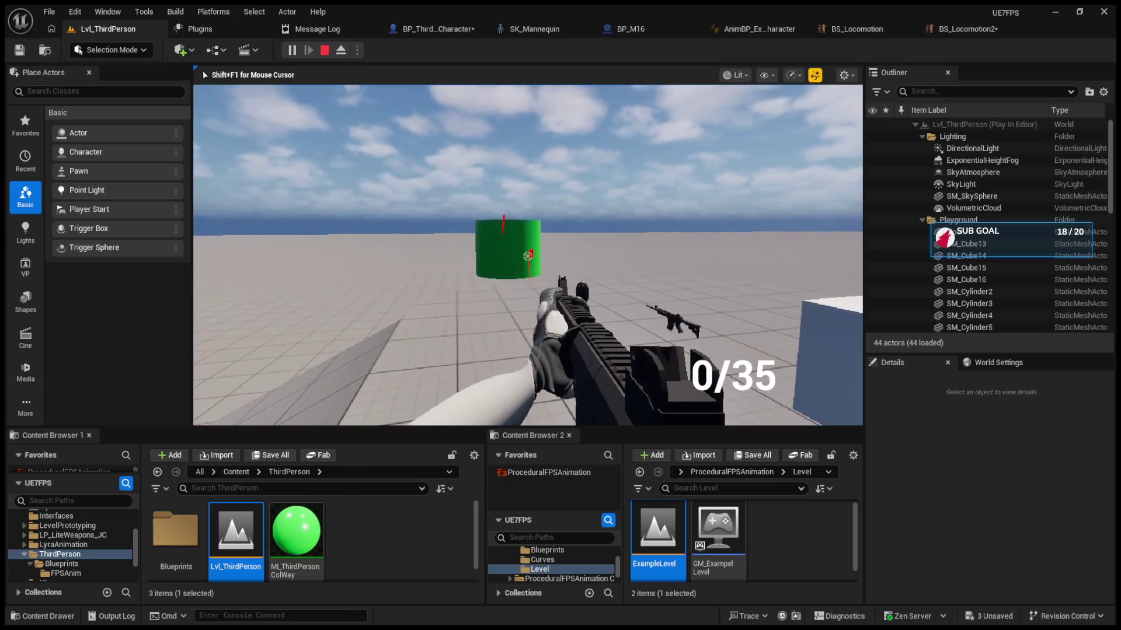
key(b)
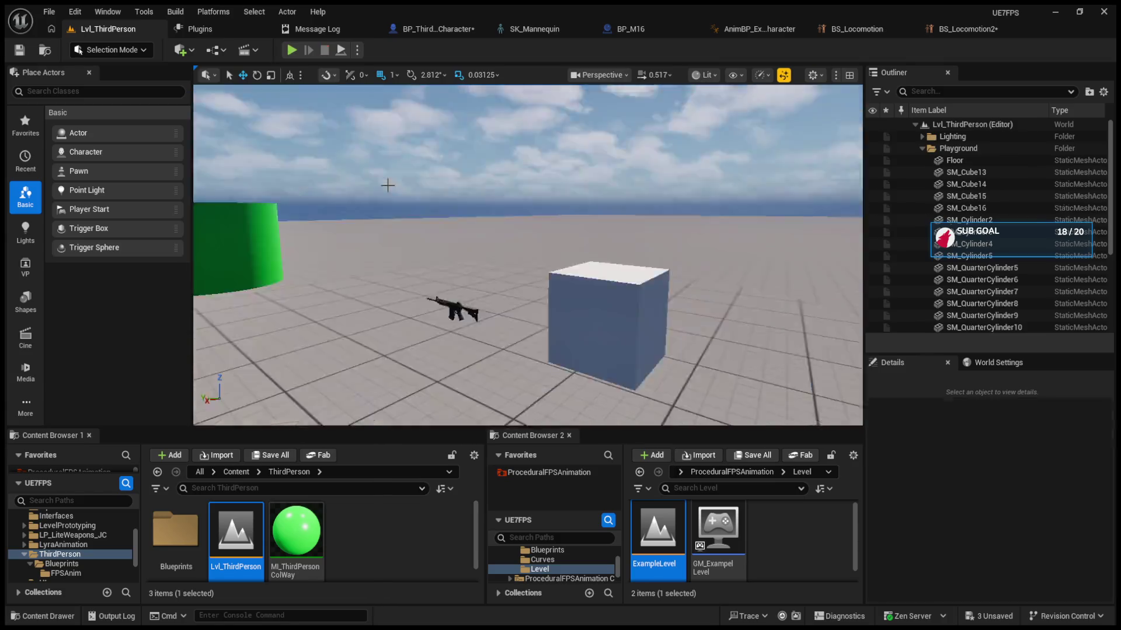
key(shift+F1)
click(615, 33)
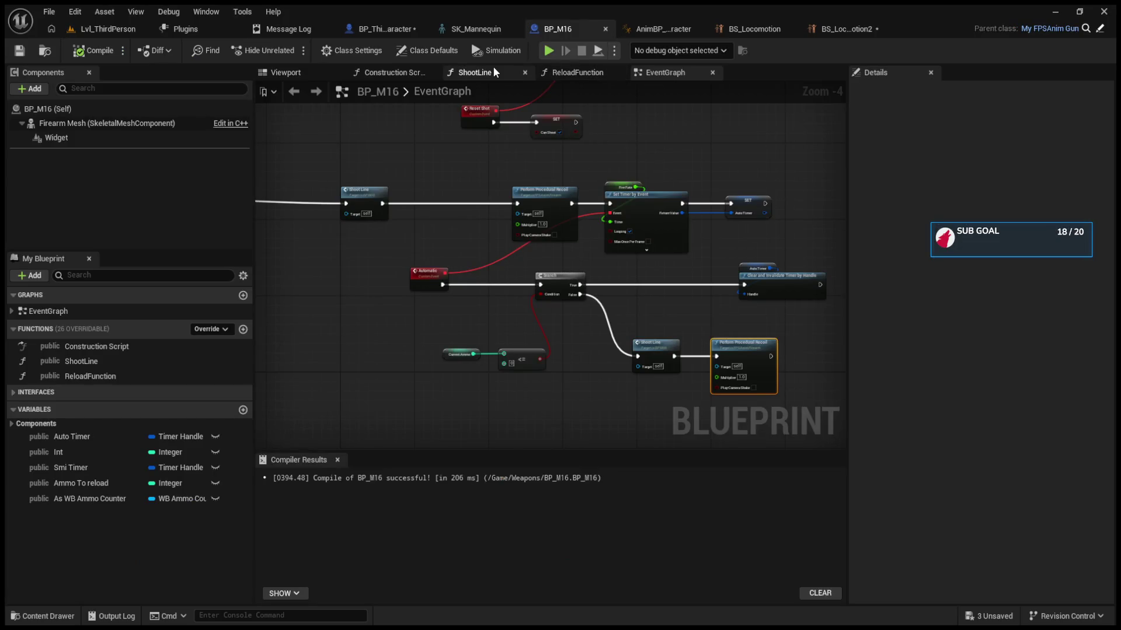
Step: Check the character's event graph, then select Perform Procedural Recoil in the BP_M16 EventGraph
click(382, 28)
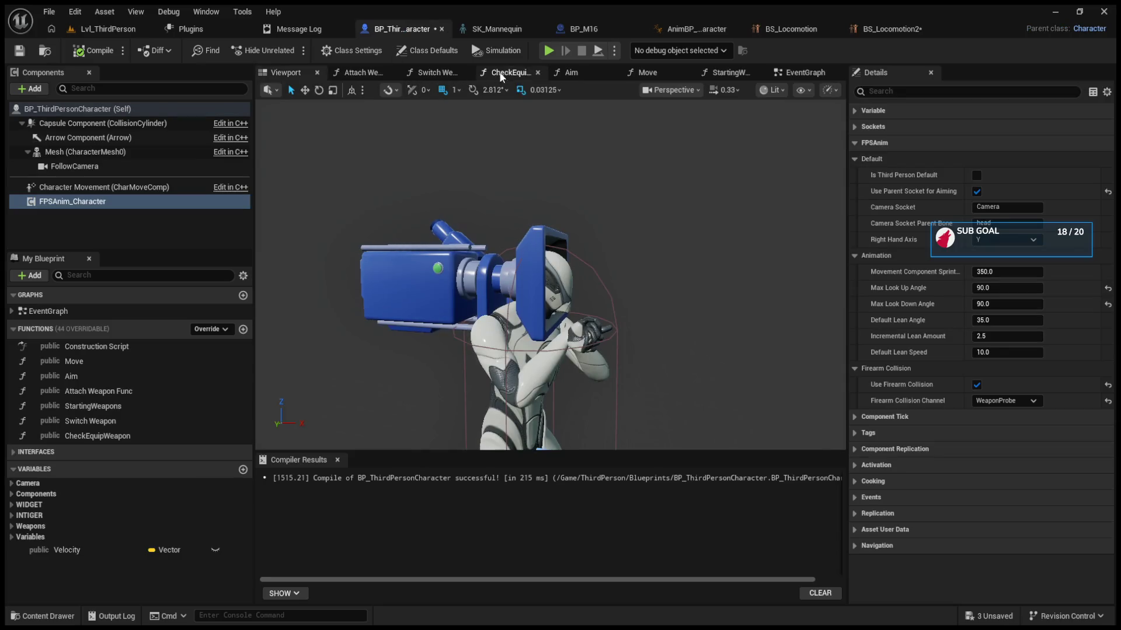
click(805, 72)
scroll(506, 283, down, 2)
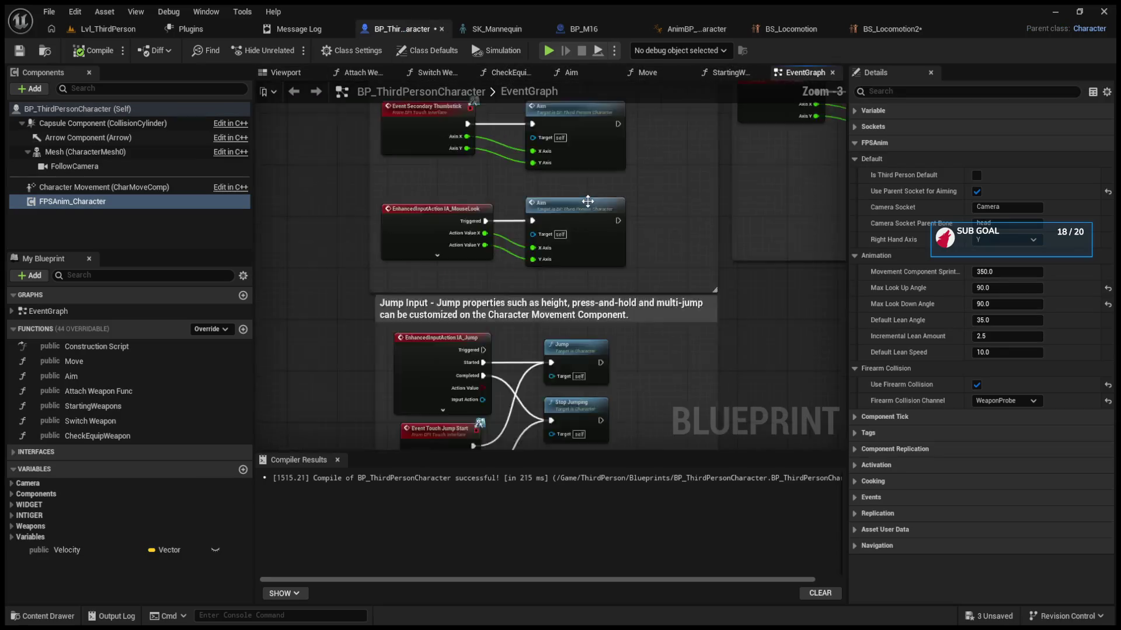
click(567, 30)
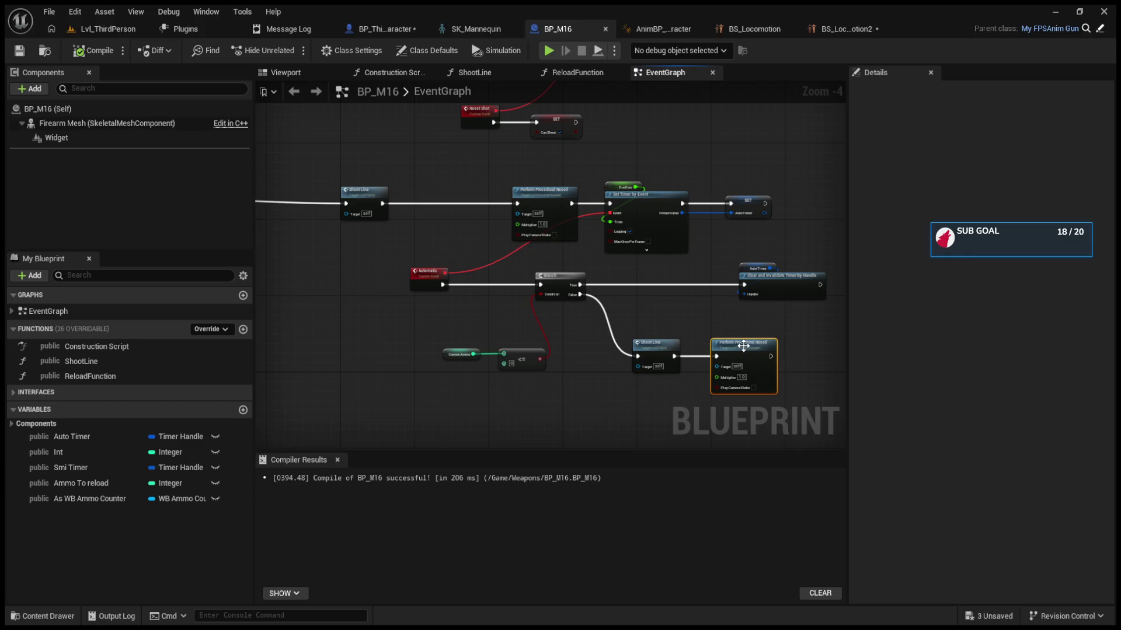
mouse_move(626, 261)
mouse_down()
mouse_move(736, 322)
mouse_move(797, 328)
mouse_up()
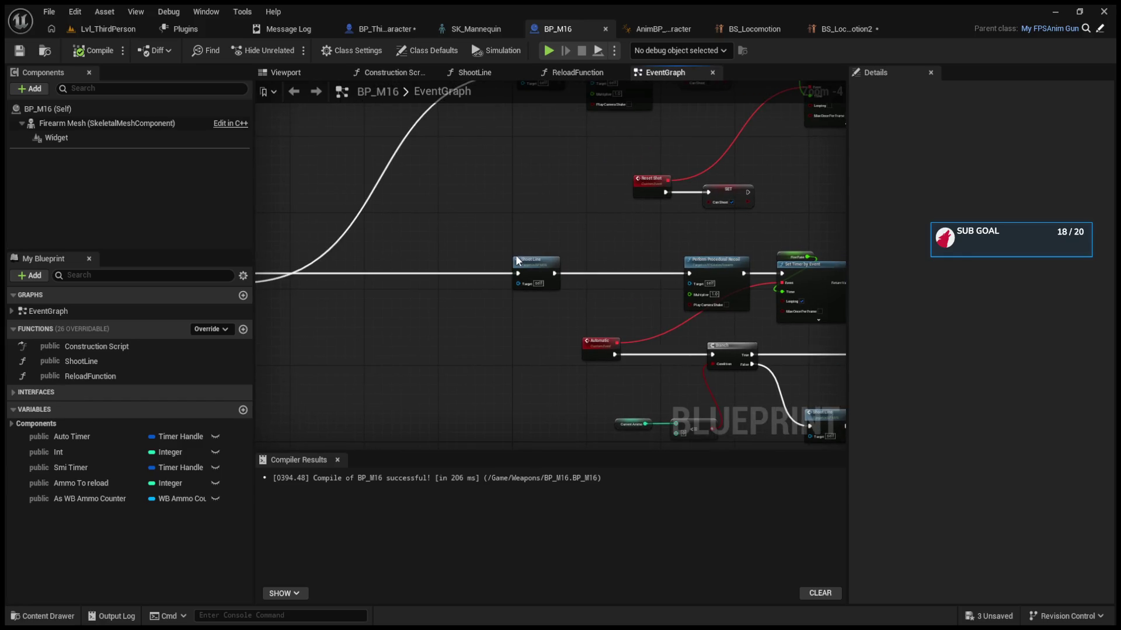
click(713, 264)
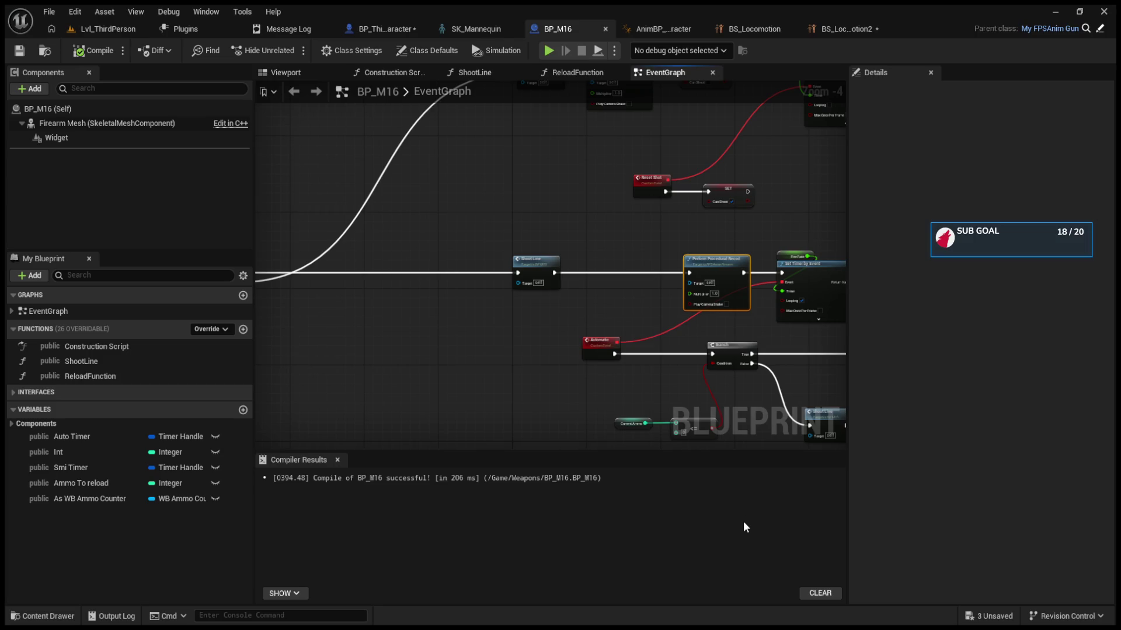
Step: Play Lvl_ThirdPerson and fire until the recoil breakpoint halts execution
click(120, 30)
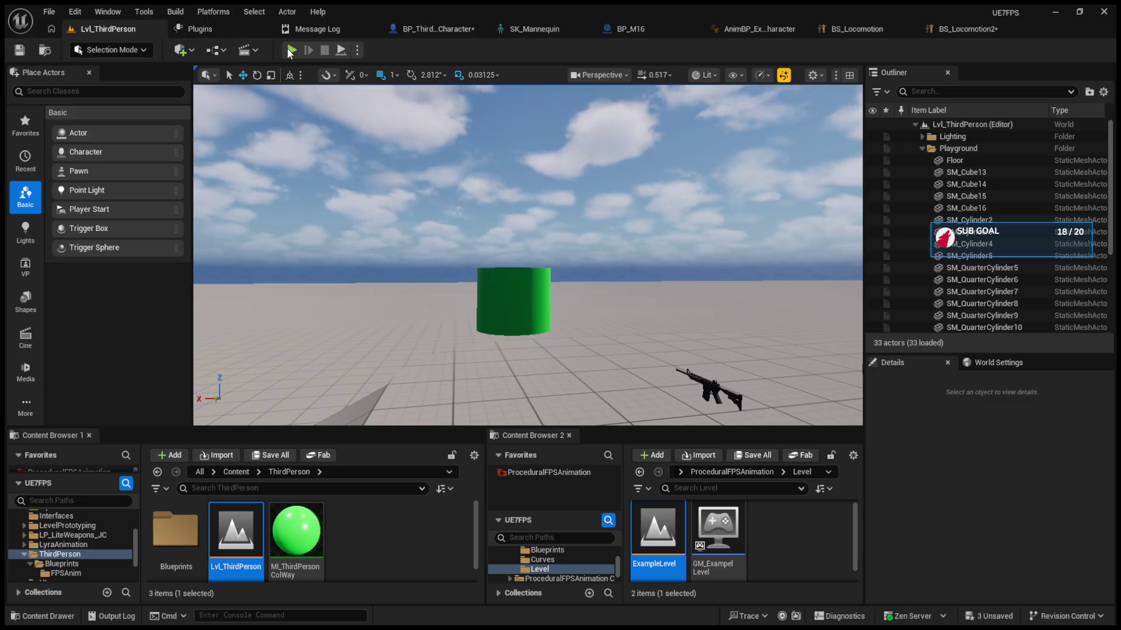
click(290, 50)
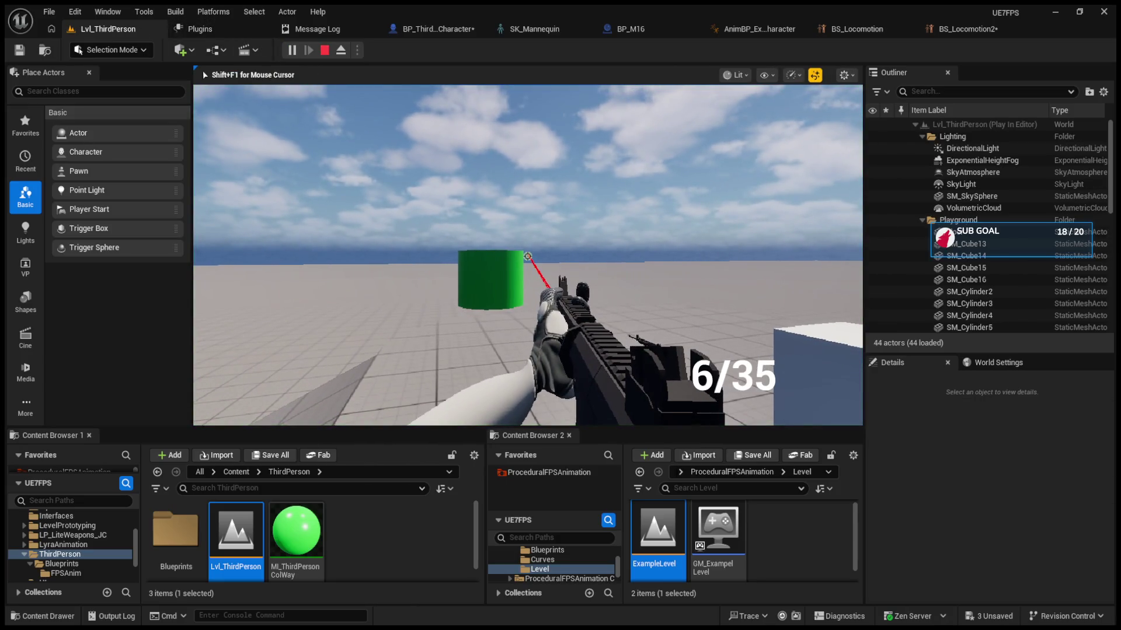
click(527, 255)
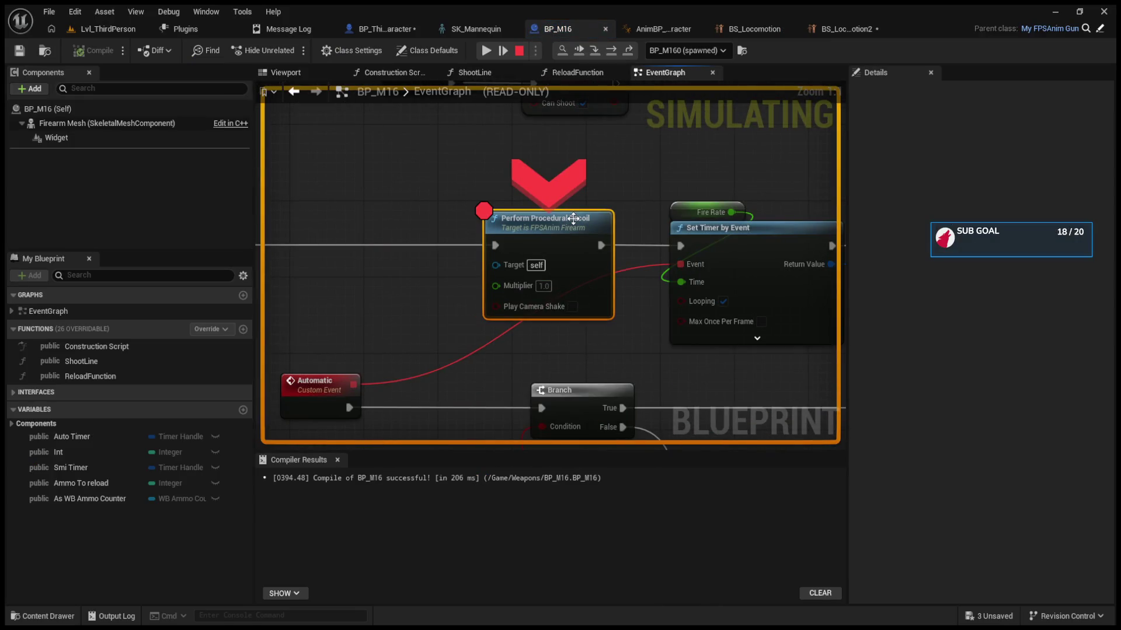
Step: Step Over to Set Timer by Event and the Auto Timer set, then stop the session
click(591, 54)
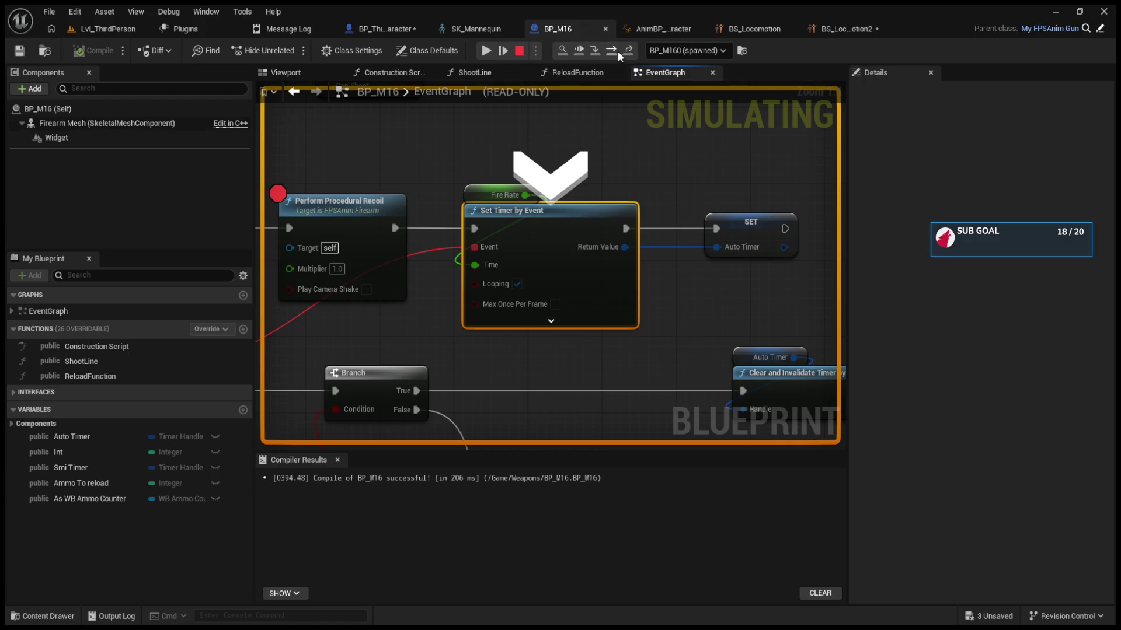
click(618, 51)
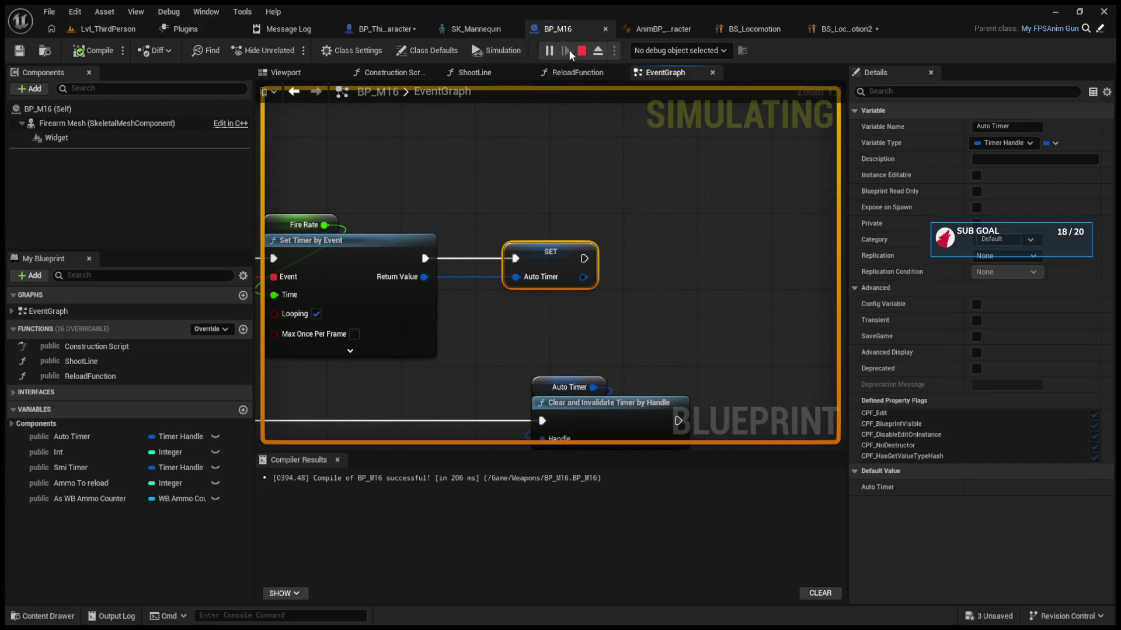
click(575, 51)
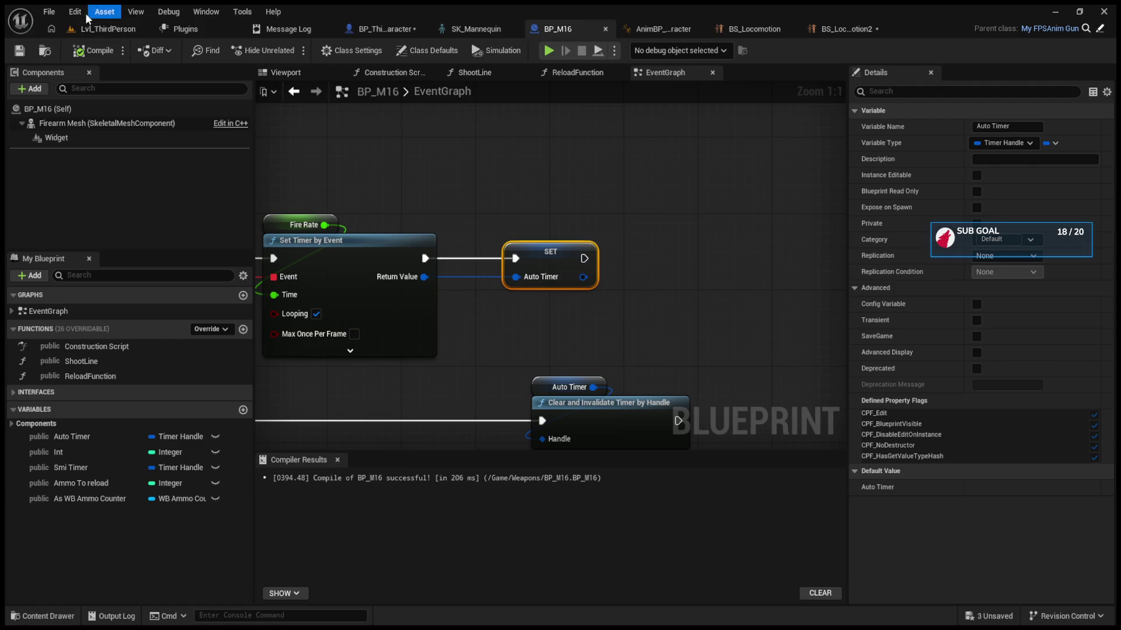
Step: Open Project Settings, then close them to return to BP_ThirdPersonCharacter
click(134, 169)
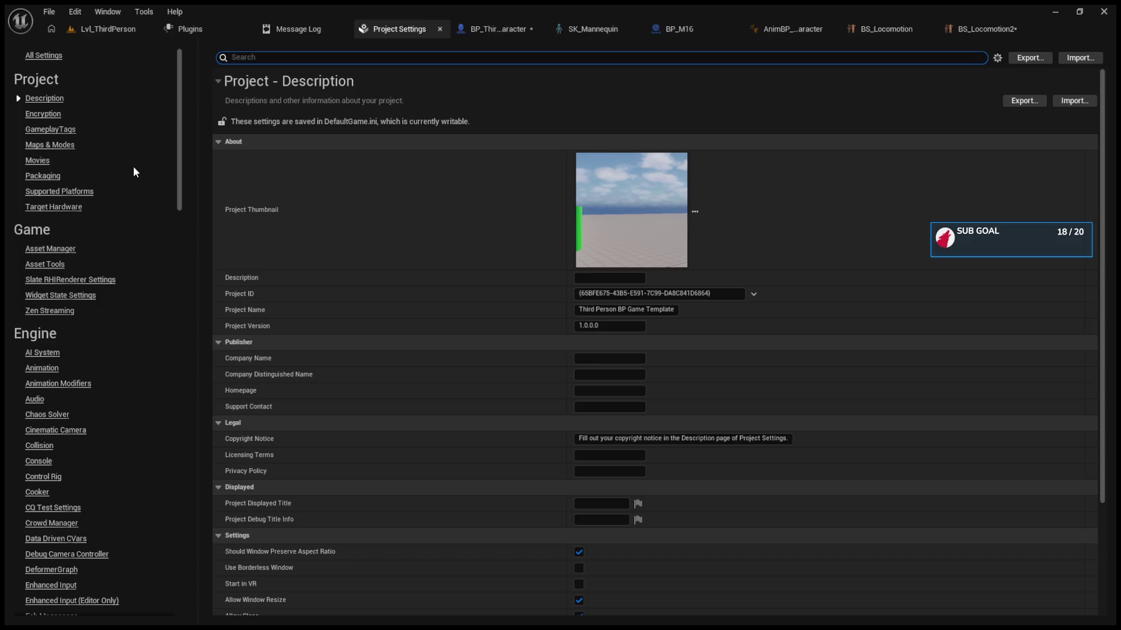
click(440, 30)
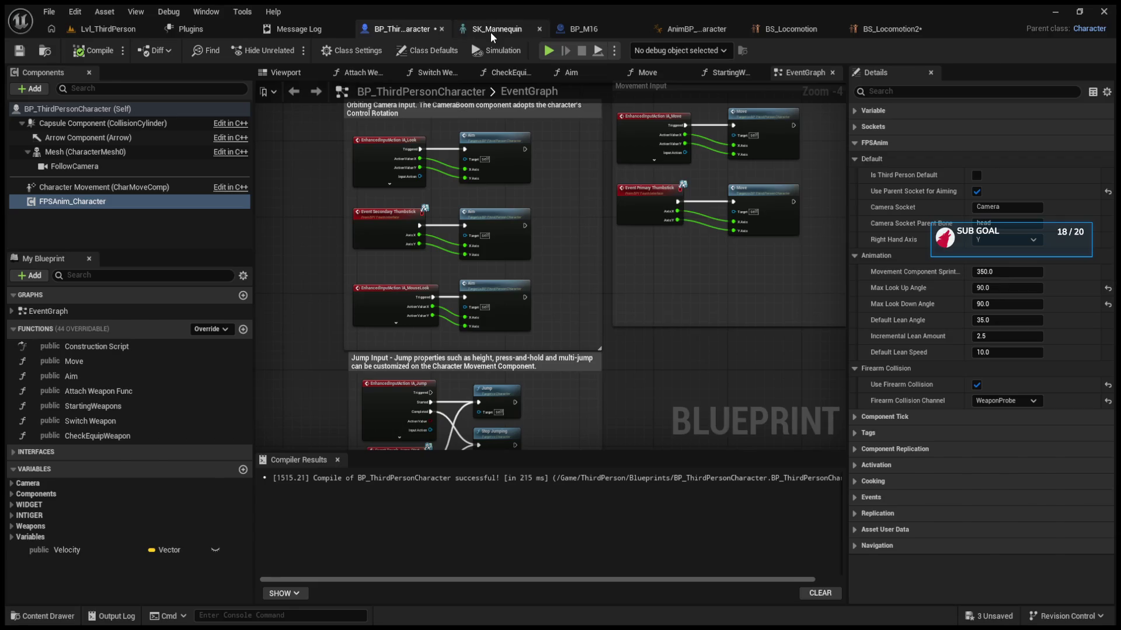
Step: Cycle through the open asset tabs and settle on the BP_M16 EventGraph
click(490, 33)
click(632, 34)
click(489, 27)
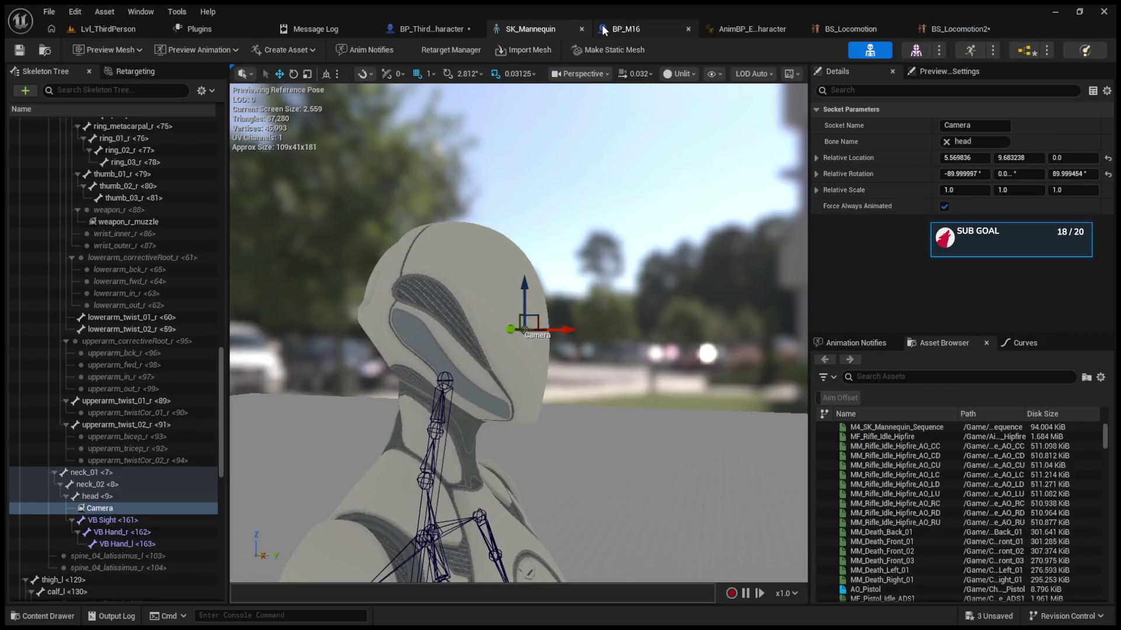
click(603, 30)
click(662, 30)
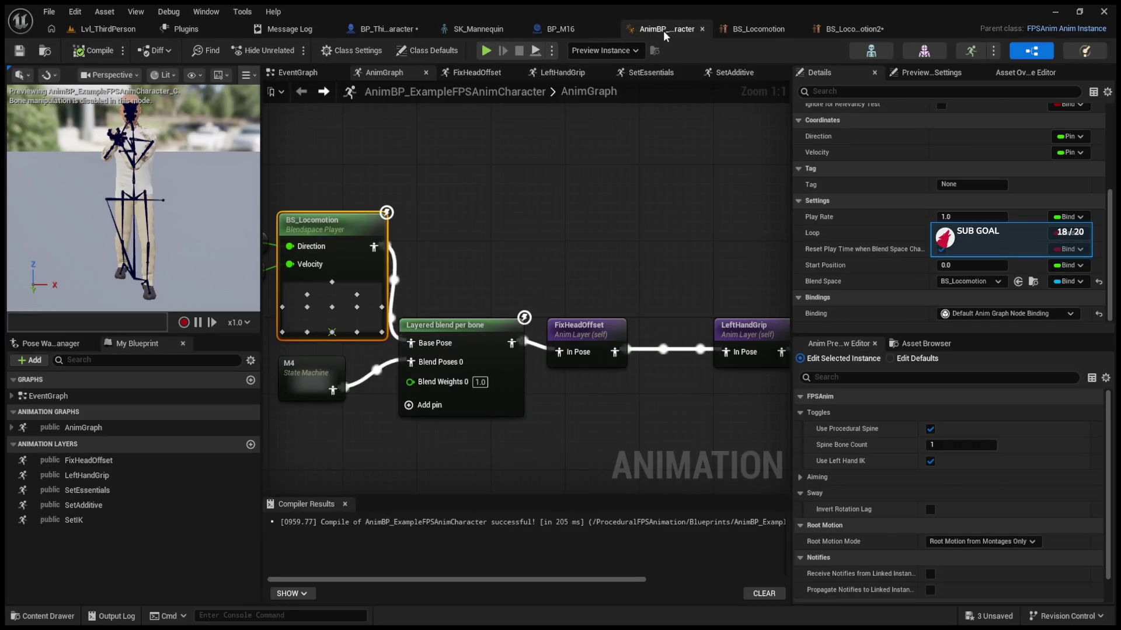
click(751, 30)
click(513, 30)
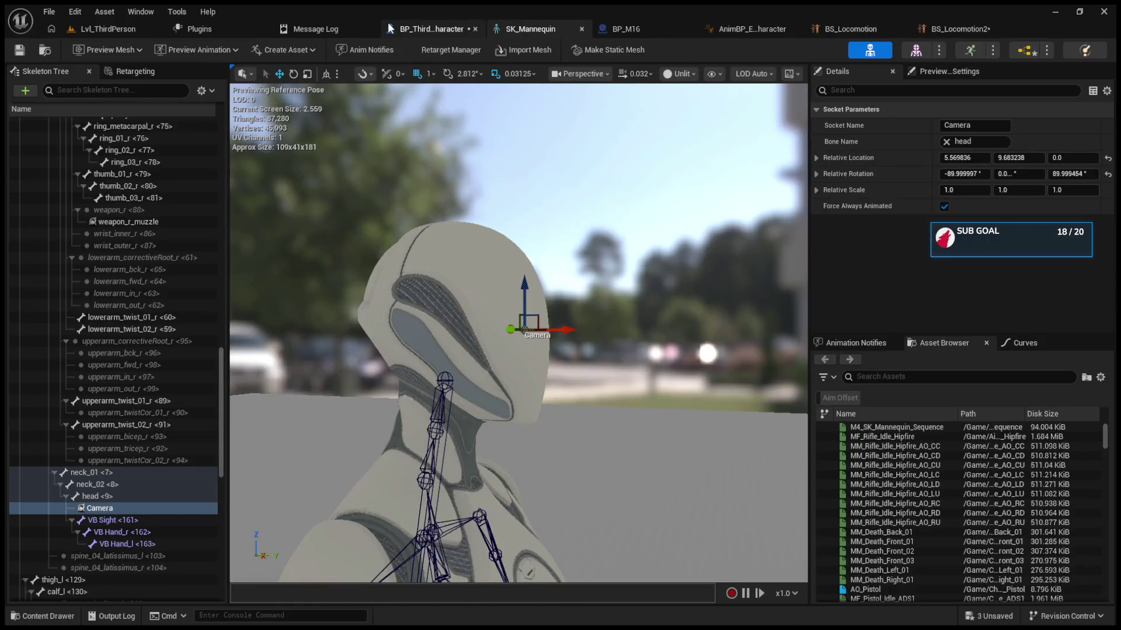
click(626, 29)
scroll(473, 252, down, 2)
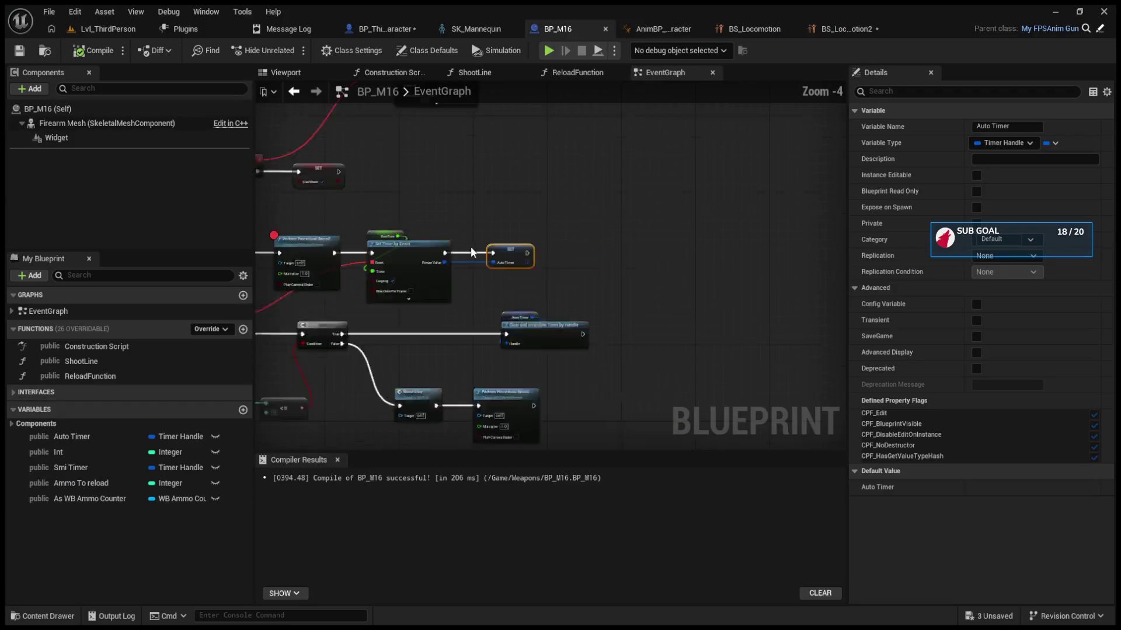
scroll(473, 252, up, 2)
Step: Shift Perform Procedural Recoil slightly left, edit its Multiplier, and return to Lvl_ThirdPerson
click(429, 260)
drag(429, 260, 401, 259)
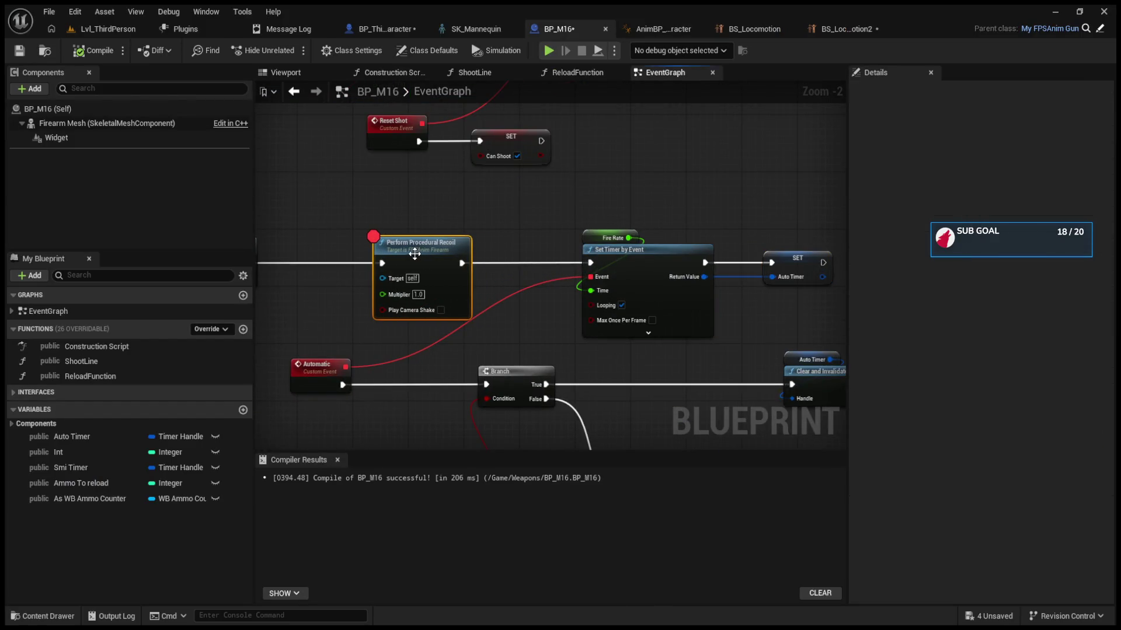
click(418, 295)
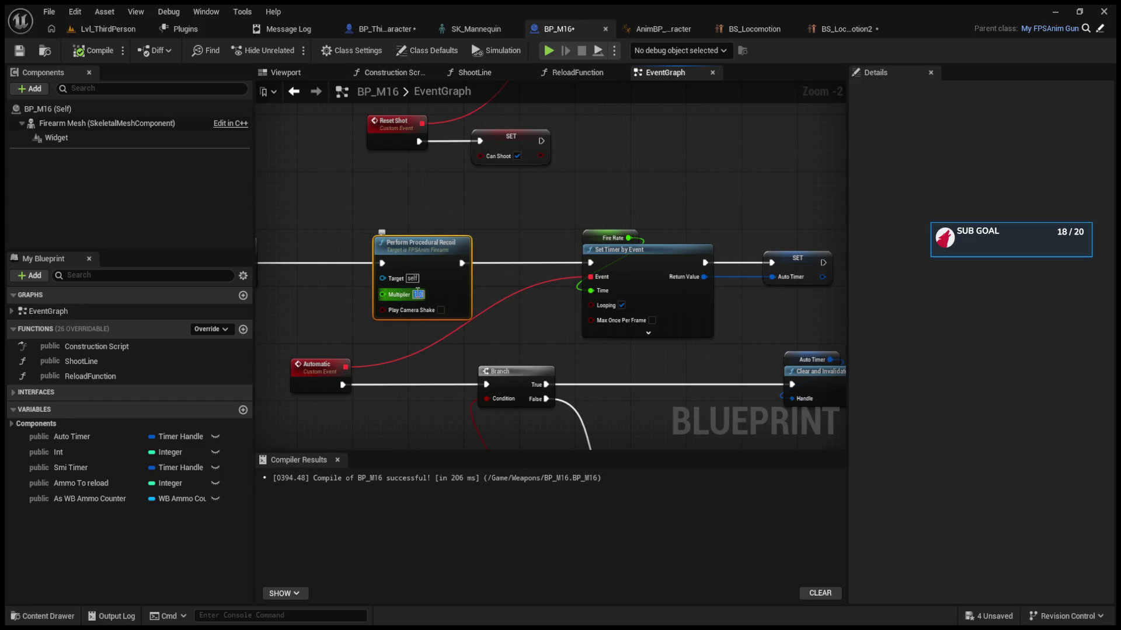
text(5)
click(108, 29)
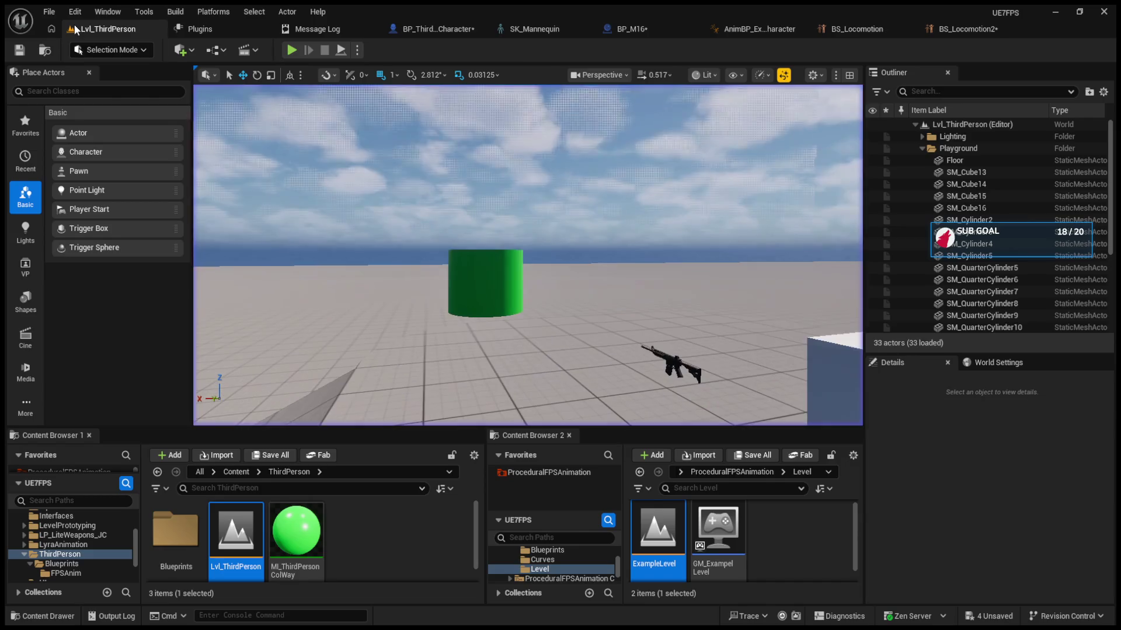
click(291, 50)
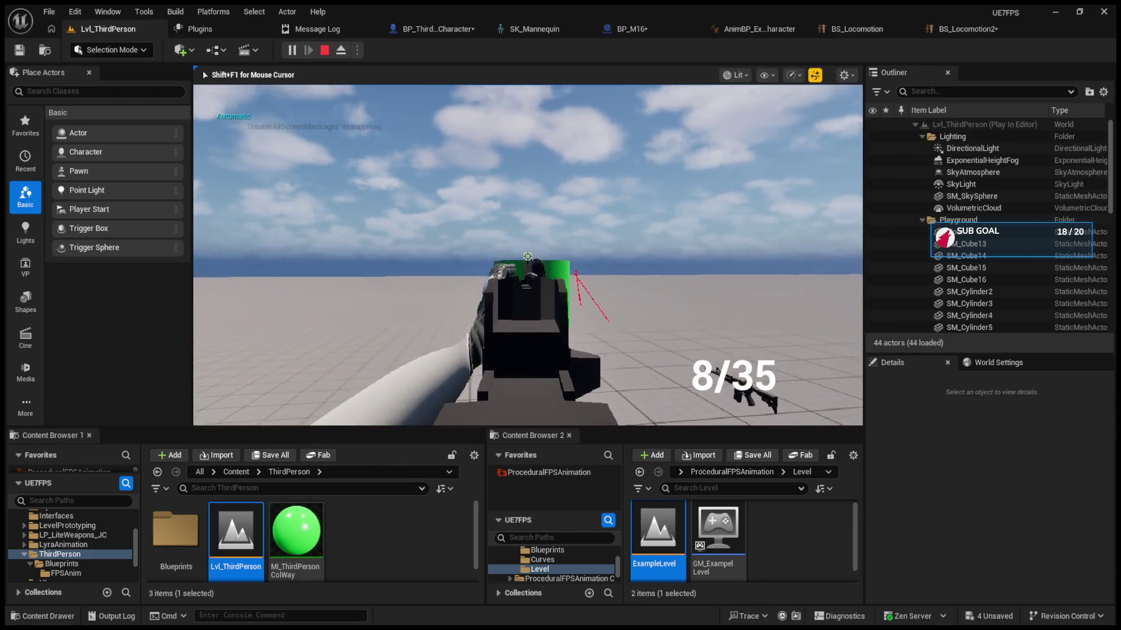
click(527, 256)
click(527, 257)
key(r)
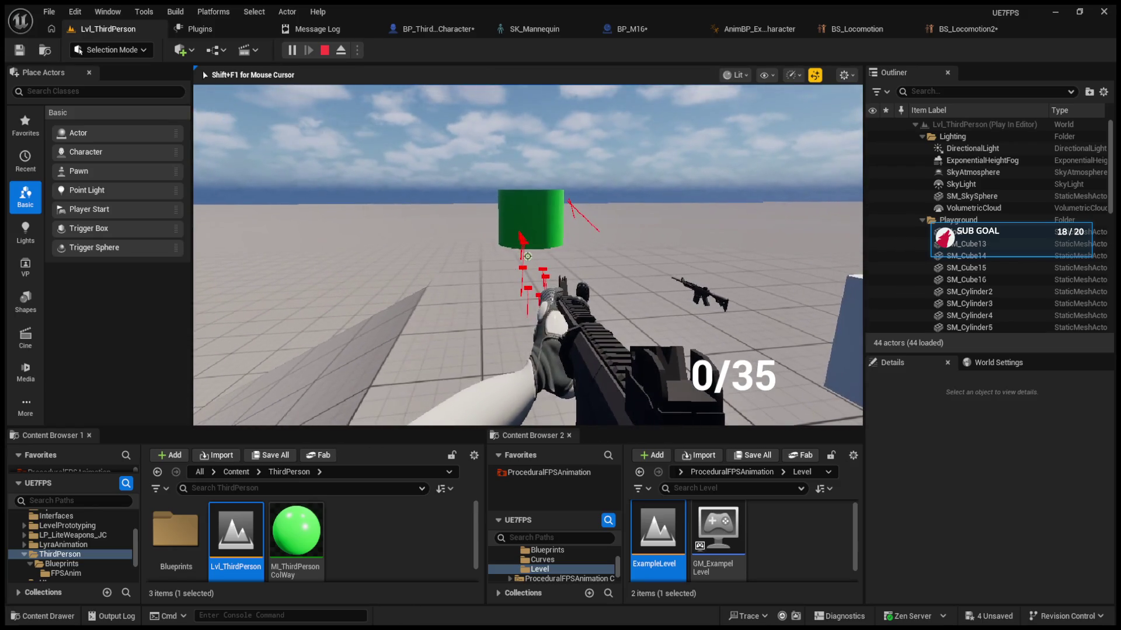
key(Escape)
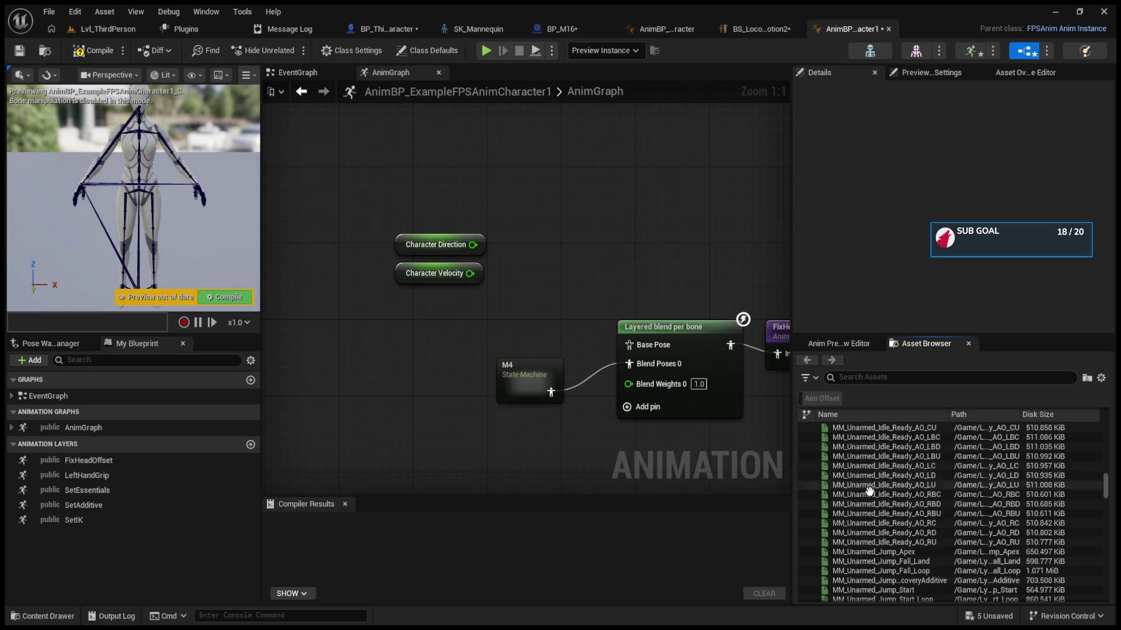
Step: Add the BS_Locomotion2 blendspace, wire it into the Layered blend per bone base pose, and compile
text(blend)
mouse_move(909, 481)
mouse_down()
mouse_move(551, 280)
mouse_move(525, 236)
mouse_move(502, 257)
mouse_move(545, 285)
mouse_up()
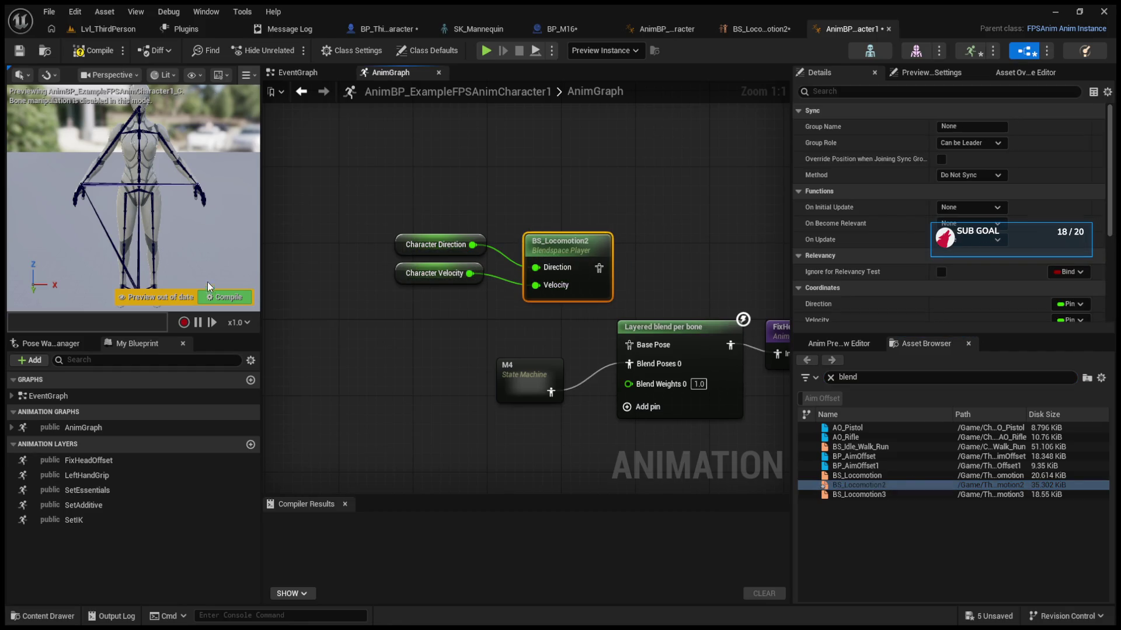
click(224, 297)
drag(601, 270, 630, 344)
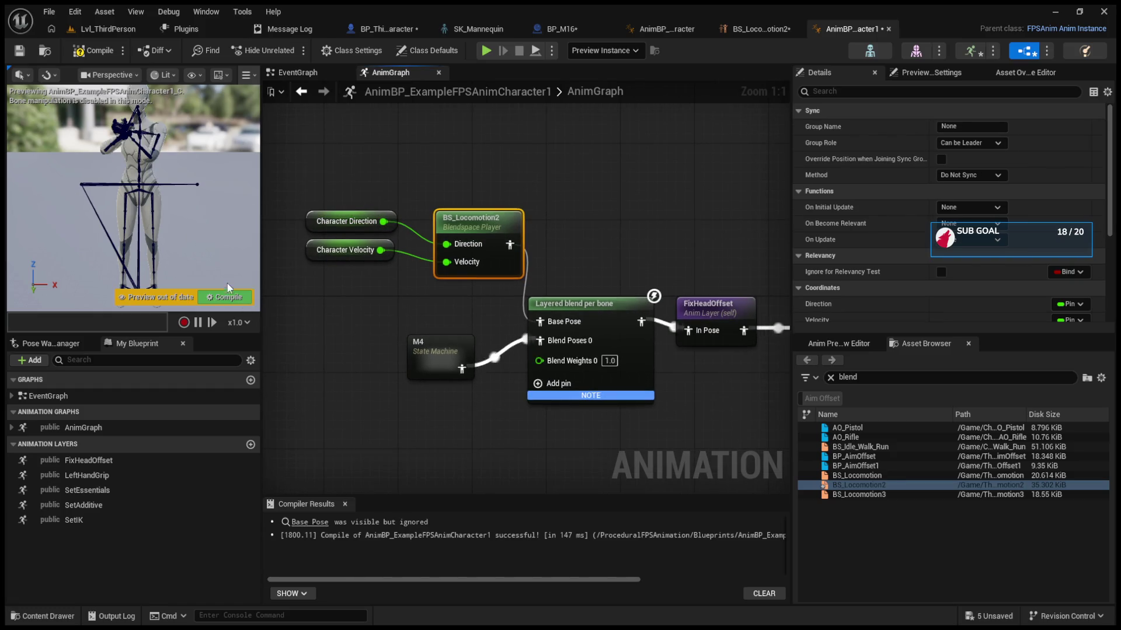
click(229, 298)
Step: In the SetEssentials layer, change the spine transform's Bone to Modify from spine_02 to spine_05 and compile
mouse_move(482, 247)
mouse_down()
mouse_move(419, 171)
mouse_move(263, 140)
mouse_move(583, 256)
mouse_up()
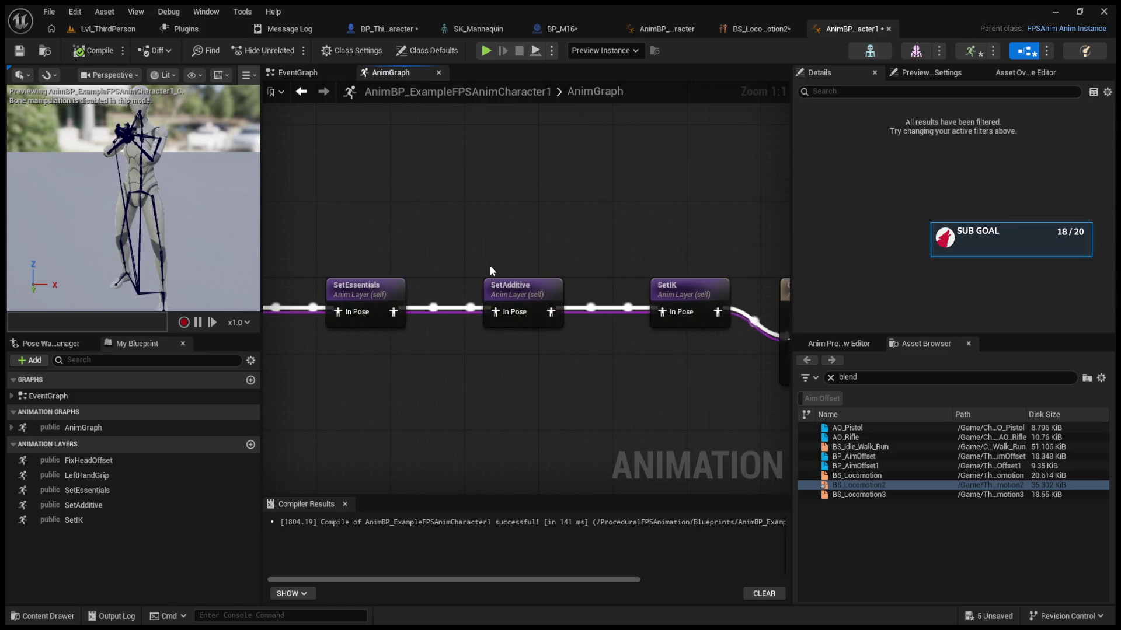
scroll(489, 265, down, 2)
double_click(461, 276)
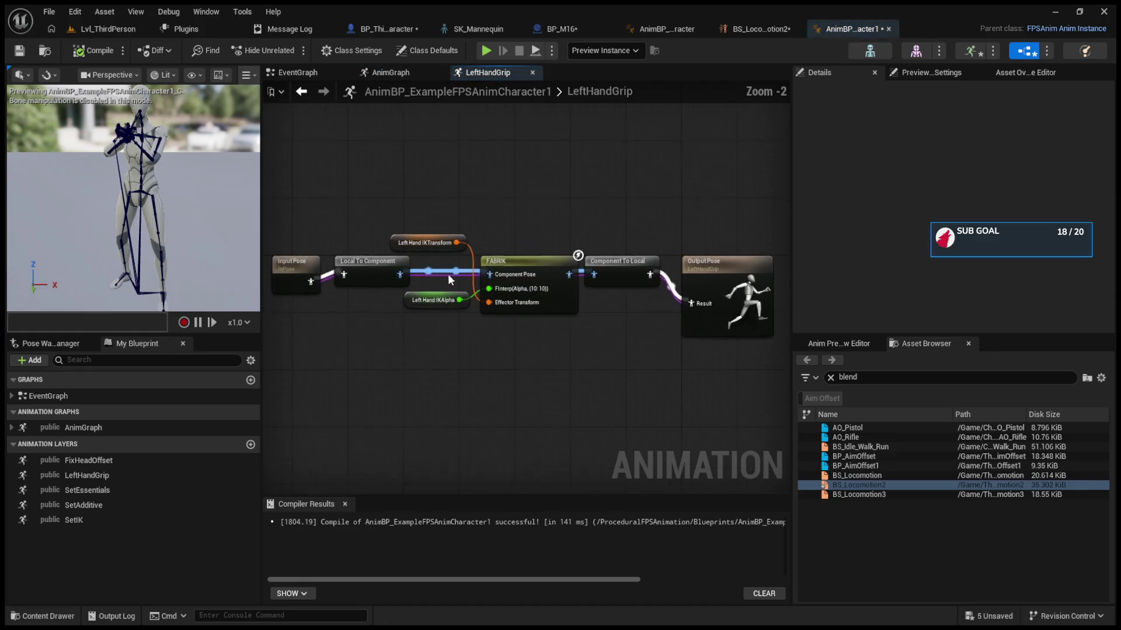
click(302, 92)
double_click(485, 322)
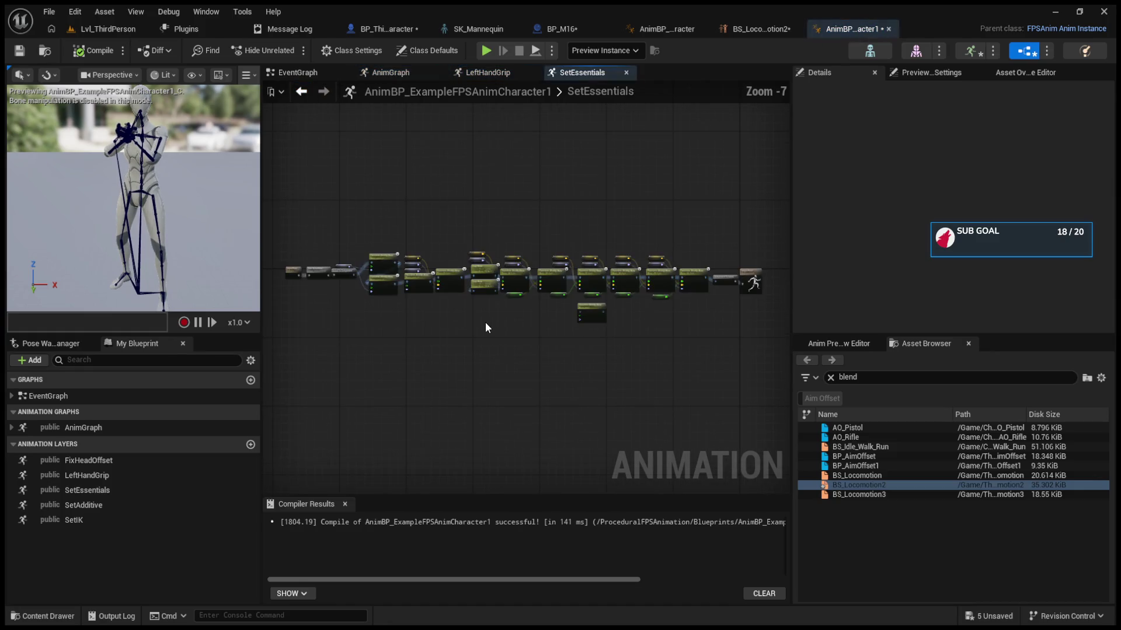
scroll(447, 319, up, 4)
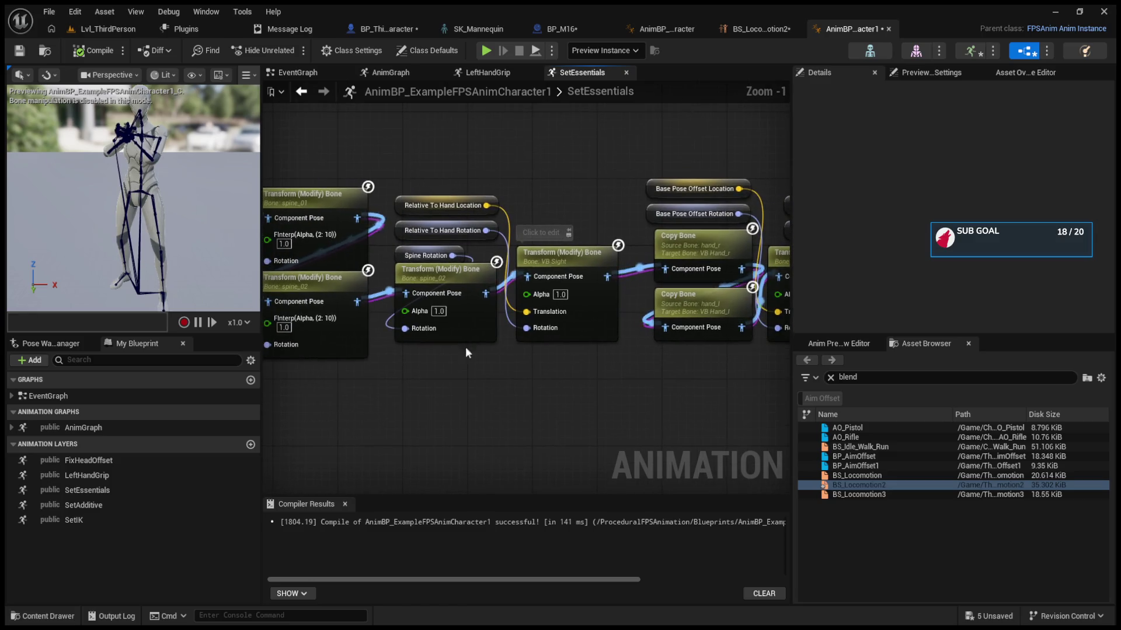
click(443, 276)
click(971, 190)
click(1010, 299)
click(233, 296)
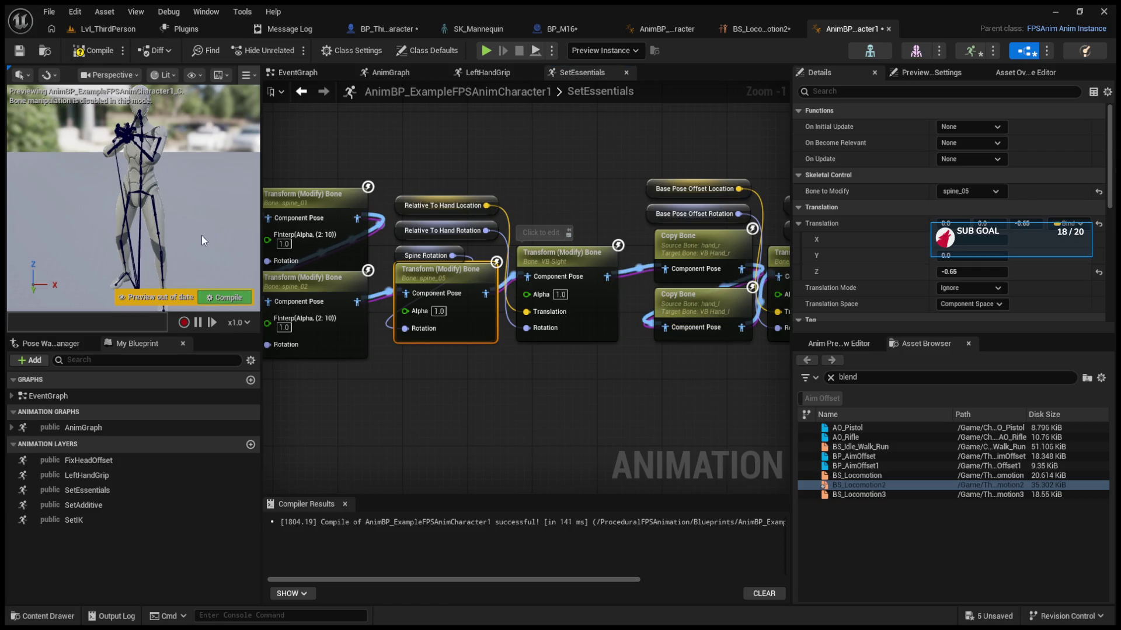
click(383, 27)
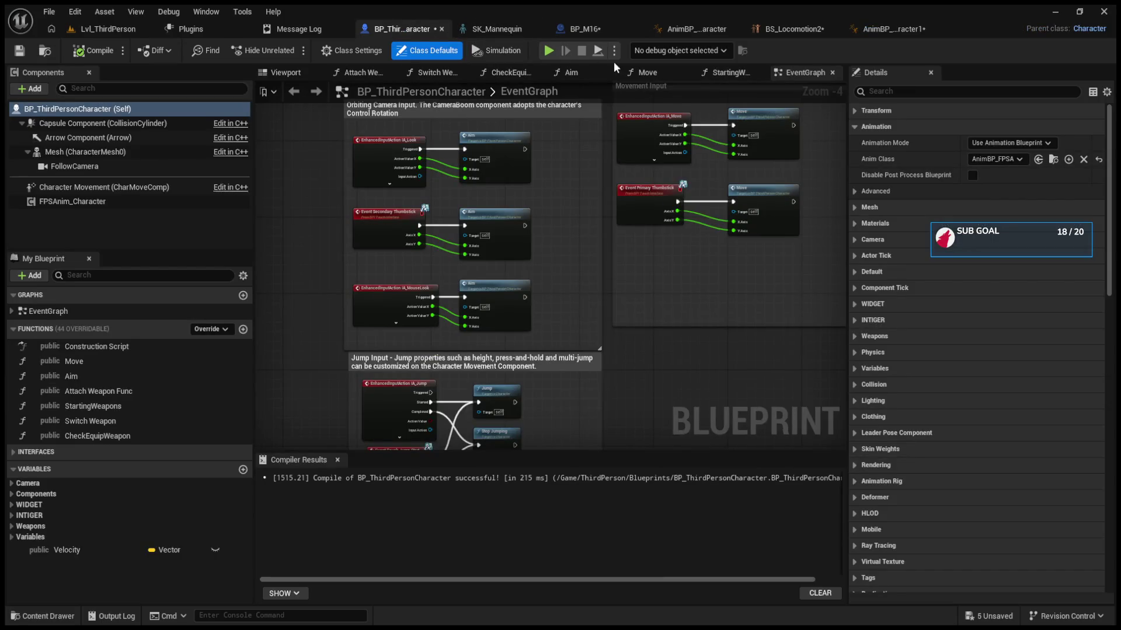
Step: Rename AnimBP_ExampleFPSAnimCharacter1 to AnimBP_AnimCharacter1
click(109, 31)
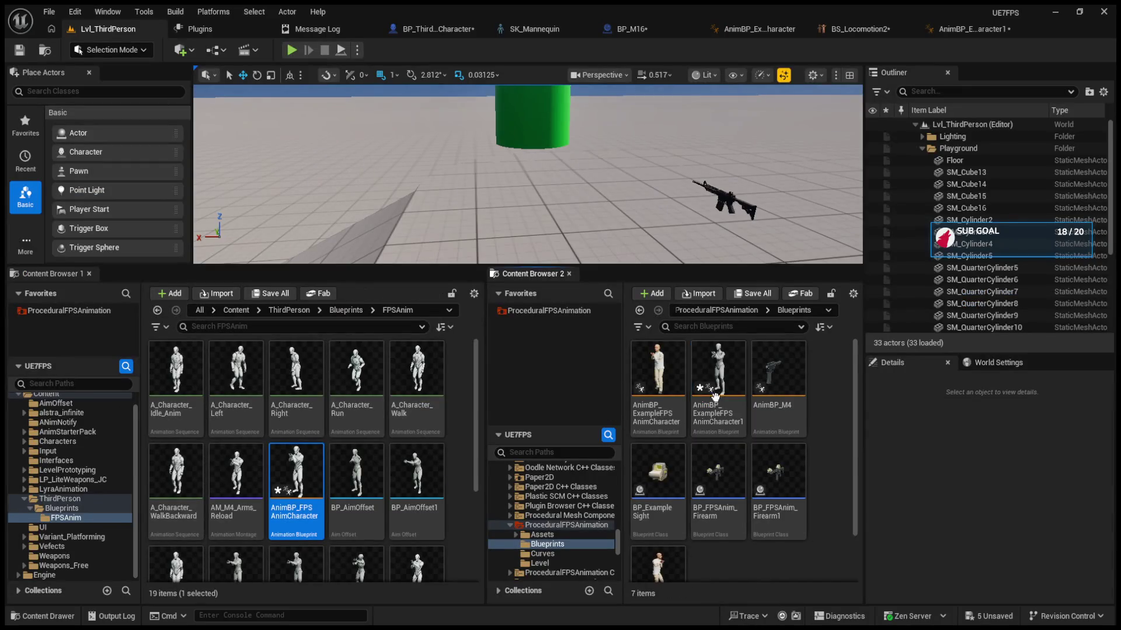
click(658, 371)
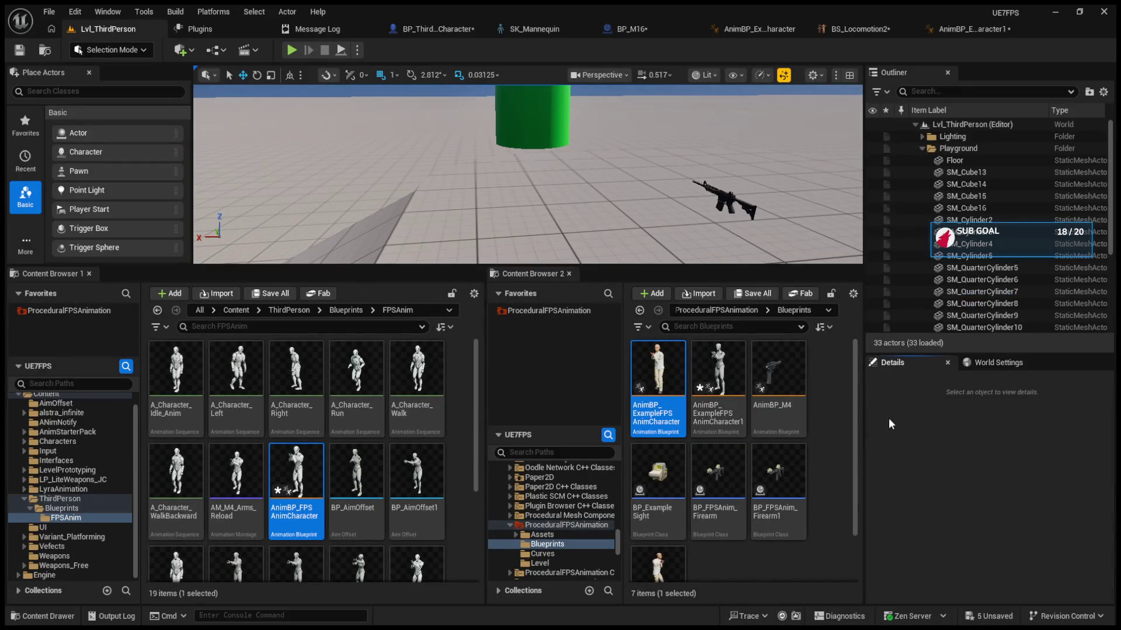
click(736, 367)
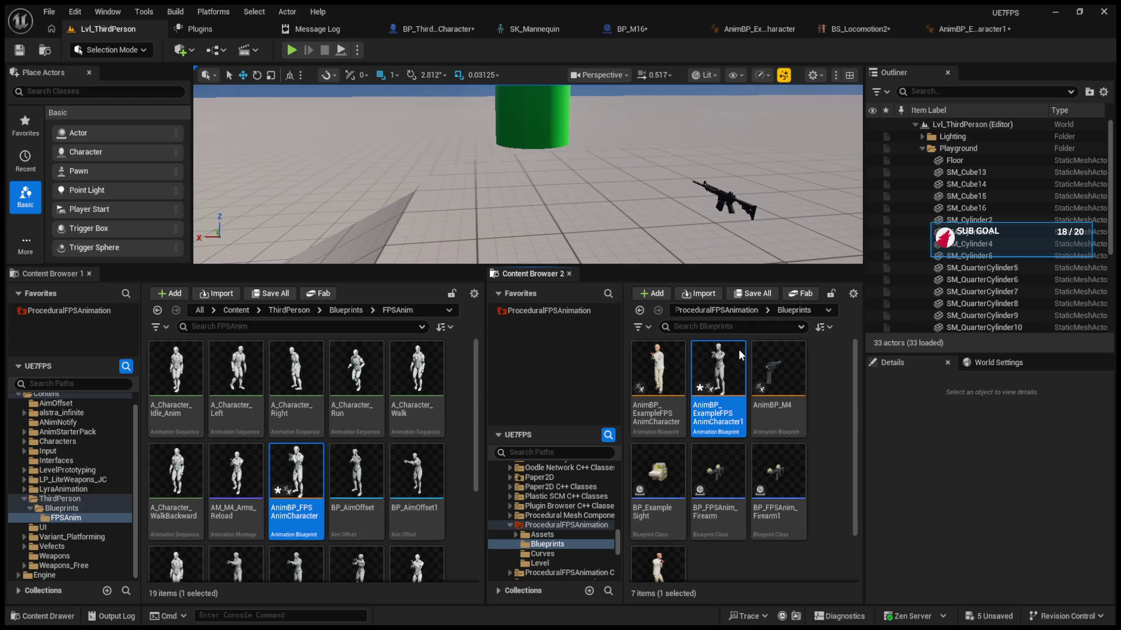
key(F2)
key(Home)
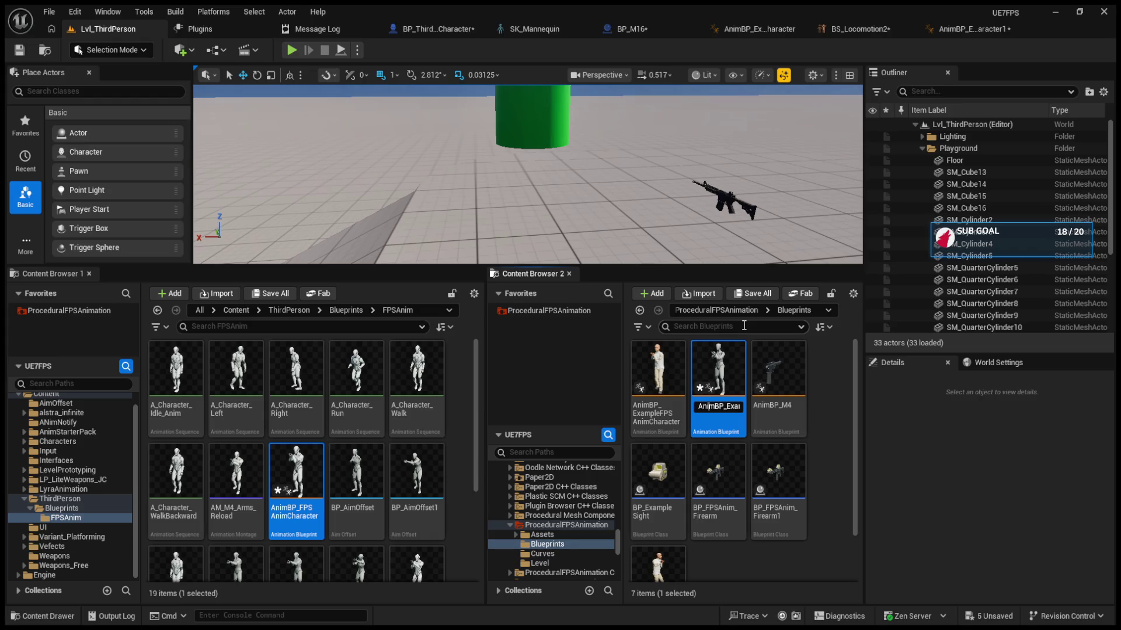
key(Right)
key(Right)
key(Right)
key(Left)
key(Left)
key(Left)
key(Delete)
key(BackSpace)
key(Left)
key(Left)
key(Left)
key(Delete)
key(Delete)
key(Delete)
key(Left)
key(Left)
key(Delete)
key(Delete)
key(Return)
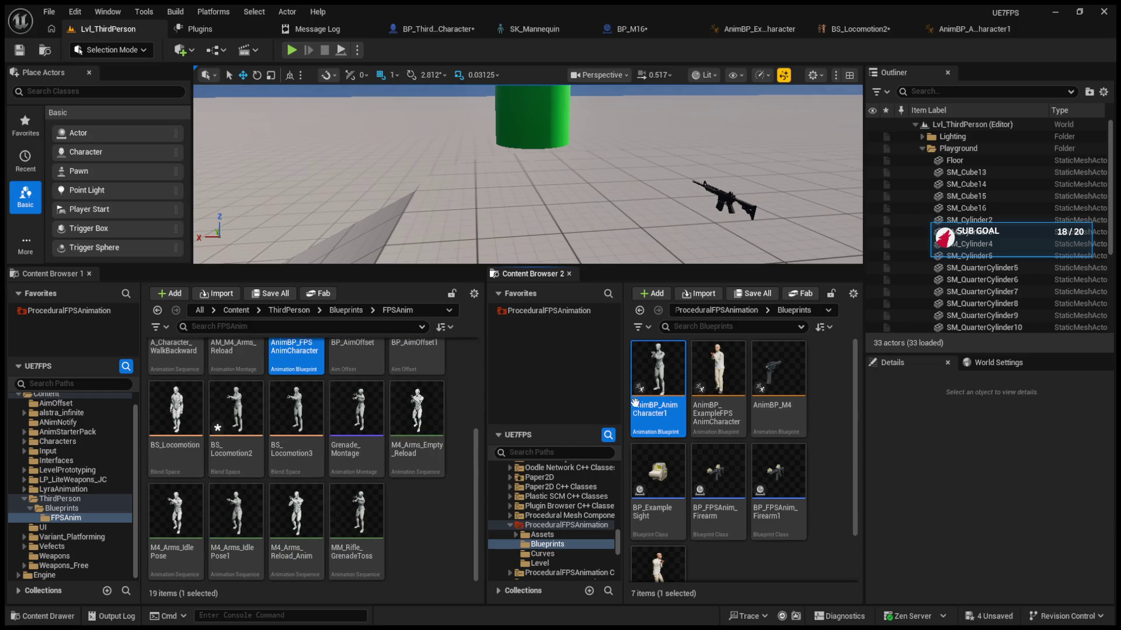
Step: Move AnimBP_AnimCharacter1 into the FPSAnim folder
scroll(415, 551, up, 1)
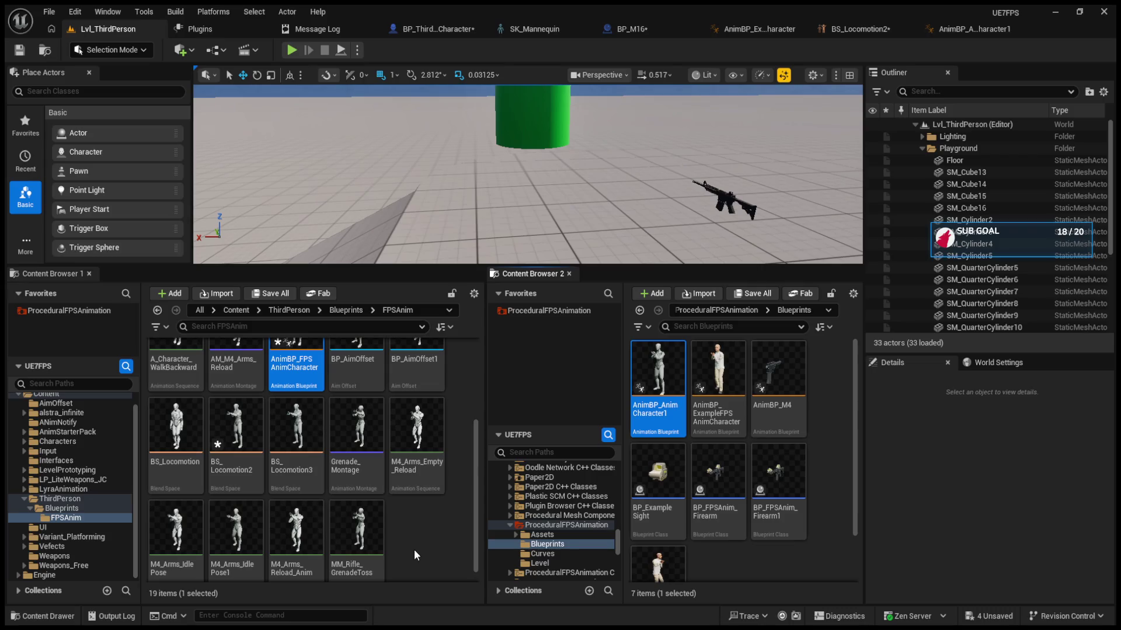
scroll(356, 444, up, 2)
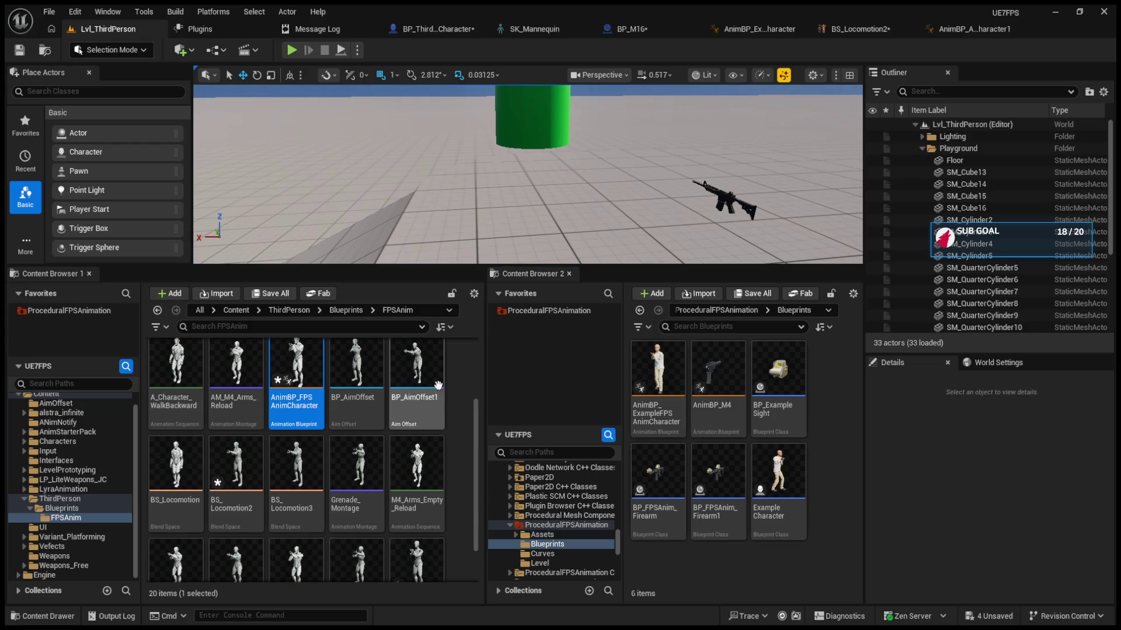
scroll(428, 467, down, 3)
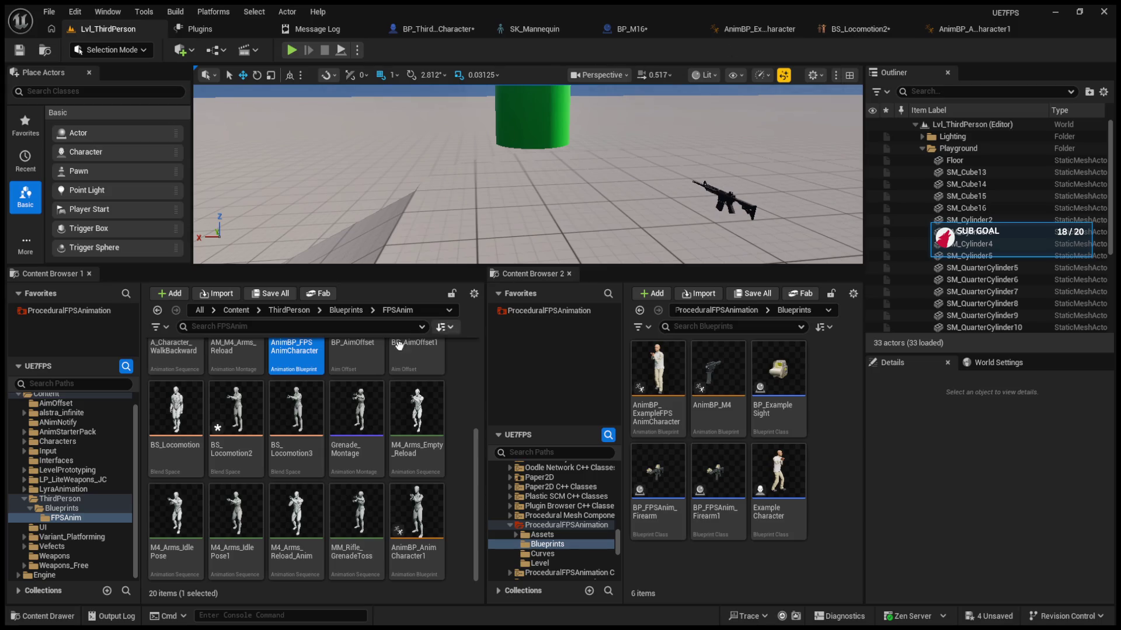
click(435, 550)
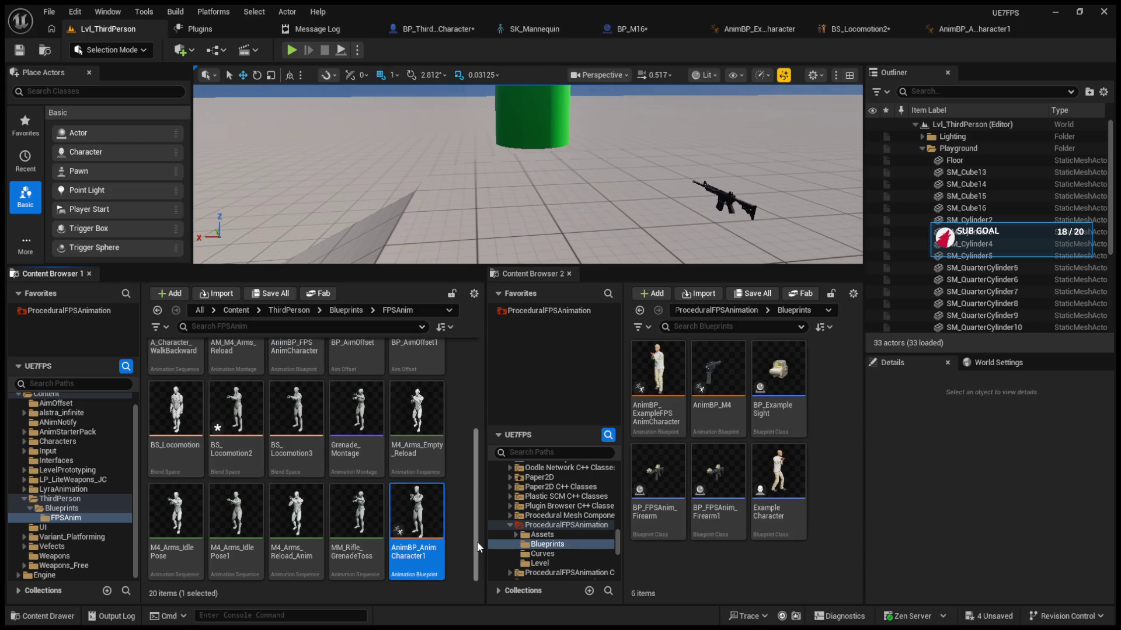
mouse_move(477, 540)
mouse_down()
mouse_move(484, 454)
mouse_move(494, 533)
mouse_move(472, 316)
mouse_up()
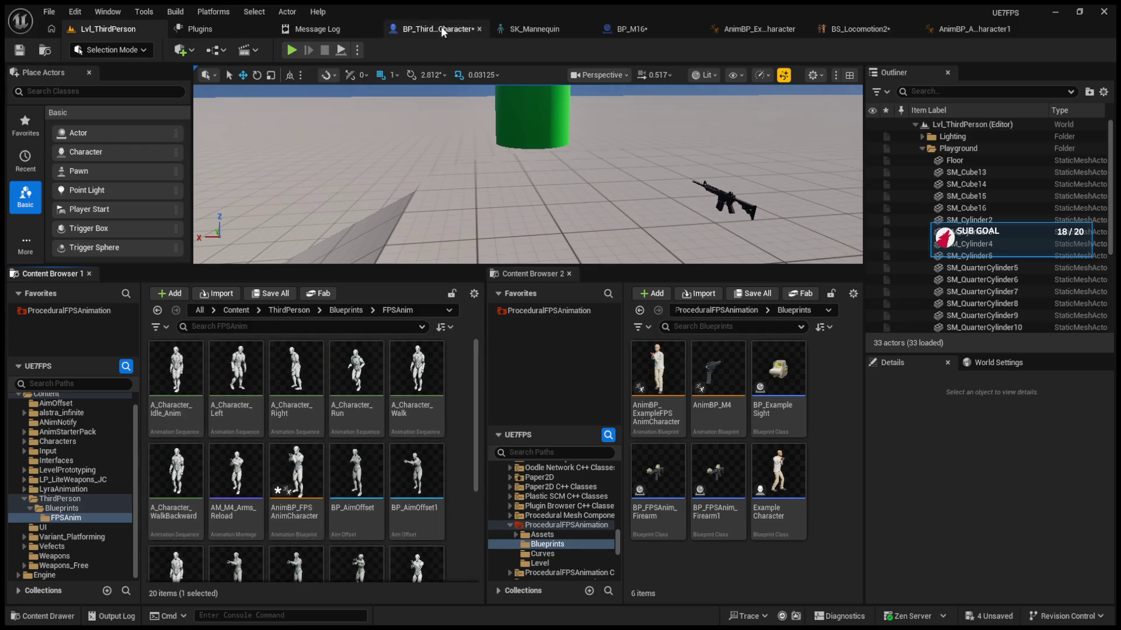
Step: Set BP_ThirdPersonCharacter's Anim Class to AnimBP_AnimCharacter1
click(440, 28)
click(1039, 160)
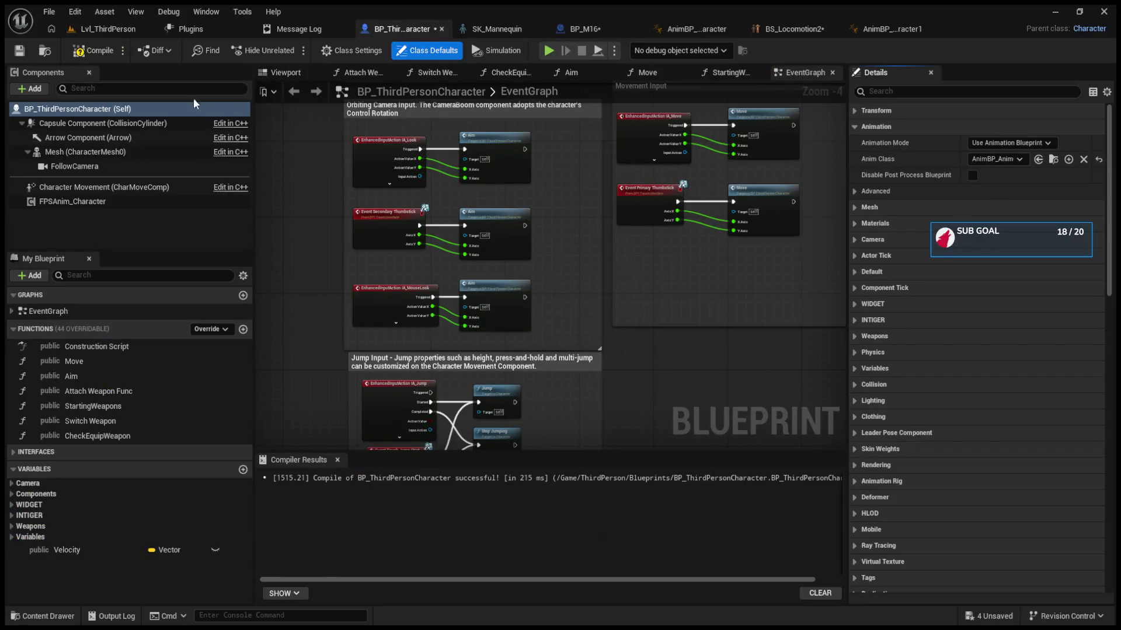
click(104, 32)
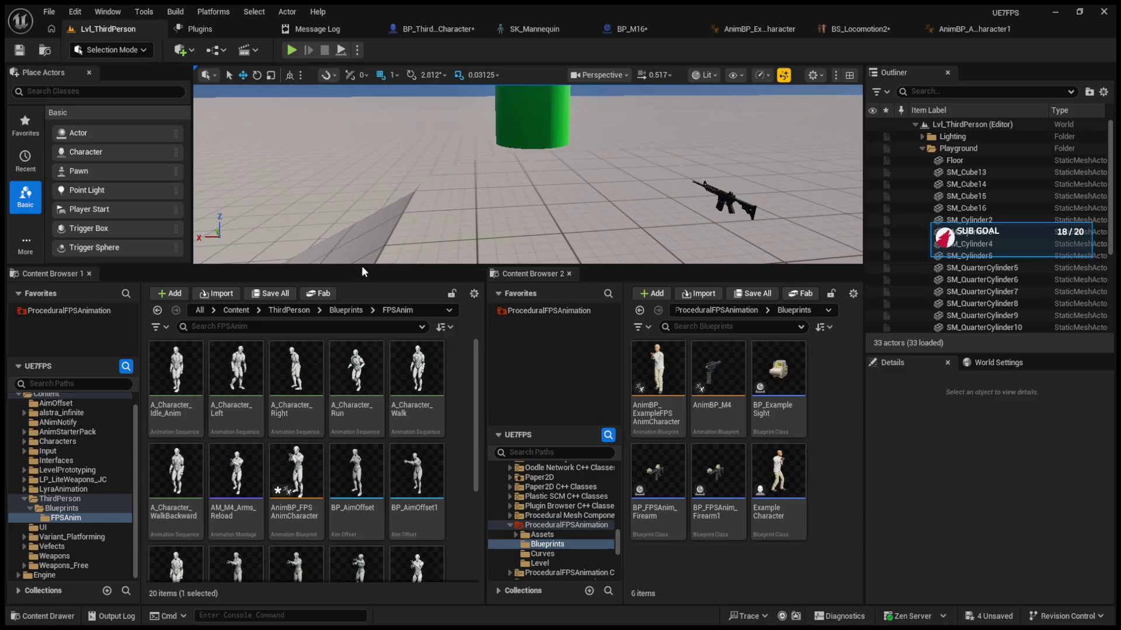
drag(379, 456, 380, 445)
click(291, 50)
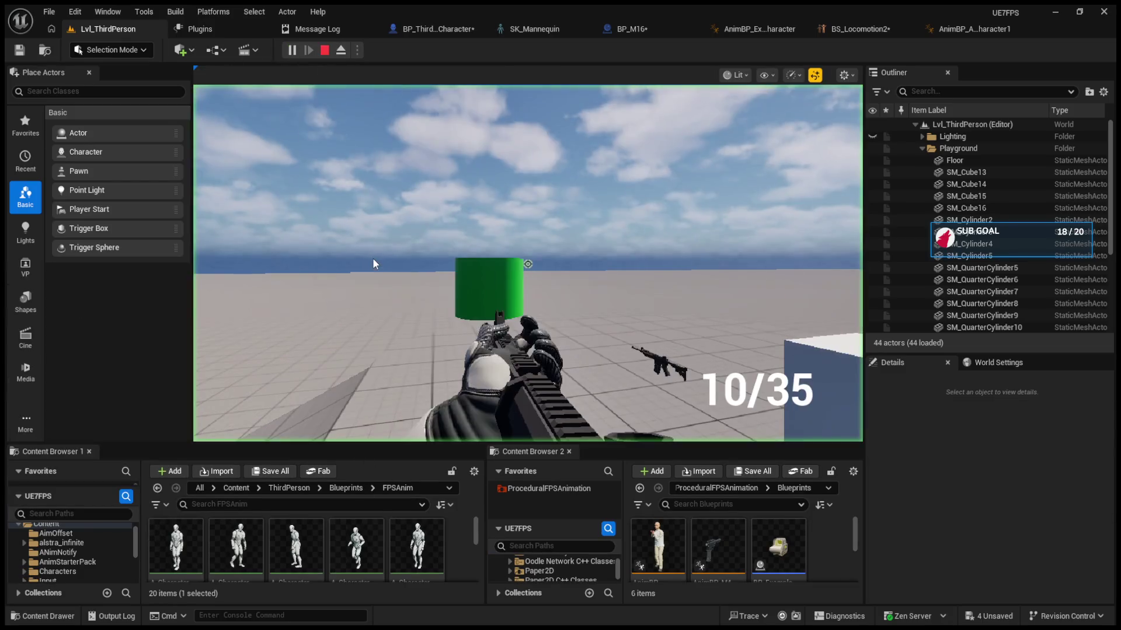
click(528, 264)
click(527, 264)
key(b)
click(528, 264)
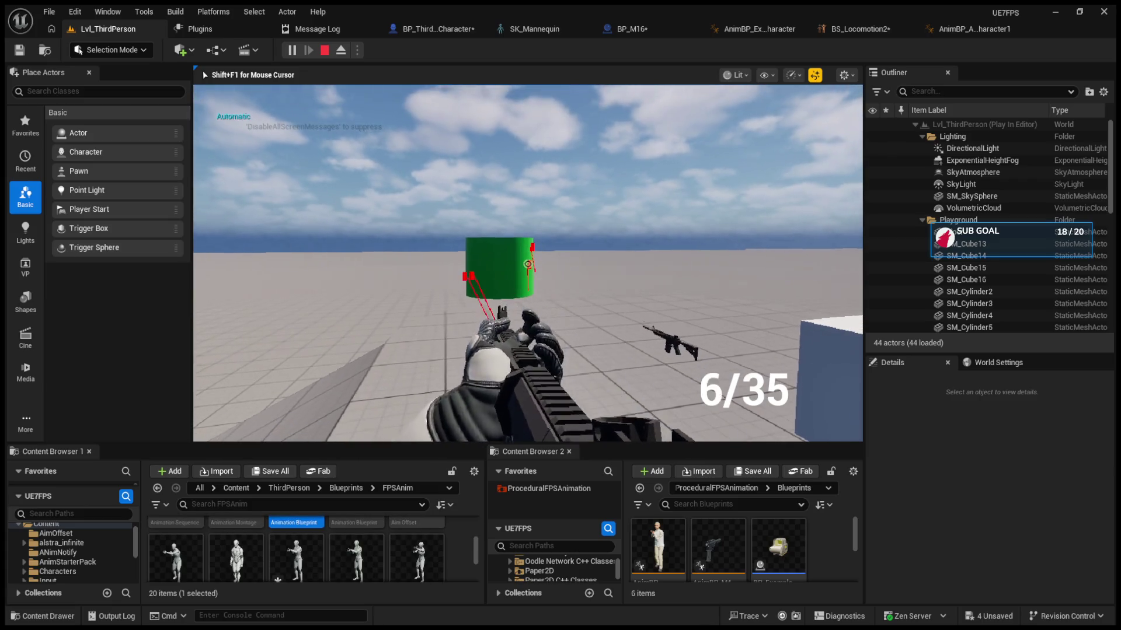
drag(527, 264, 528, 264)
click(528, 264)
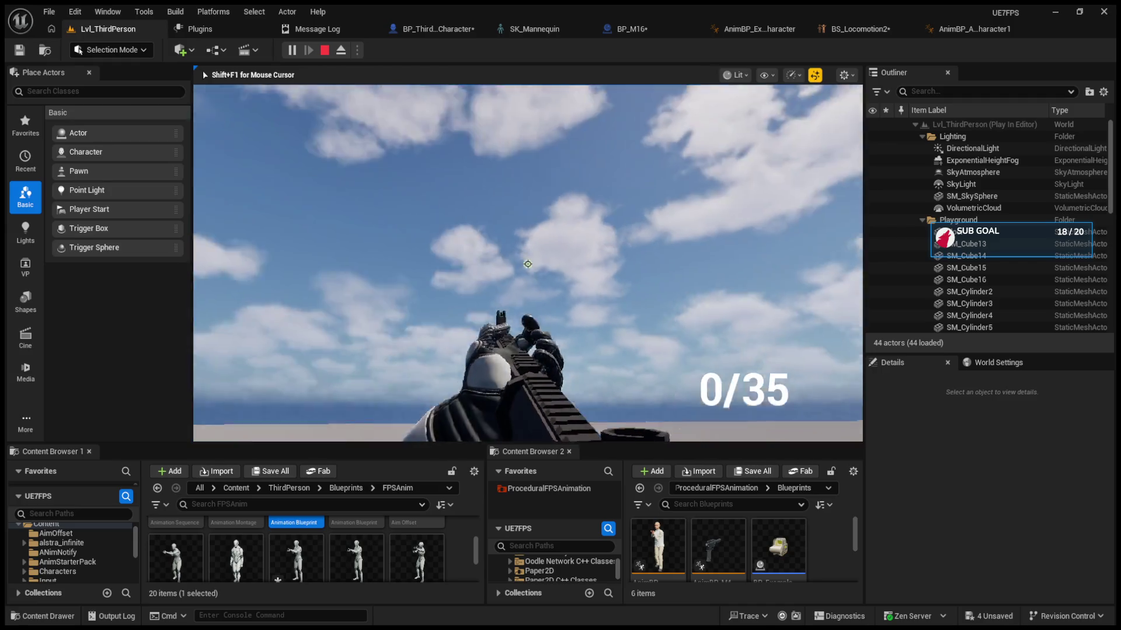
key(w)
right_click(527, 264)
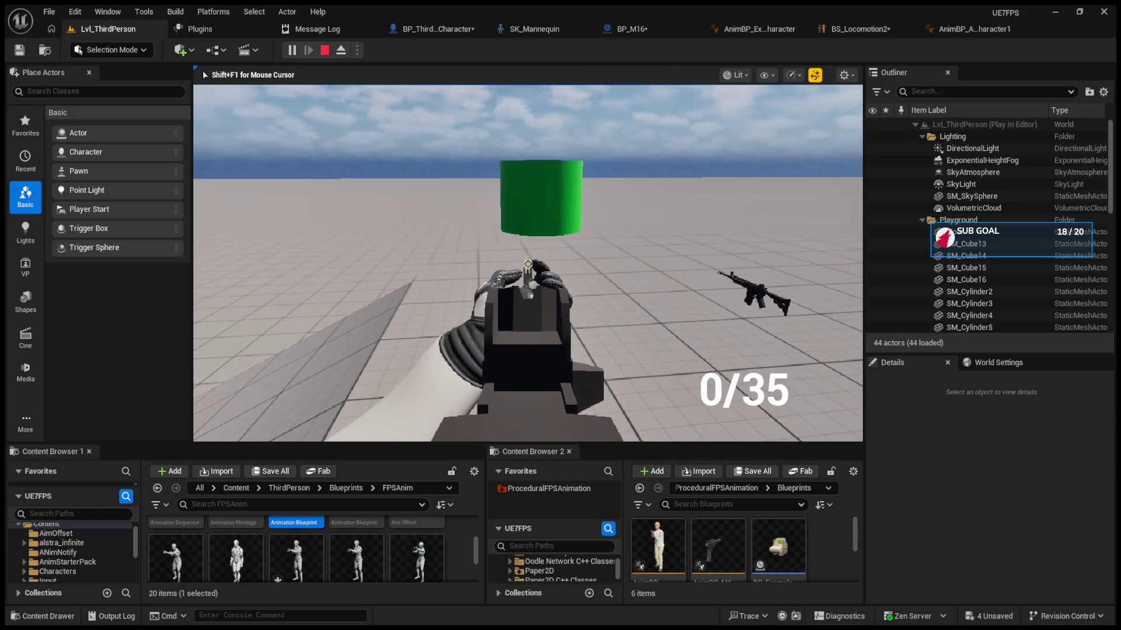
key(b)
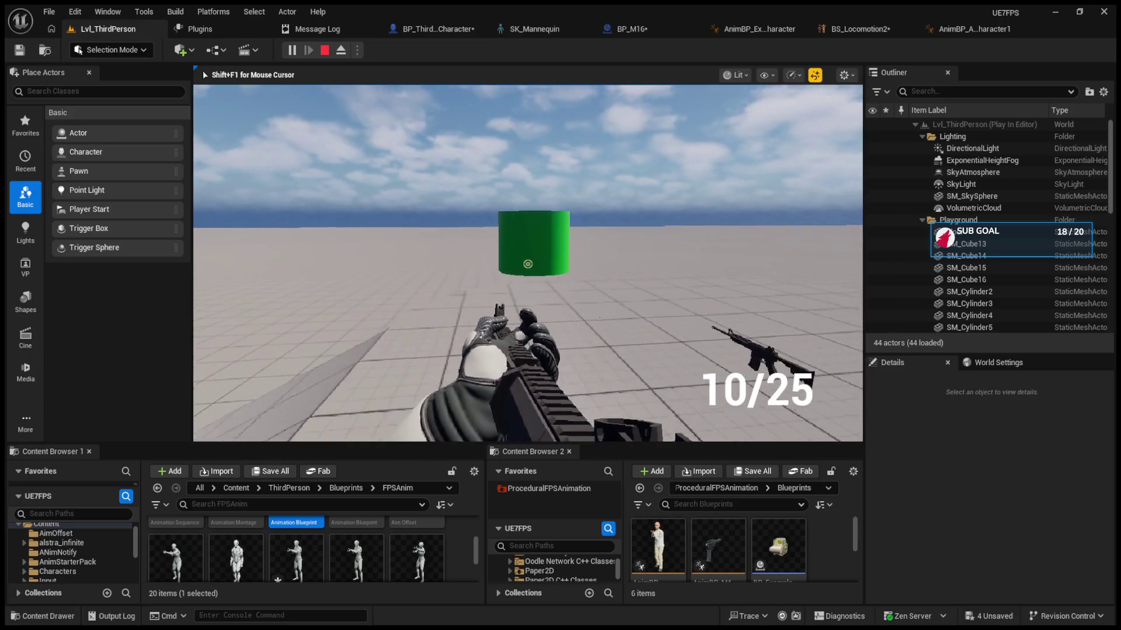
key(Escape)
click(290, 50)
click(528, 264)
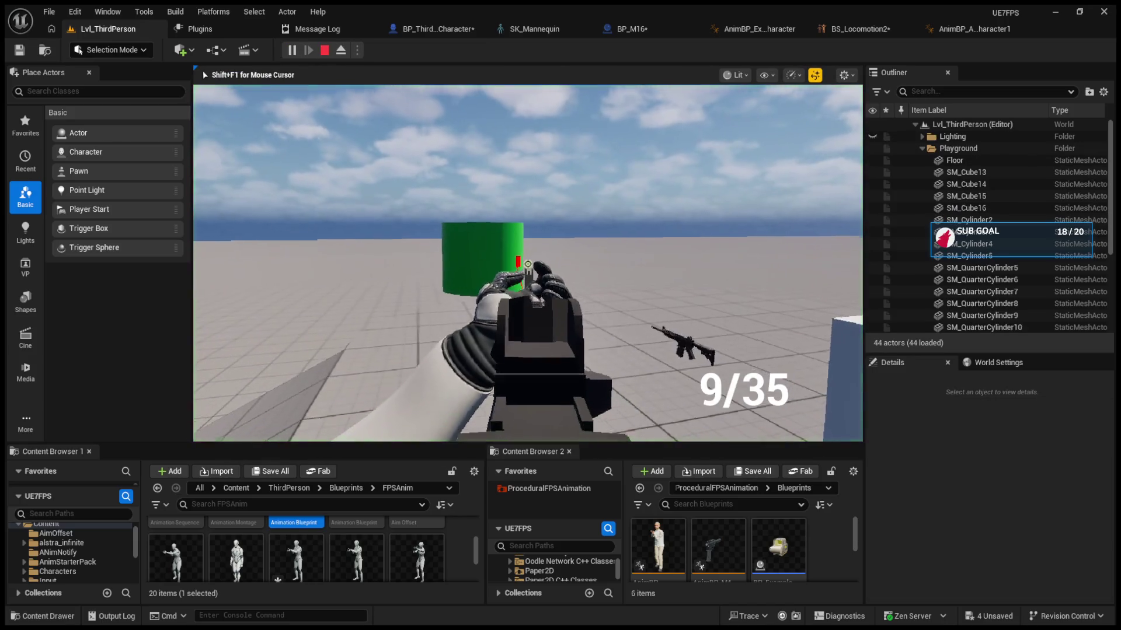
click(528, 264)
click(528, 264)
click(528, 264)
click(528, 264)
click(527, 264)
click(528, 264)
click(528, 264)
key(r)
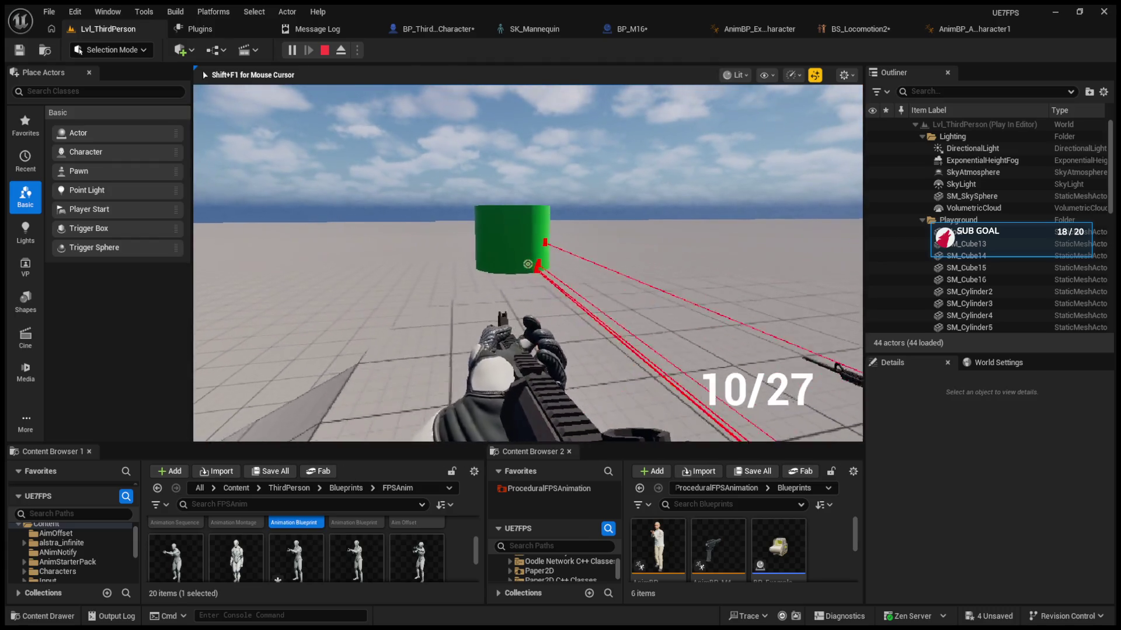
key(Escape)
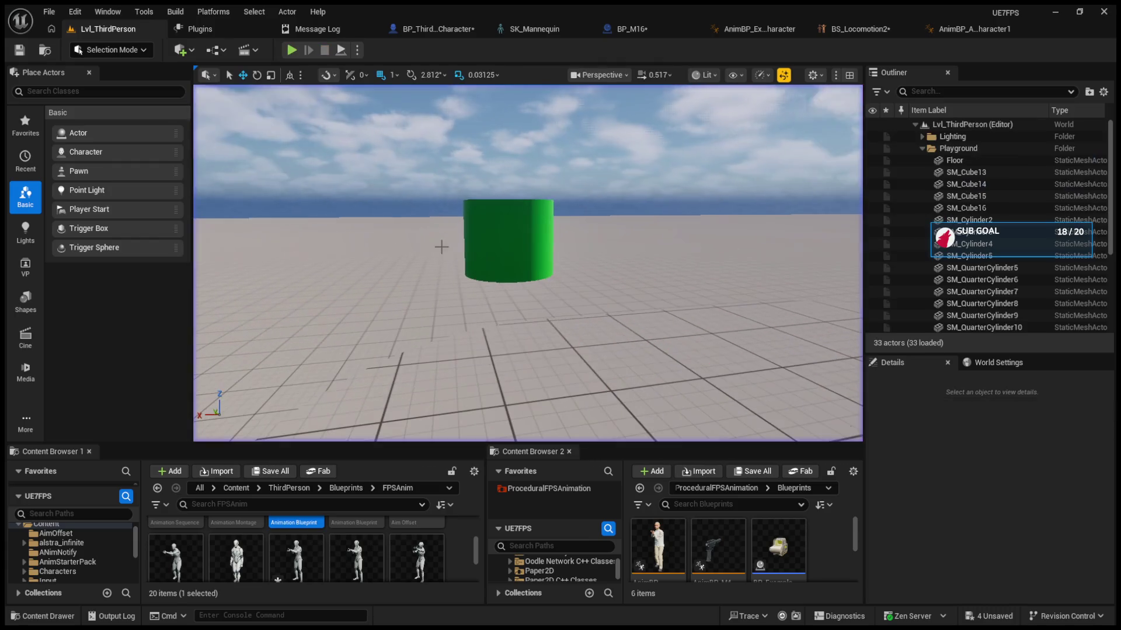
Step: Turn off Use Parent Socket for Aiming on the FPSAnim_Character component
click(433, 28)
click(79, 203)
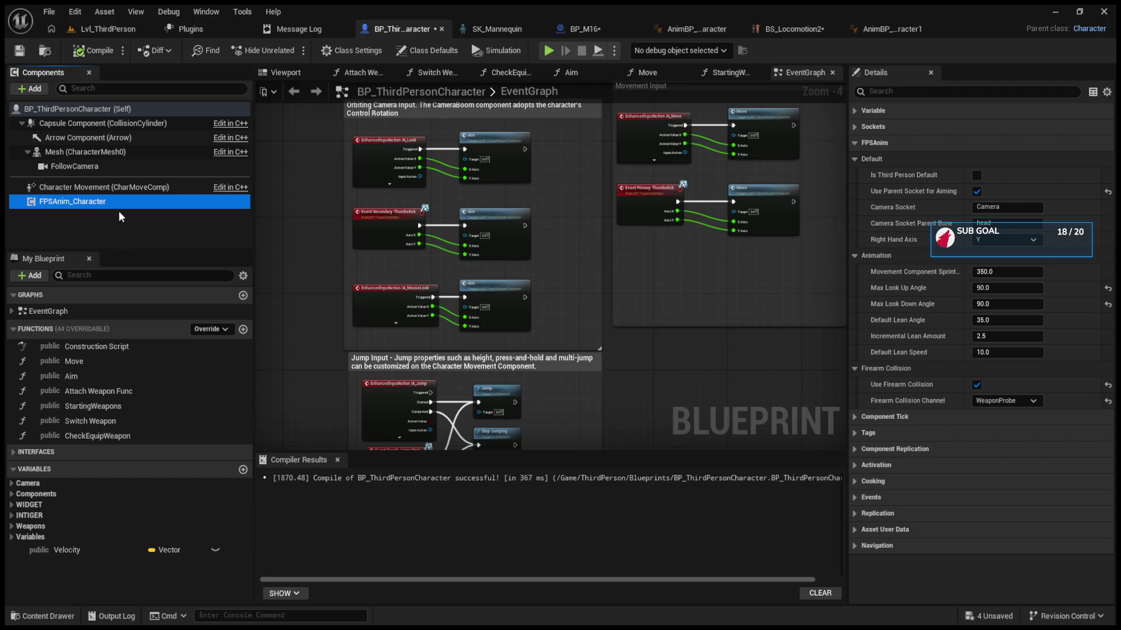
scroll(828, 194, up, 3)
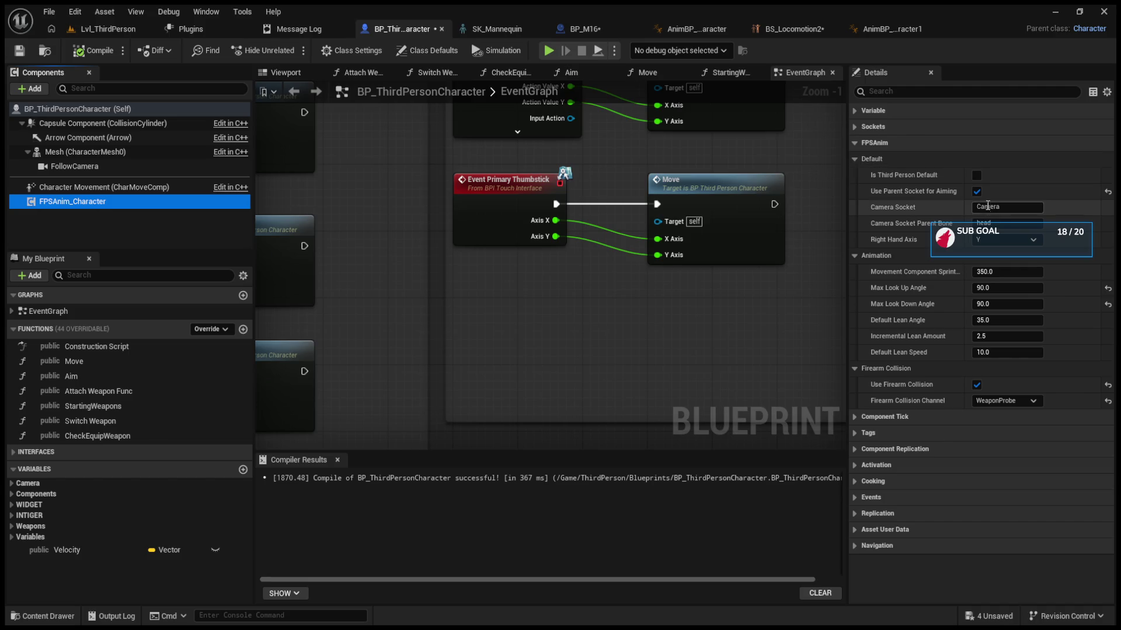
click(977, 192)
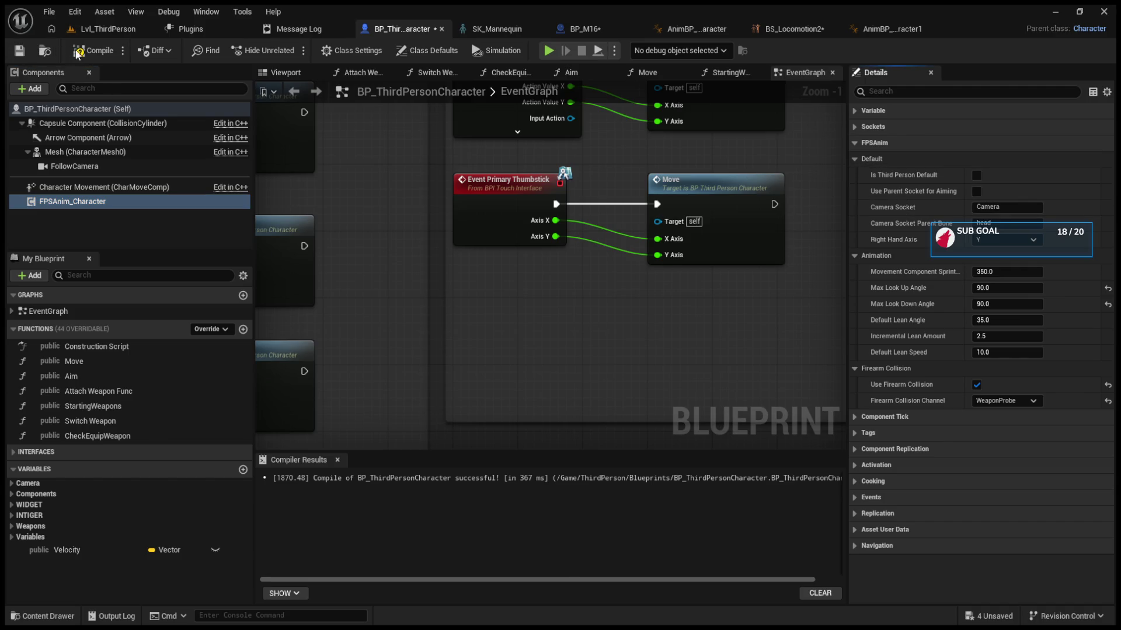
click(105, 29)
Step: Play-test the level, firing and aiming down sights at the green cylinder, then stop
click(292, 51)
click(528, 264)
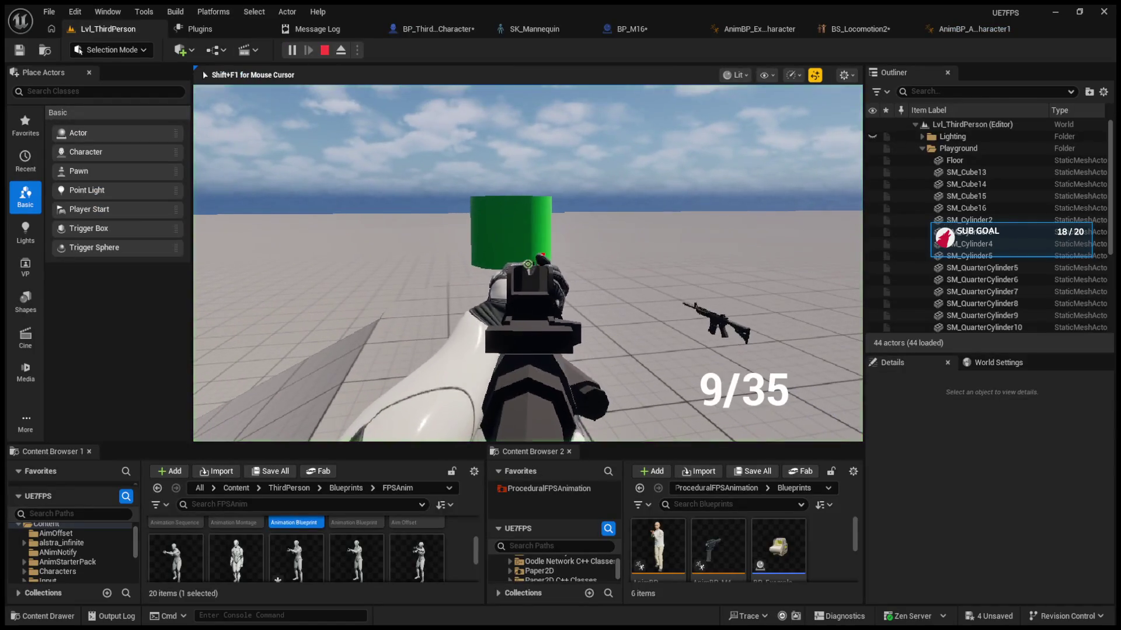
click(528, 264)
click(528, 264)
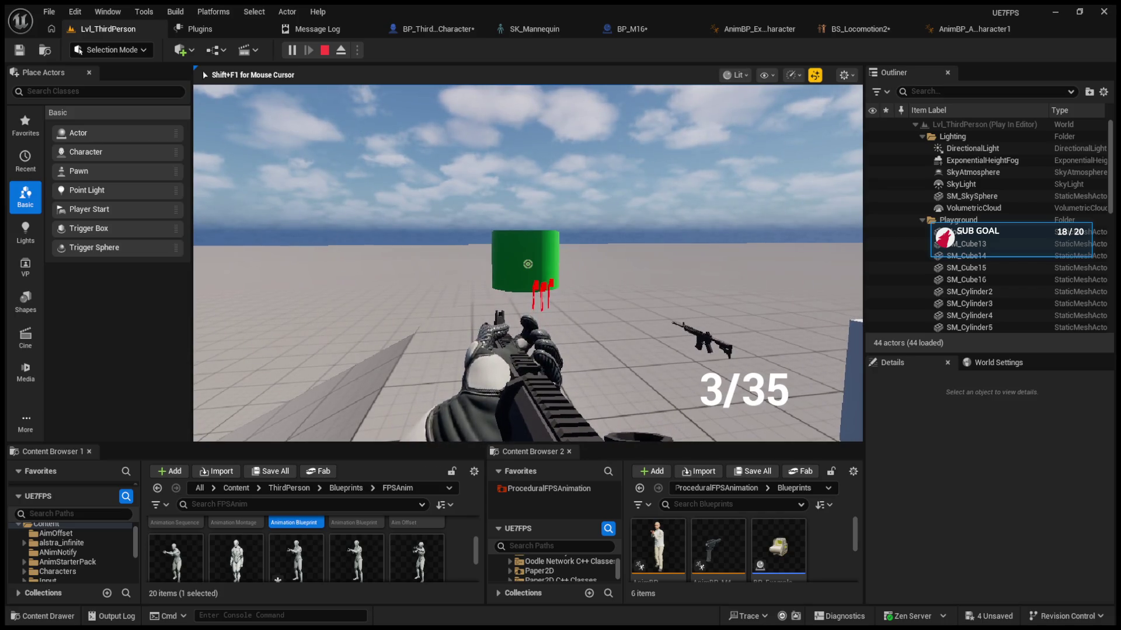
right_click(528, 264)
click(527, 263)
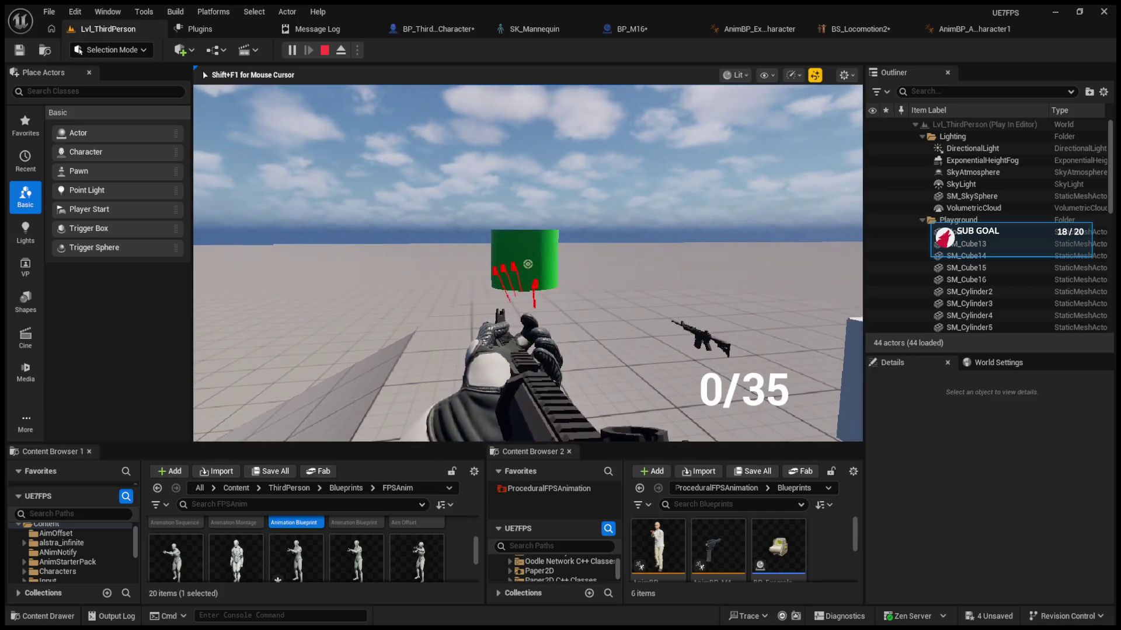
key(Escape)
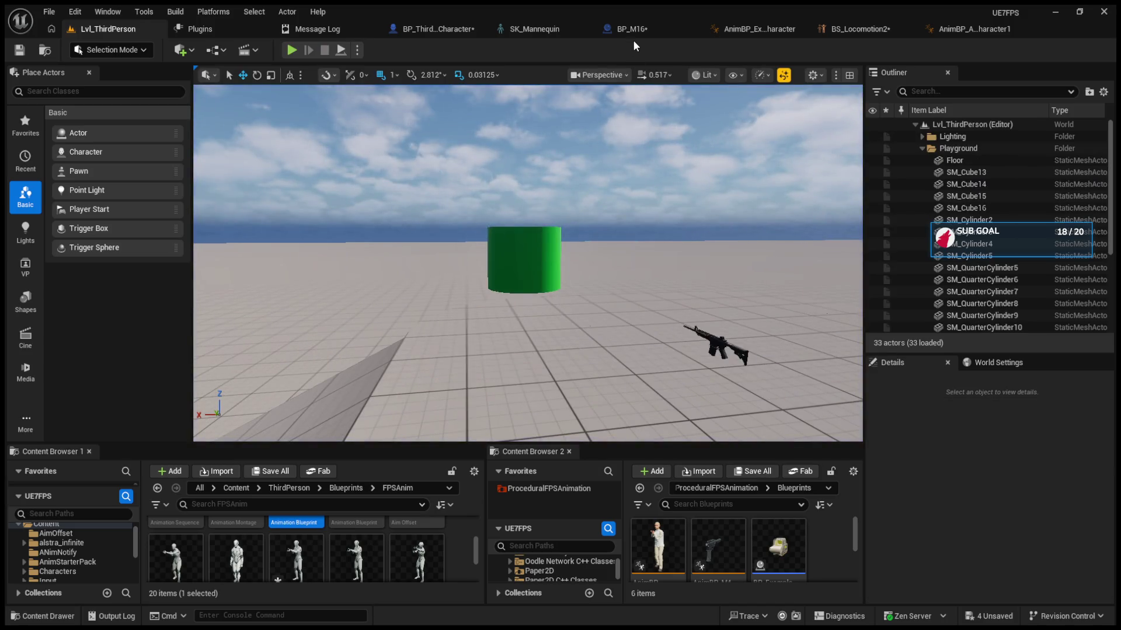
click(631, 34)
Step: Show BP_M16's class defaults and expand the FPSAnim Animation settings
scroll(494, 275, down, 4)
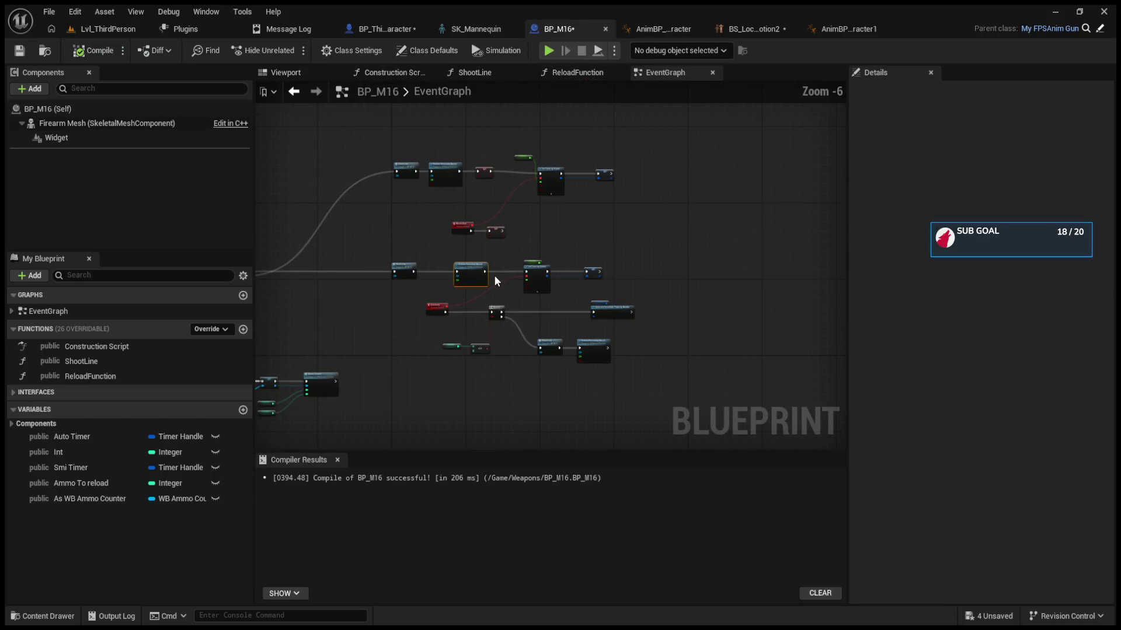
click(83, 111)
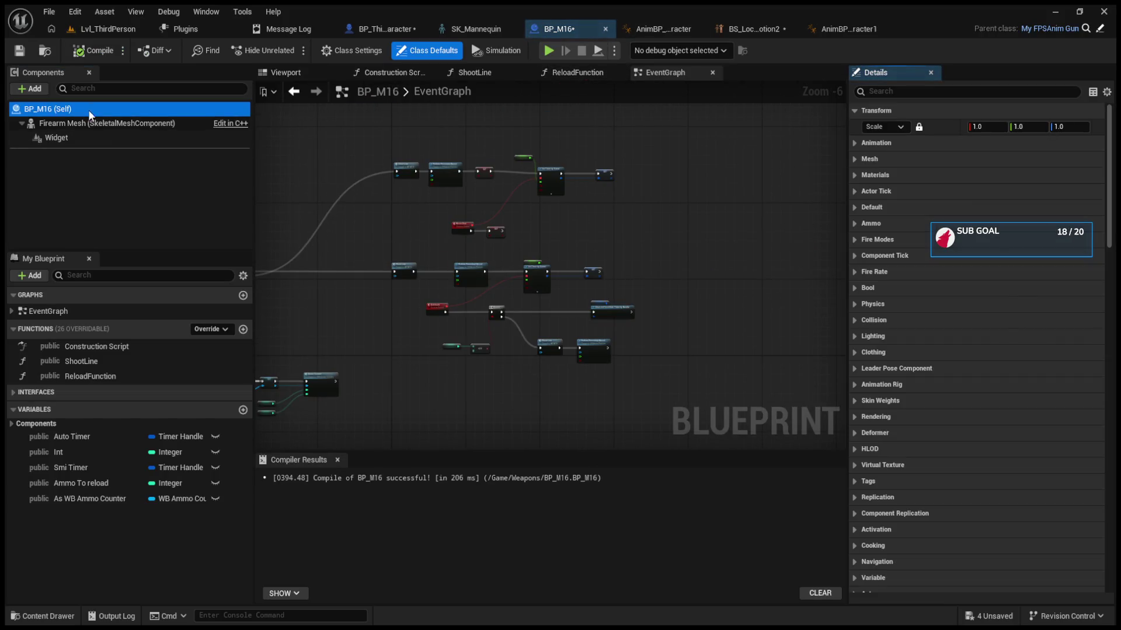
scroll(893, 496, down, 4)
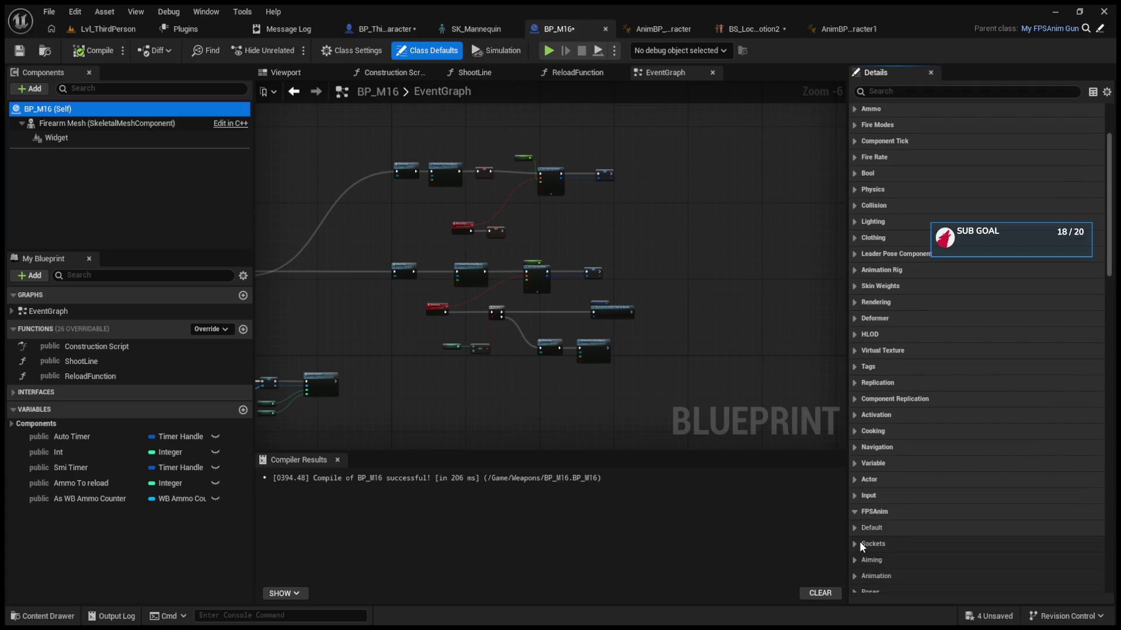
click(854, 576)
scroll(859, 568, down, 1)
scroll(860, 563, down, 1)
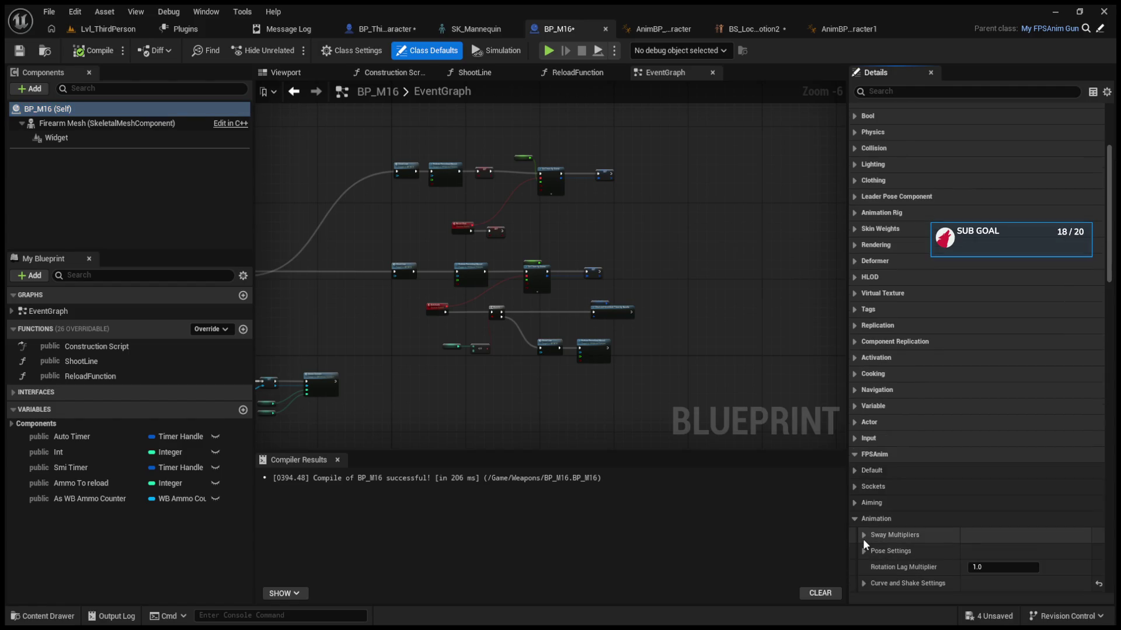
scroll(864, 542, down, 2)
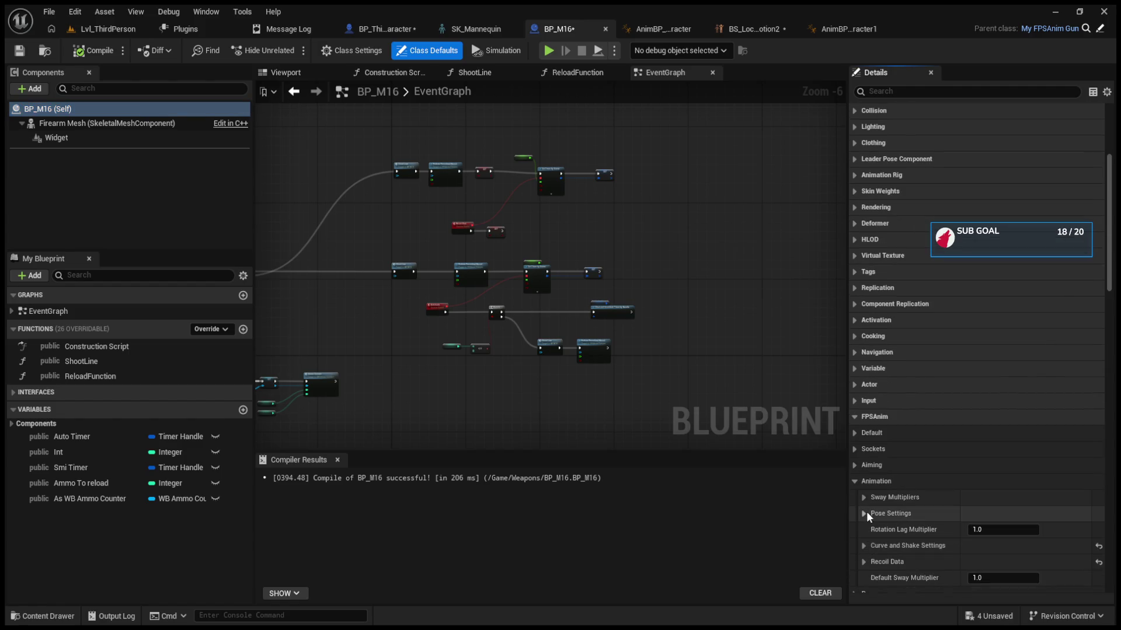
Step: Inspect the Pose Settings, Aim Interpolation Multiplier, and Poses entries like First Person Short Stock Pose
click(865, 514)
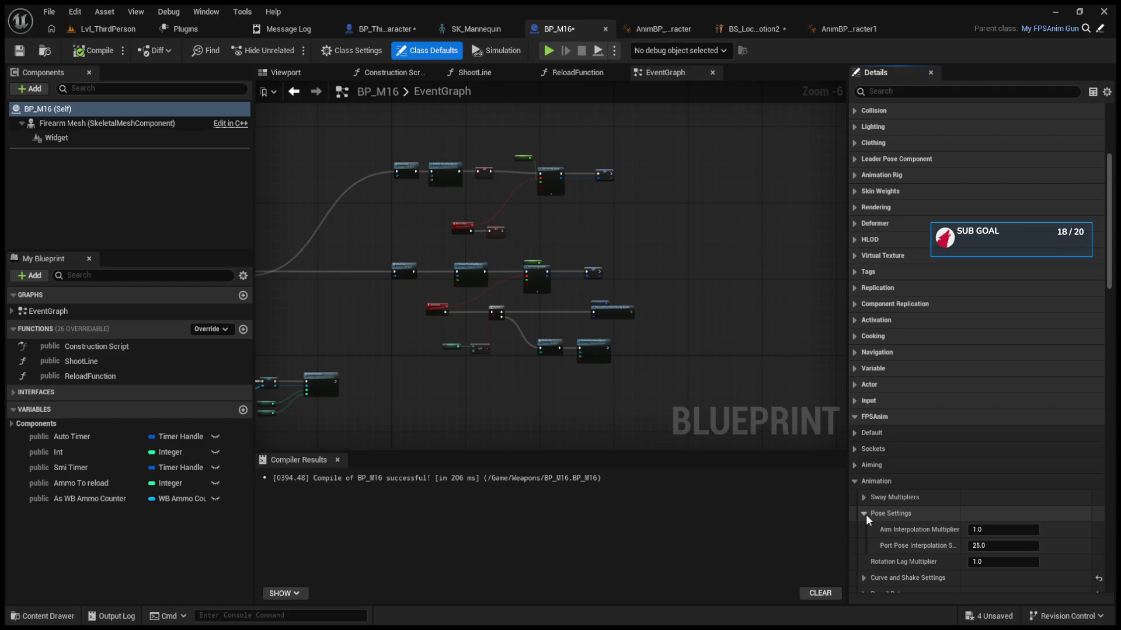
click(1003, 531)
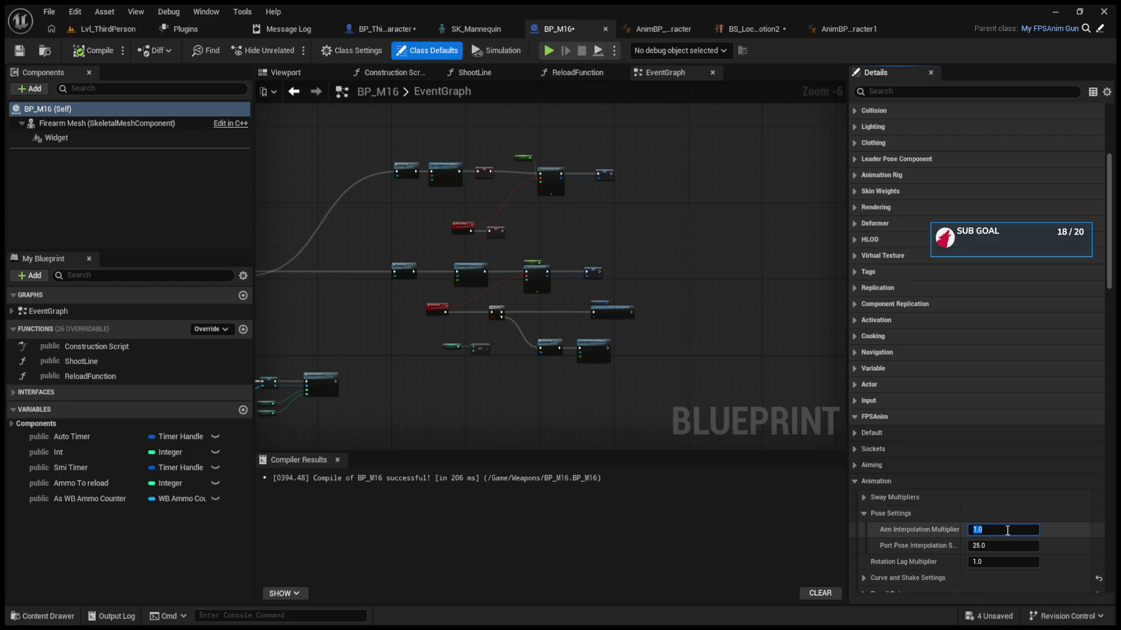
click(867, 512)
scroll(879, 541, down, 2)
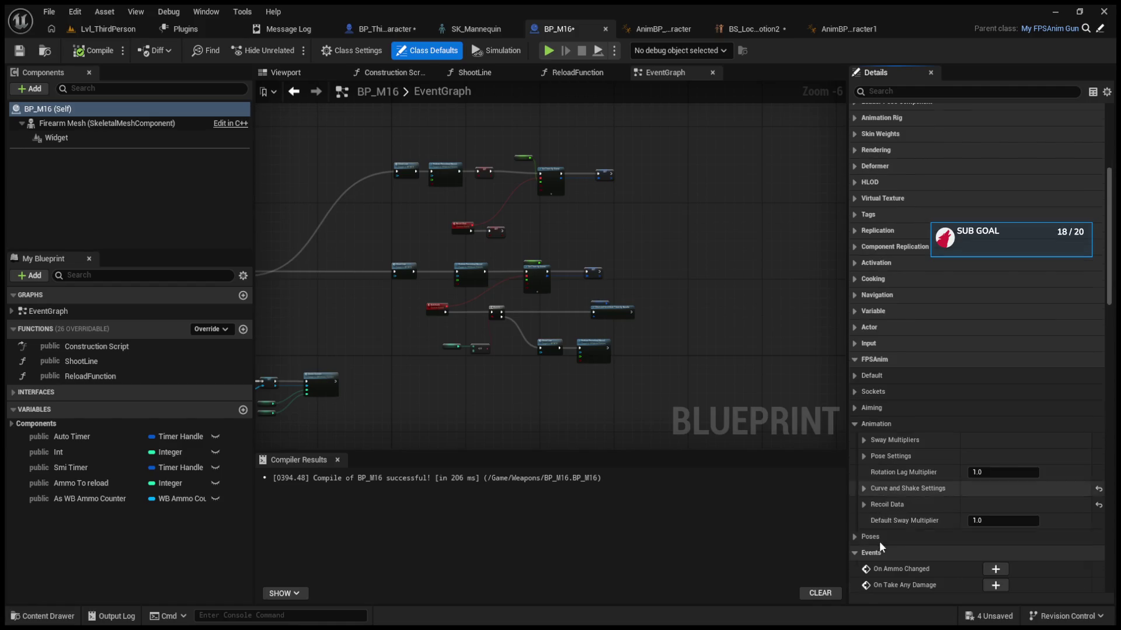
click(862, 538)
scroll(863, 543, down, 4)
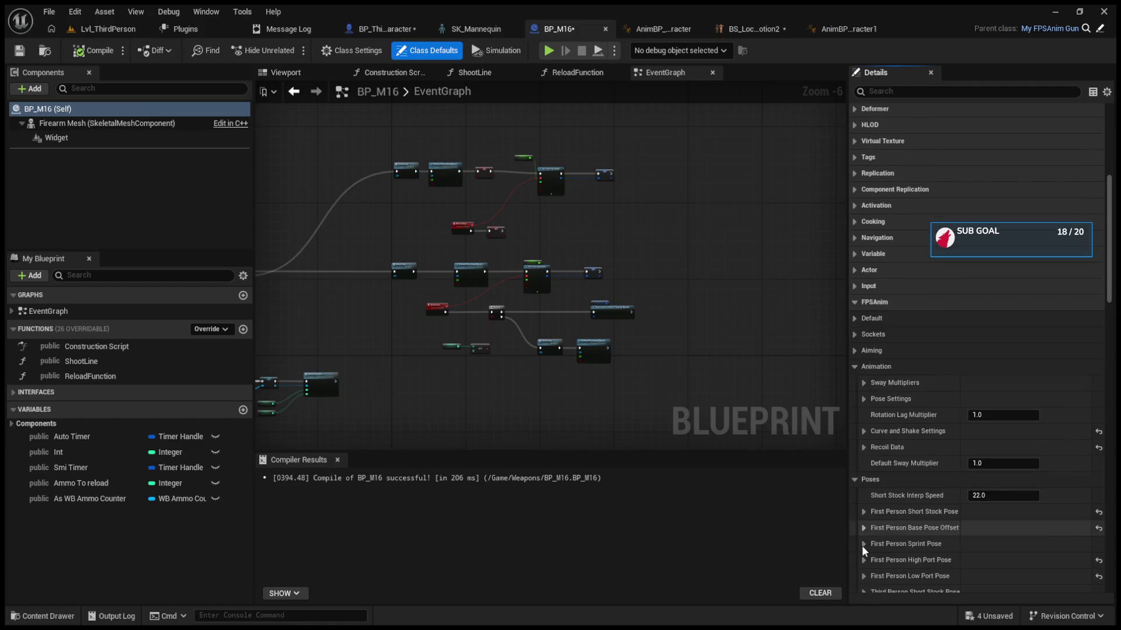
click(863, 453)
click(863, 453)
click(857, 427)
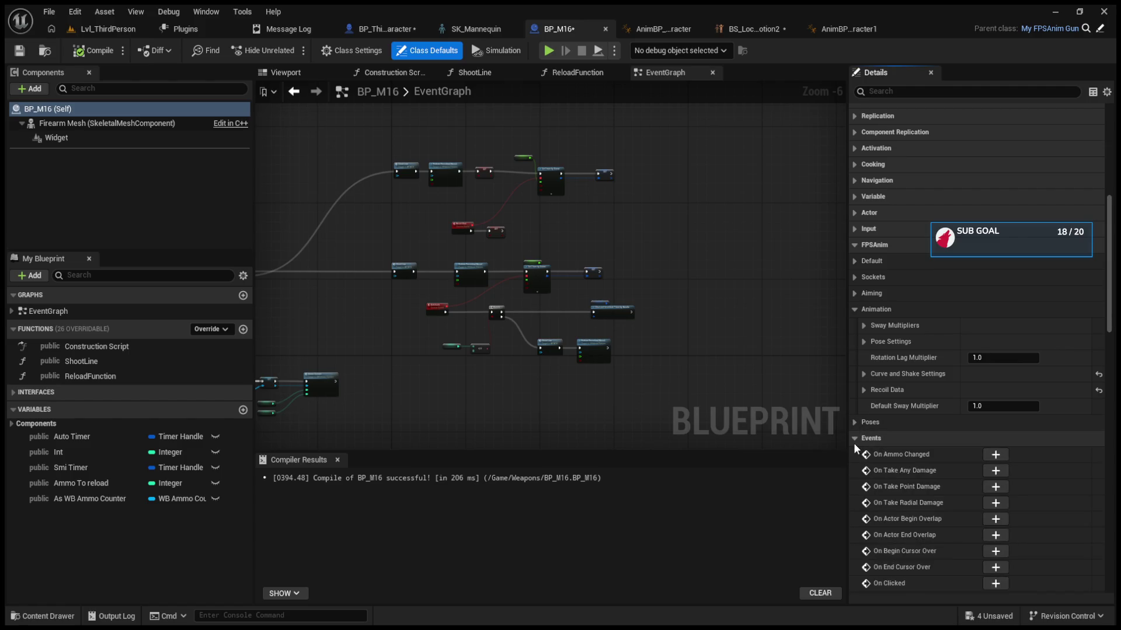
click(854, 439)
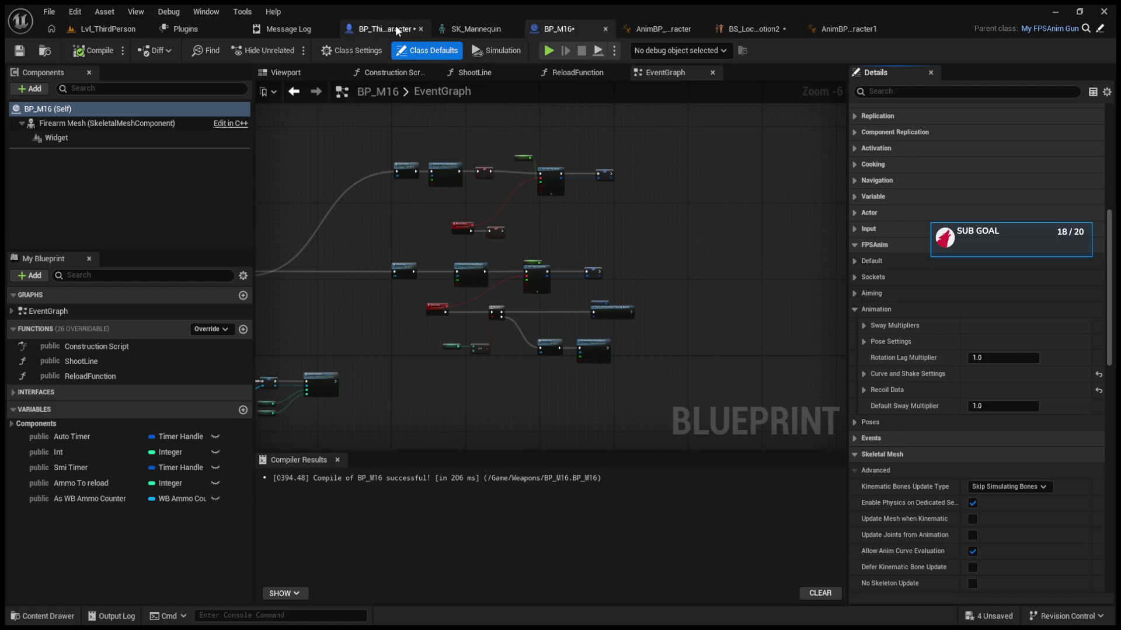
click(395, 26)
Step: Enlarge the Content Browser and select the AnimBP_FPS_AnimCharacter asset
click(504, 36)
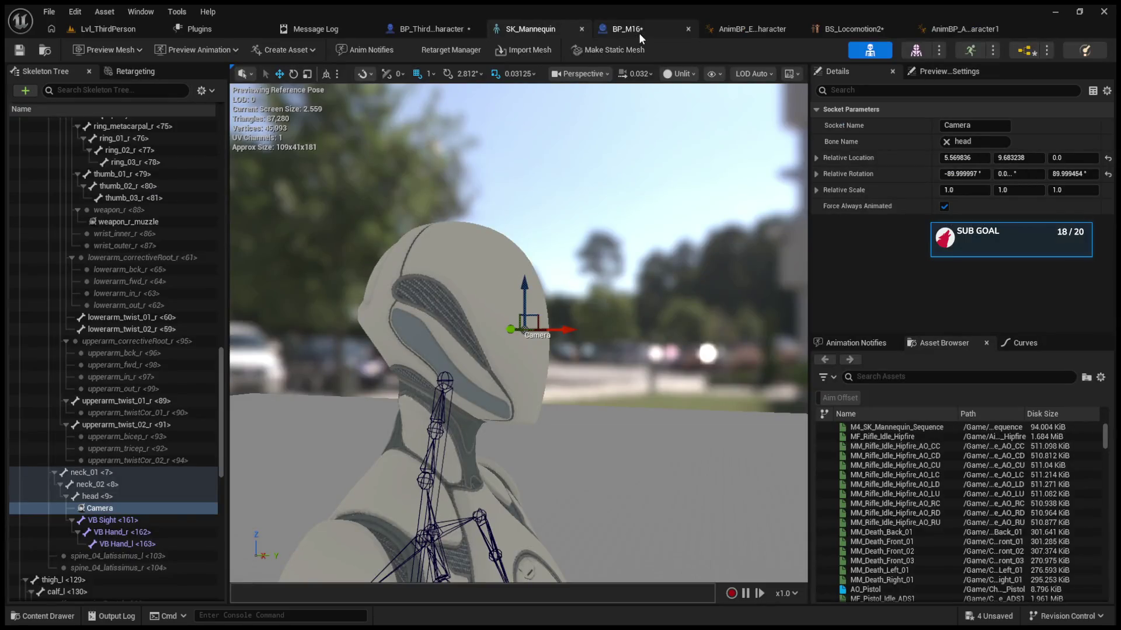
click(638, 33)
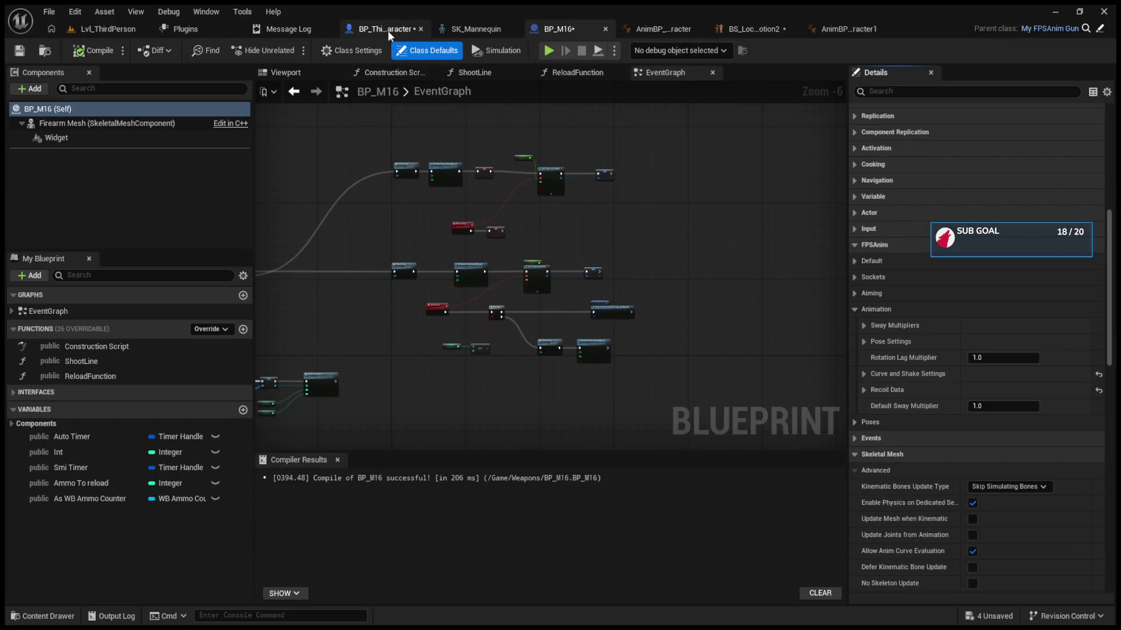
click(653, 33)
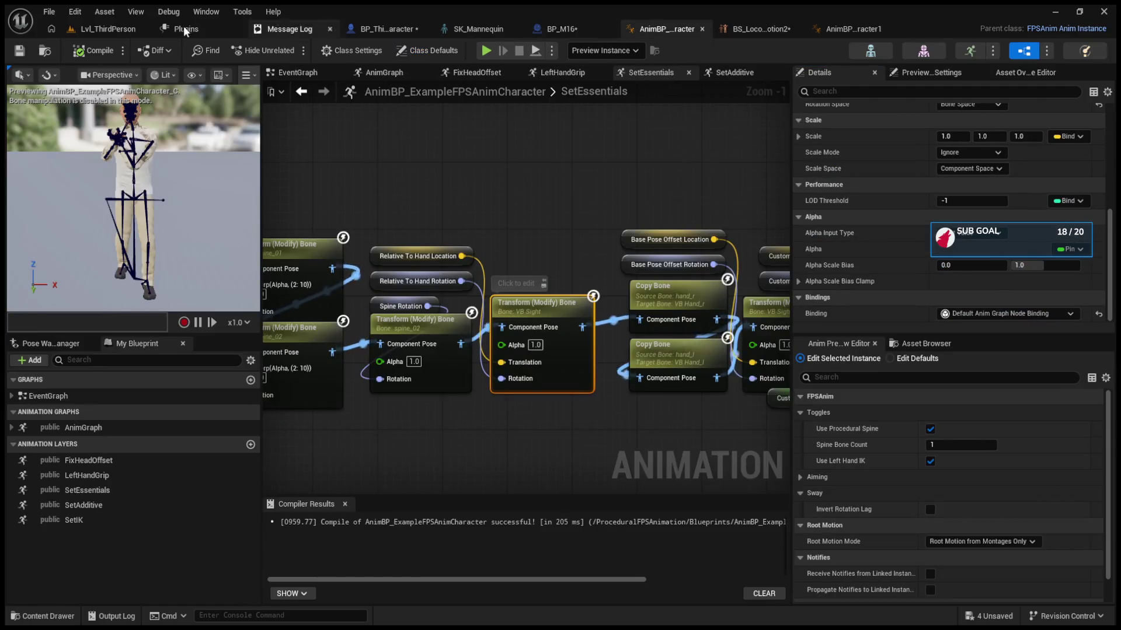
click(106, 25)
click(412, 30)
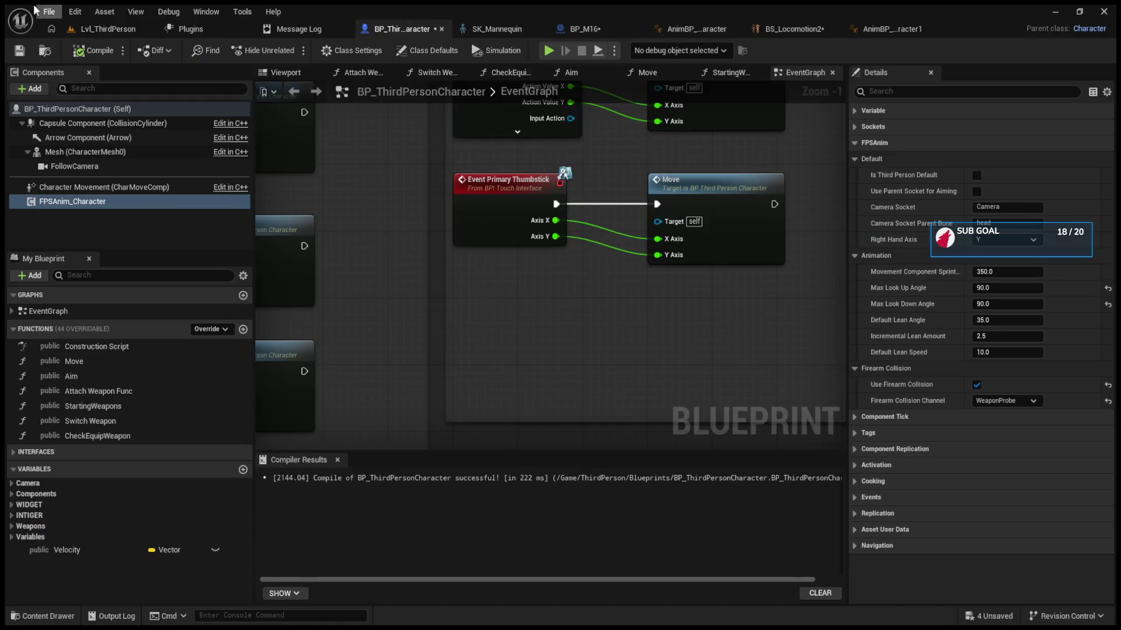
click(97, 31)
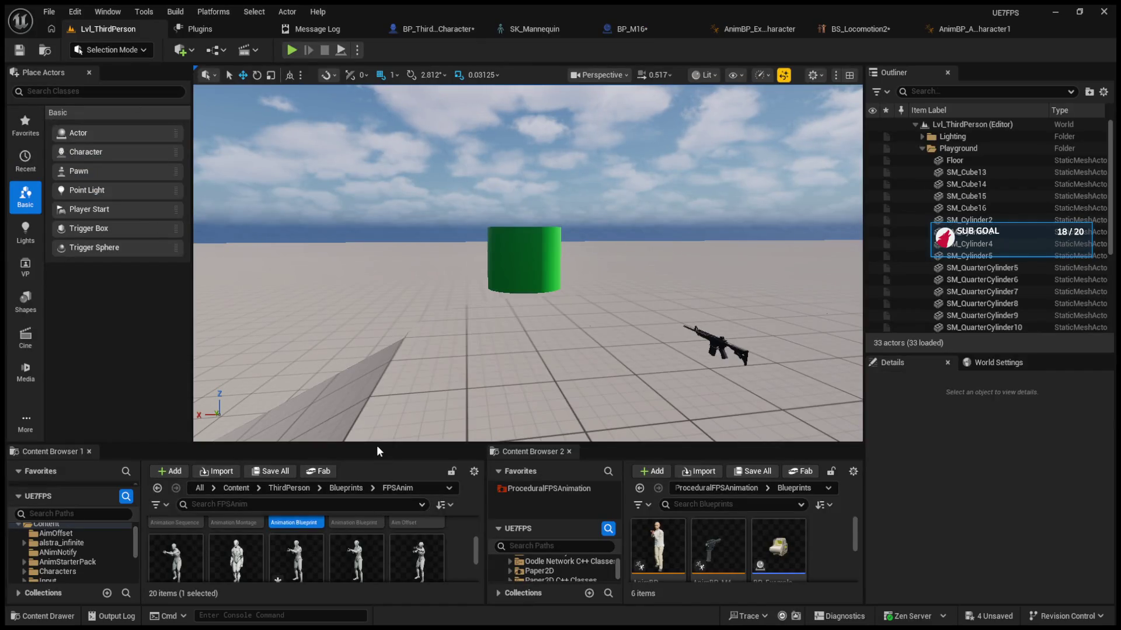
drag(377, 446, 379, 270)
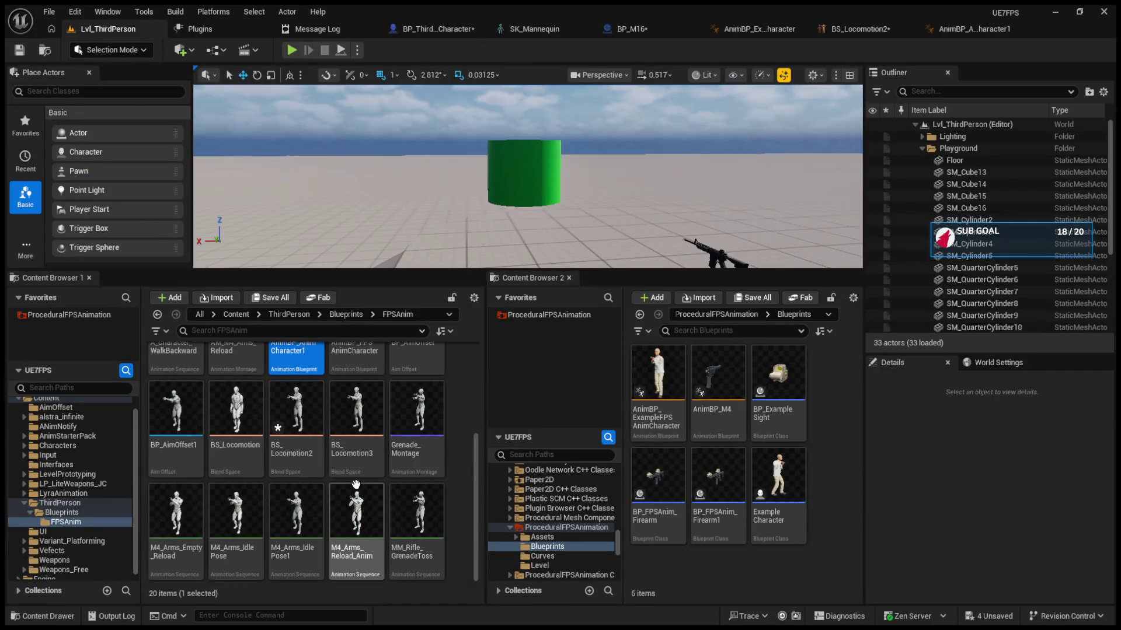
scroll(356, 484, up, 3)
click(376, 423)
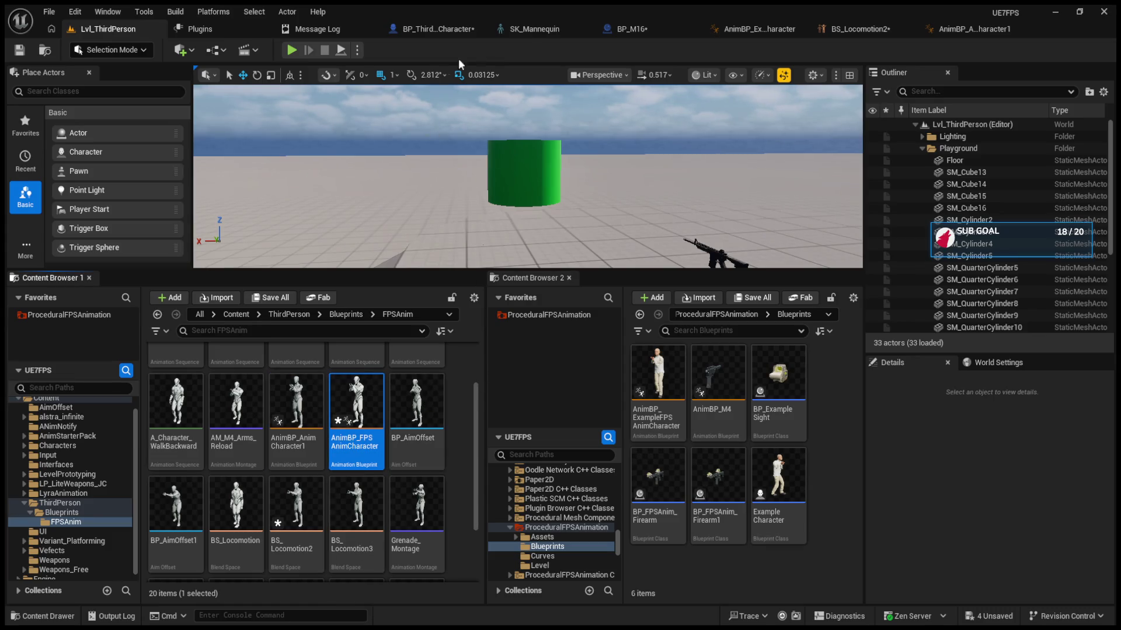
Step: Assign the selected AnimBP_FPS_AnimCharacter as BP_ThirdPersonCharacter's Anim Class
click(464, 24)
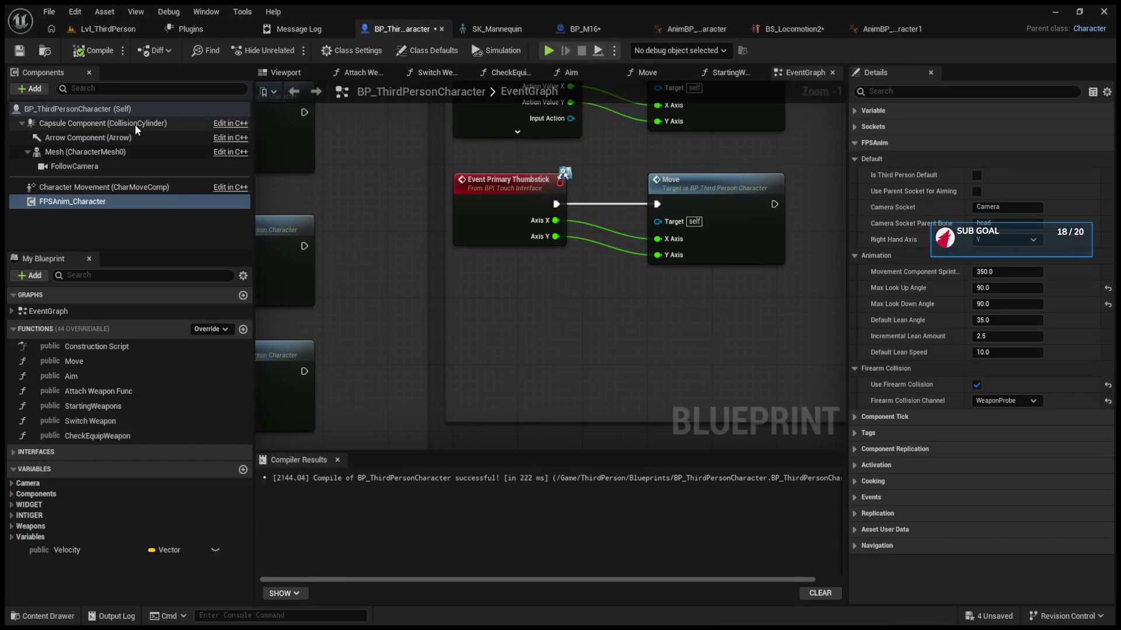
click(119, 108)
click(1036, 160)
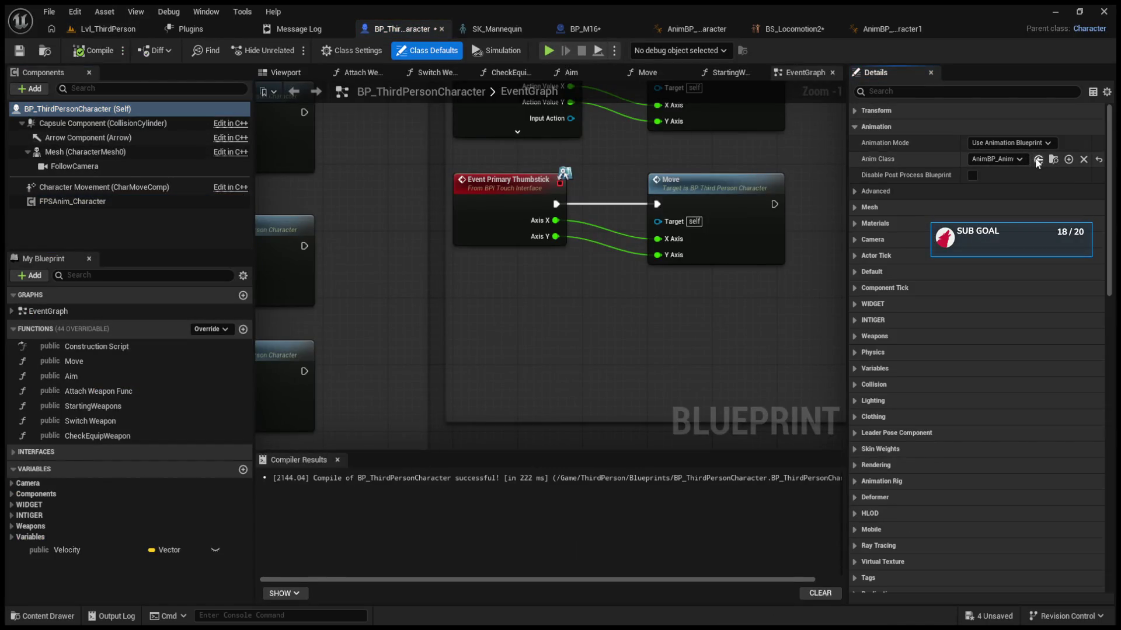
click(855, 193)
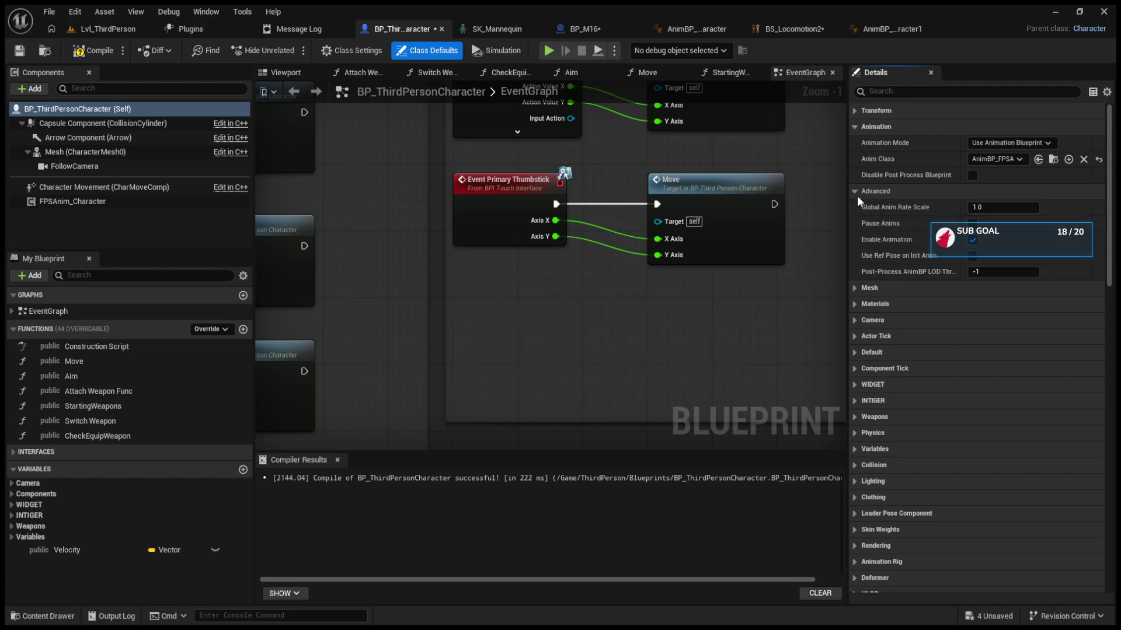
click(856, 193)
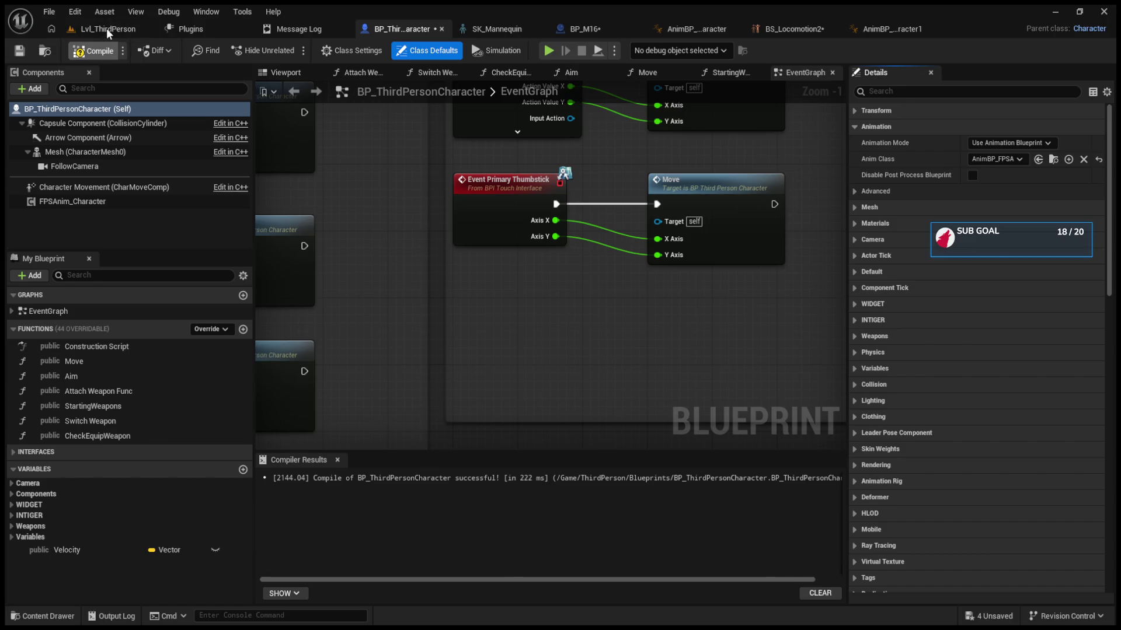
click(106, 28)
click(295, 50)
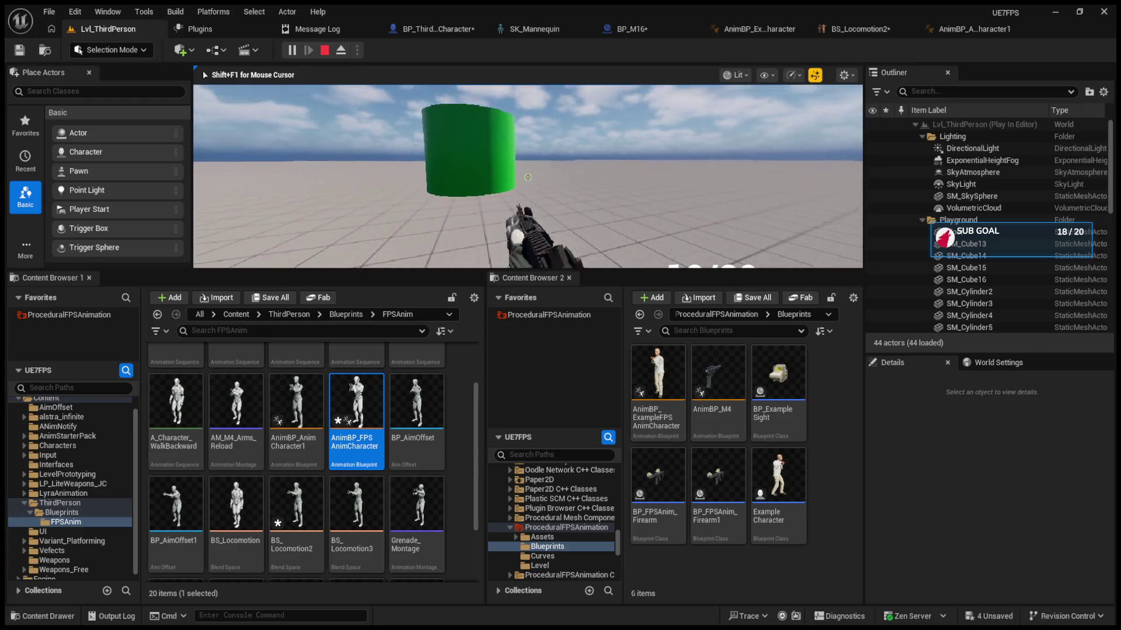
Step: Fire the rifle in the running play test, stop it, and save all assets with Ctrl+Shift+S
click(528, 177)
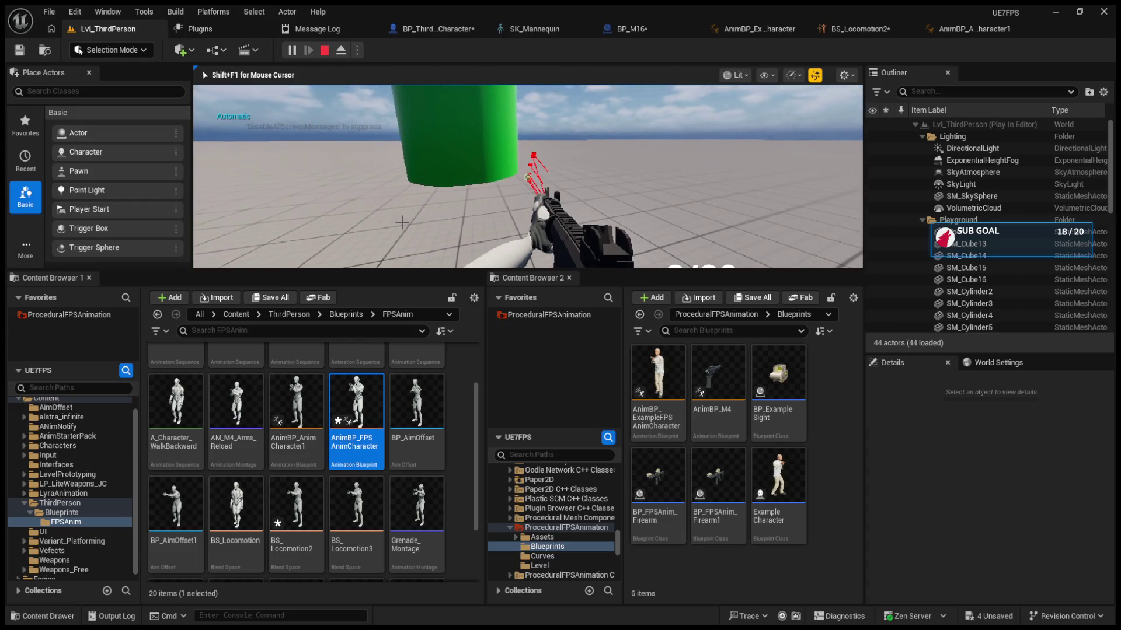
key(Escape)
click(459, 28)
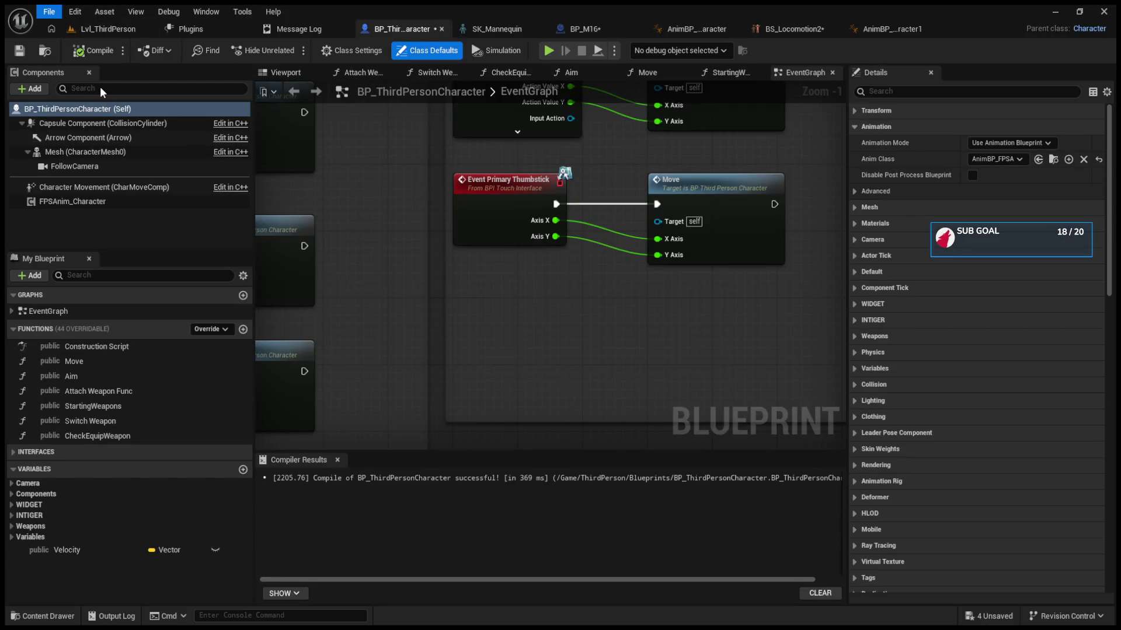
key(ctrl+shift+s)
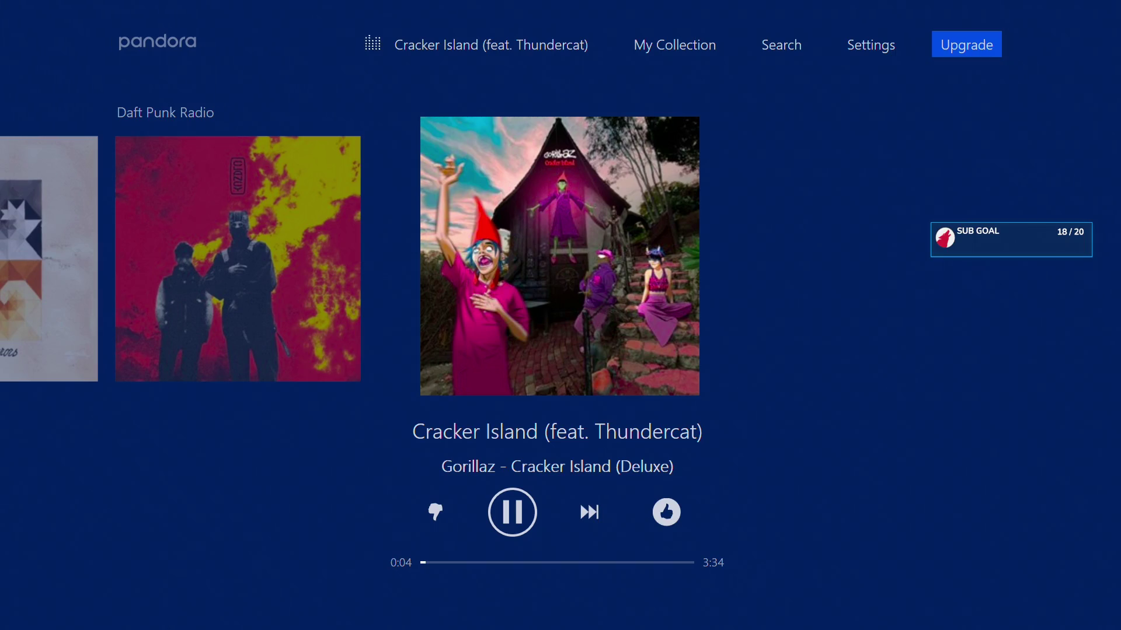
Step: Open the Xbox guide and launch Overwatch 2 from the recent apps list
key(space)
key(super)
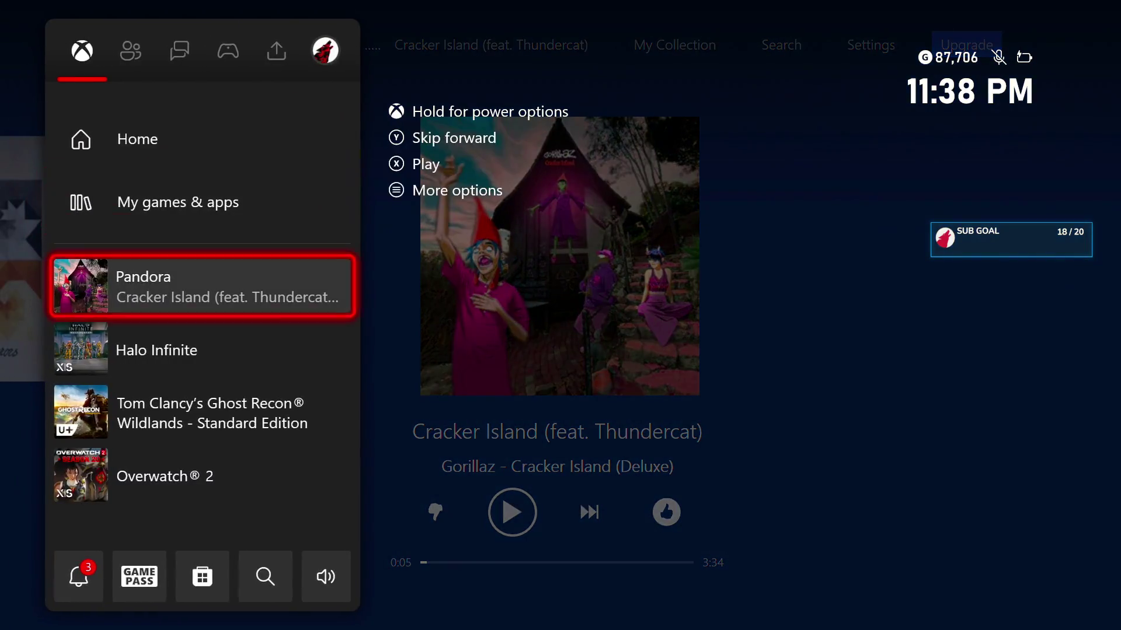
key(Down)
key(Down)
key(Down)
key(Return)
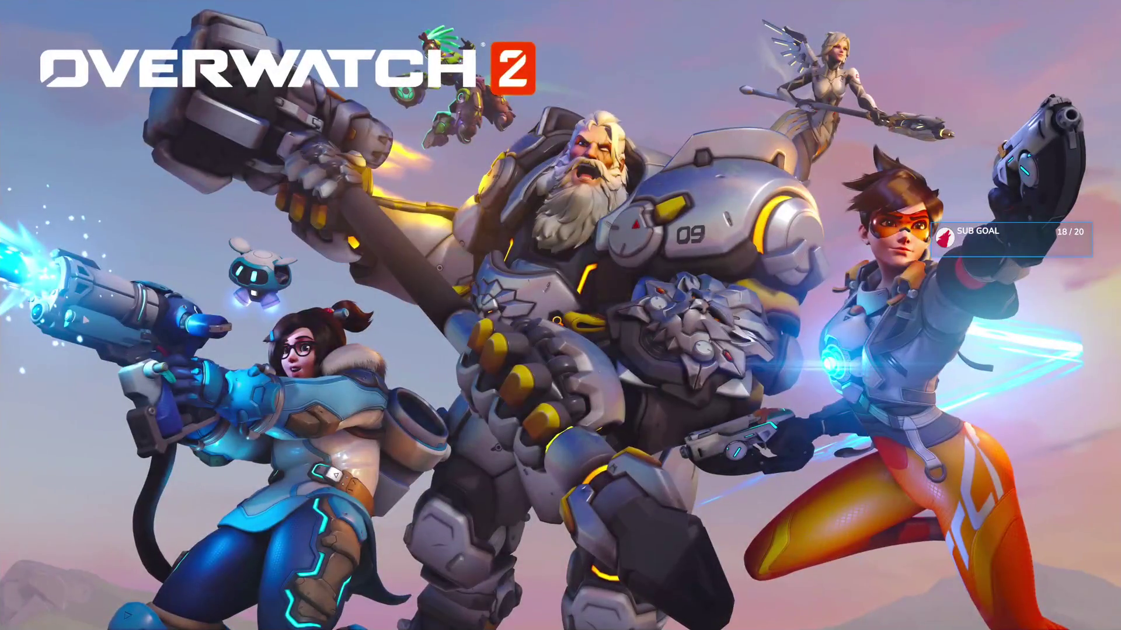